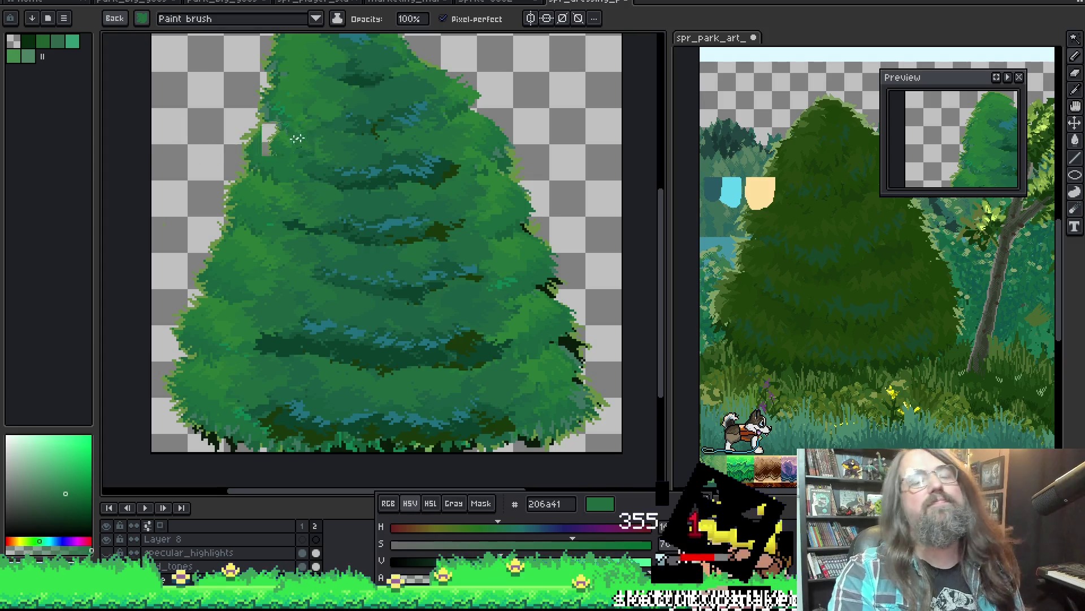
scroll(292, 155, down, 3)
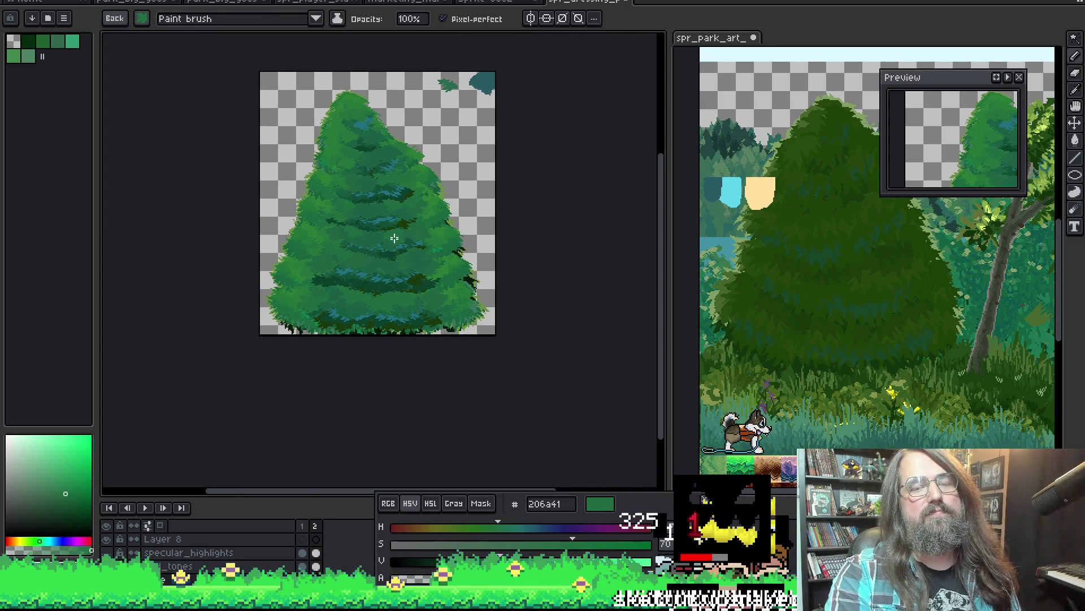
scroll(302, 232, up, 1)
scroll(338, 195, down, 1)
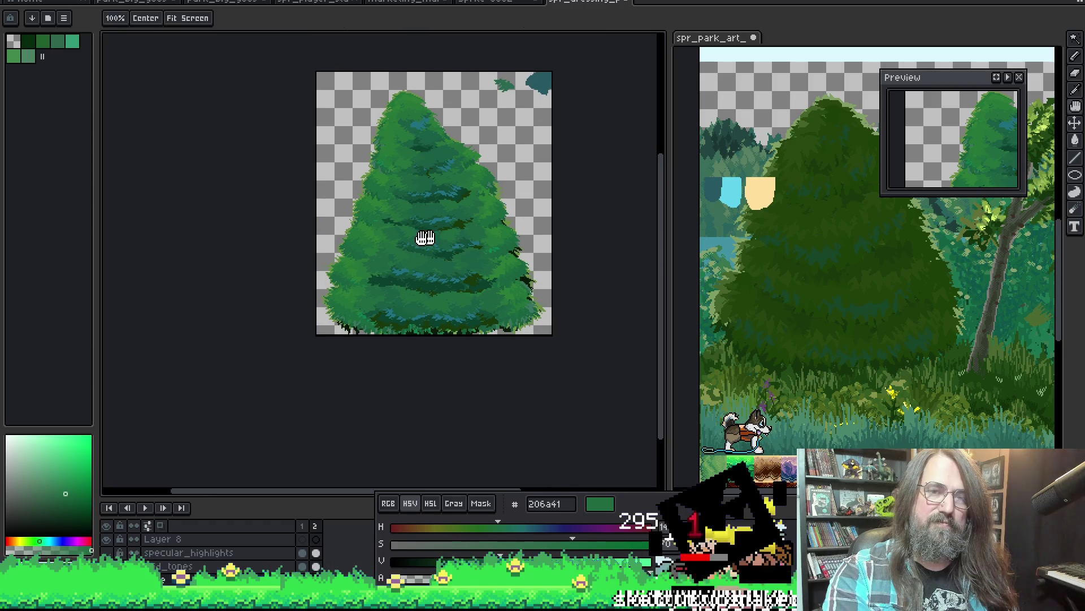
scroll(348, 199, up, 1)
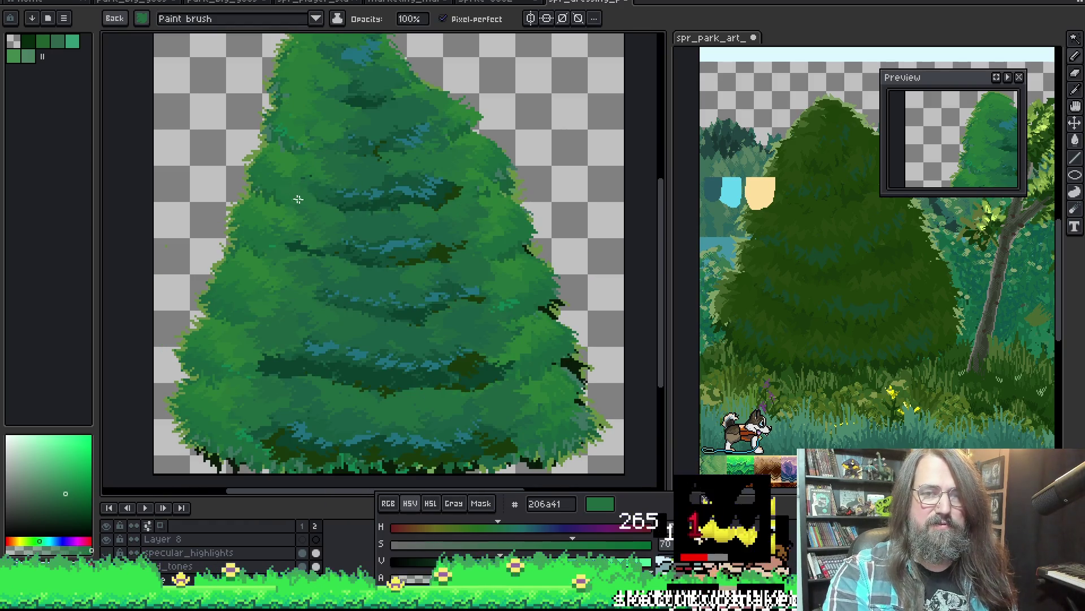
scroll(299, 198, up, 1)
scroll(305, 201, down, 1)
scroll(314, 202, up, 1)
Sample the darker foliage green 1b5e46 from the tree's top as the paint colour.
key(alt)
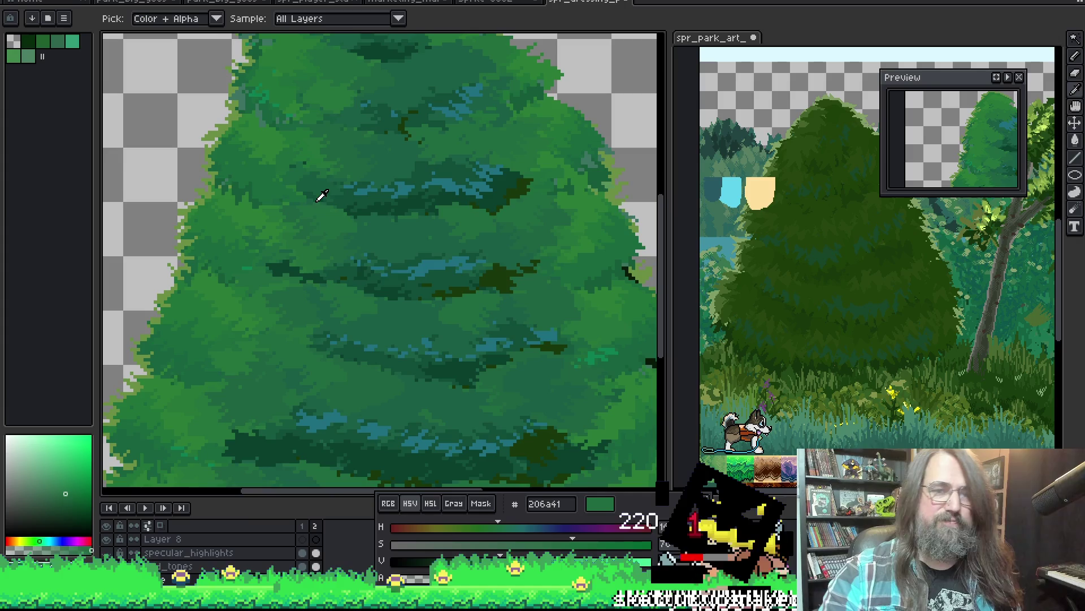
scroll(356, 238, down, 2)
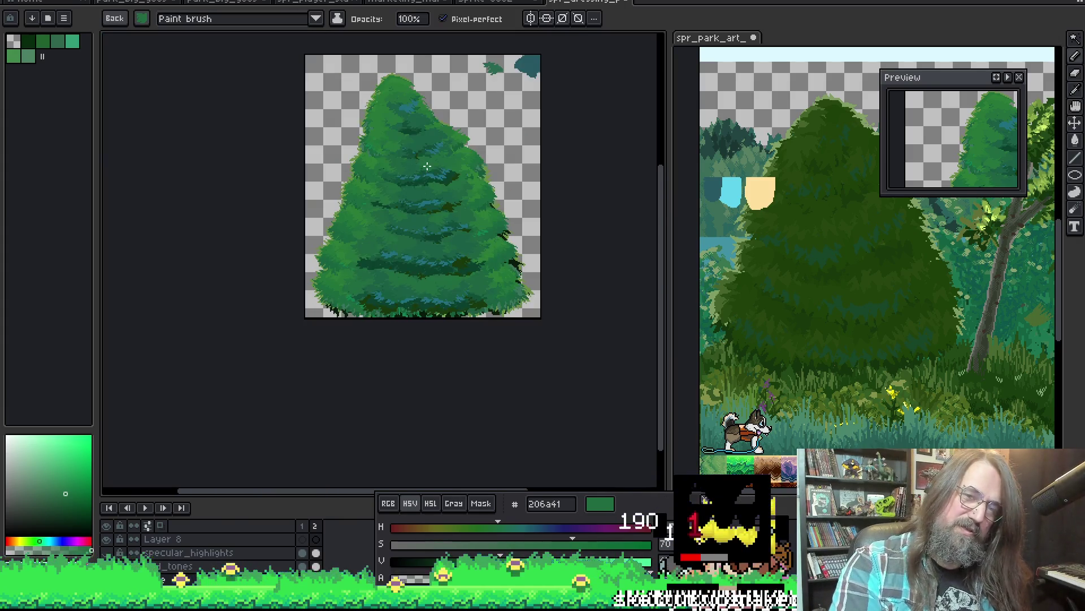
scroll(393, 213, up, 1)
scroll(525, 244, down, 1)
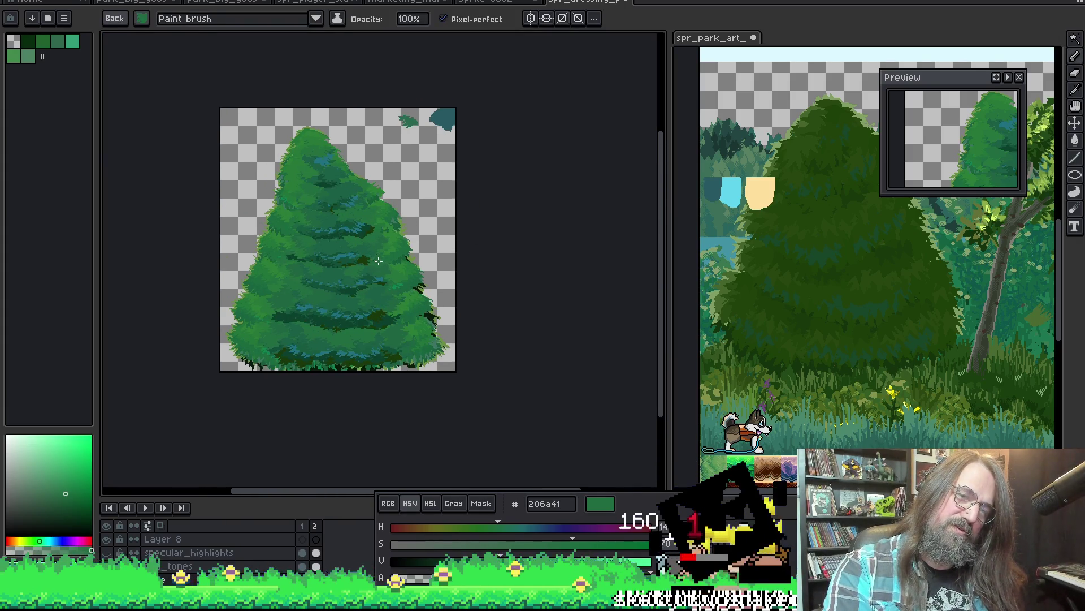
scroll(308, 184, up, 1)
scroll(312, 189, up, 1)
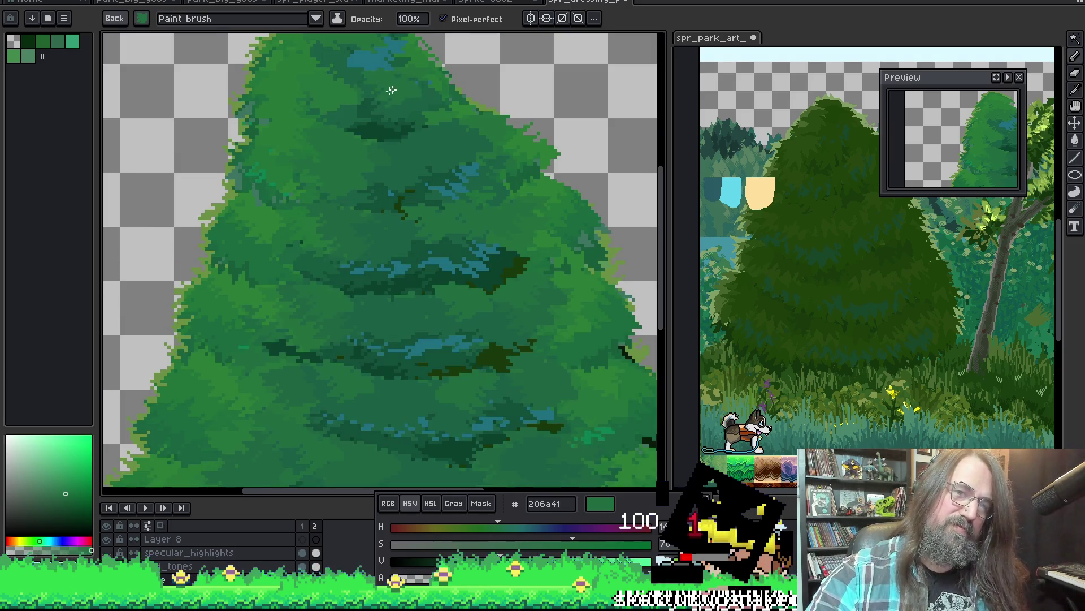
alt+click(351, 98)
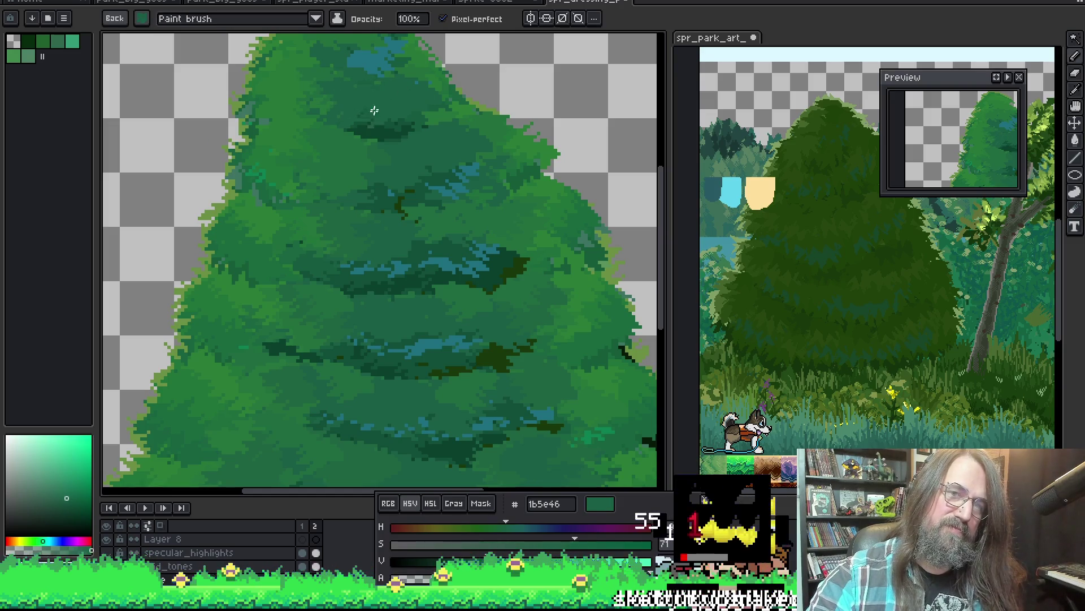
drag(345, 183, 342, 283)
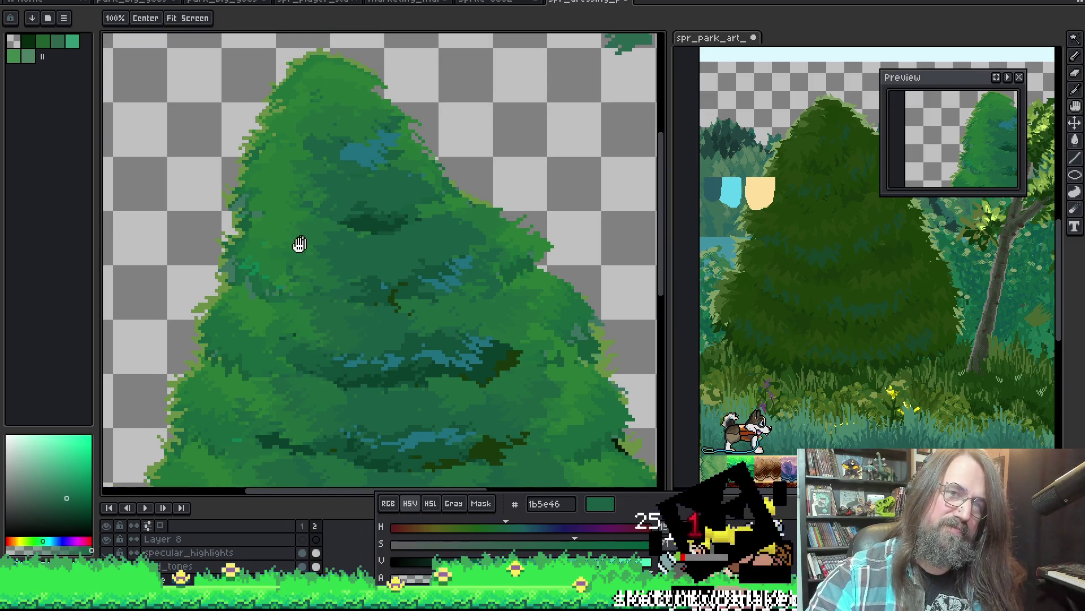
scroll(327, 126, down, 2)
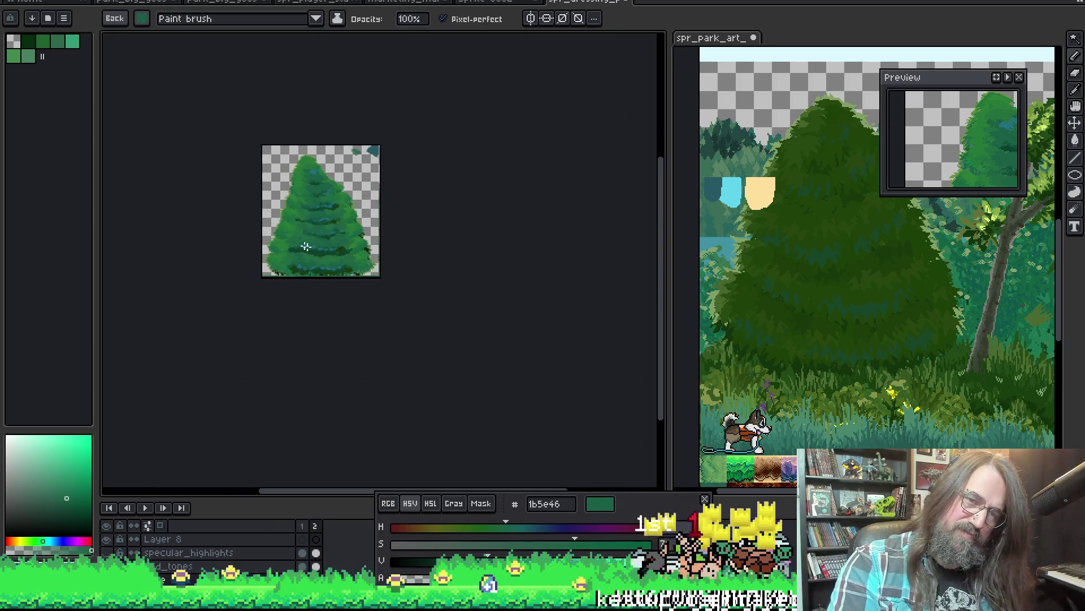
drag(374, 222, 405, 239)
scroll(406, 240, up, 1)
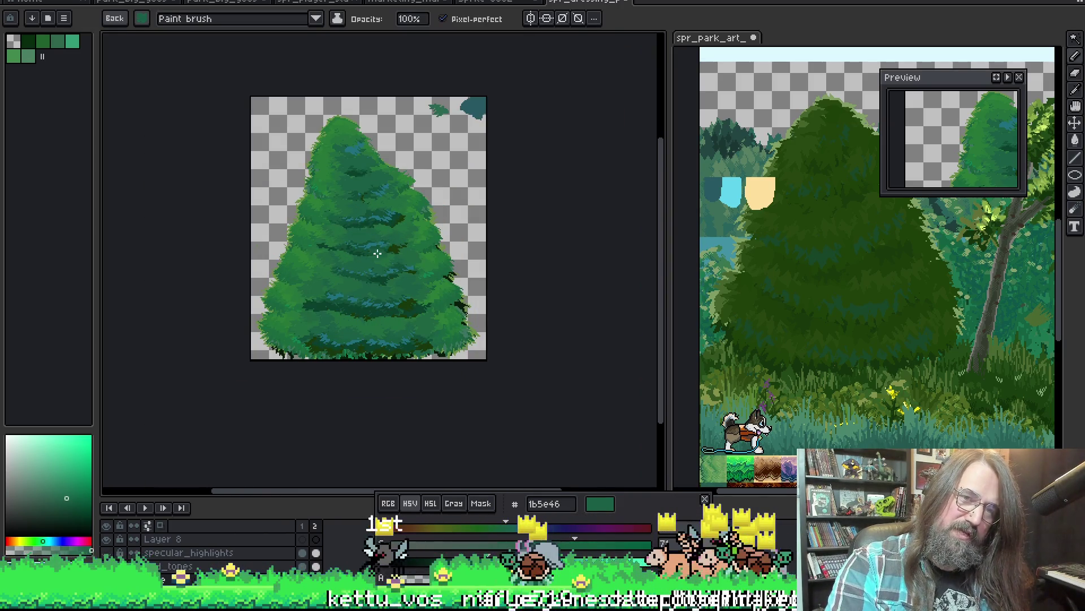
scroll(362, 257, up, 2)
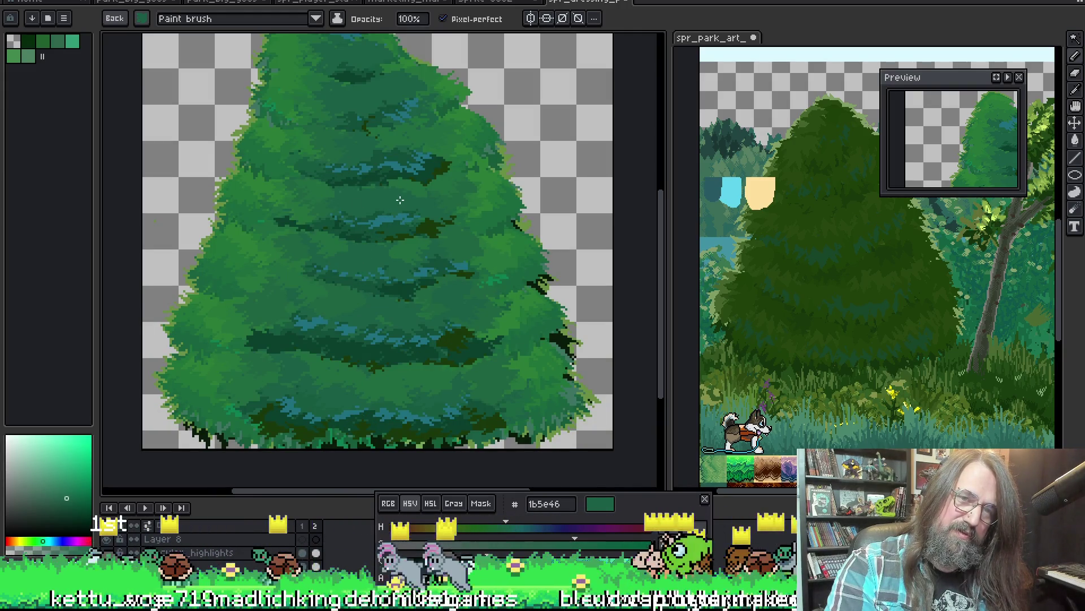
scroll(450, 236, down, 2)
scroll(446, 232, up, 1)
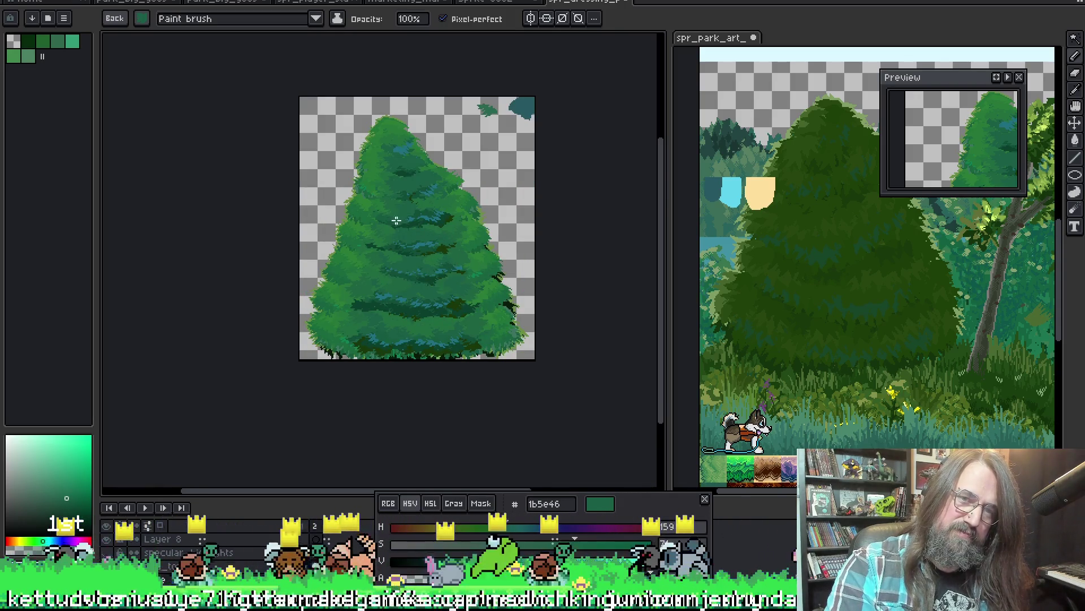
scroll(395, 220, up, 3)
key(alt)
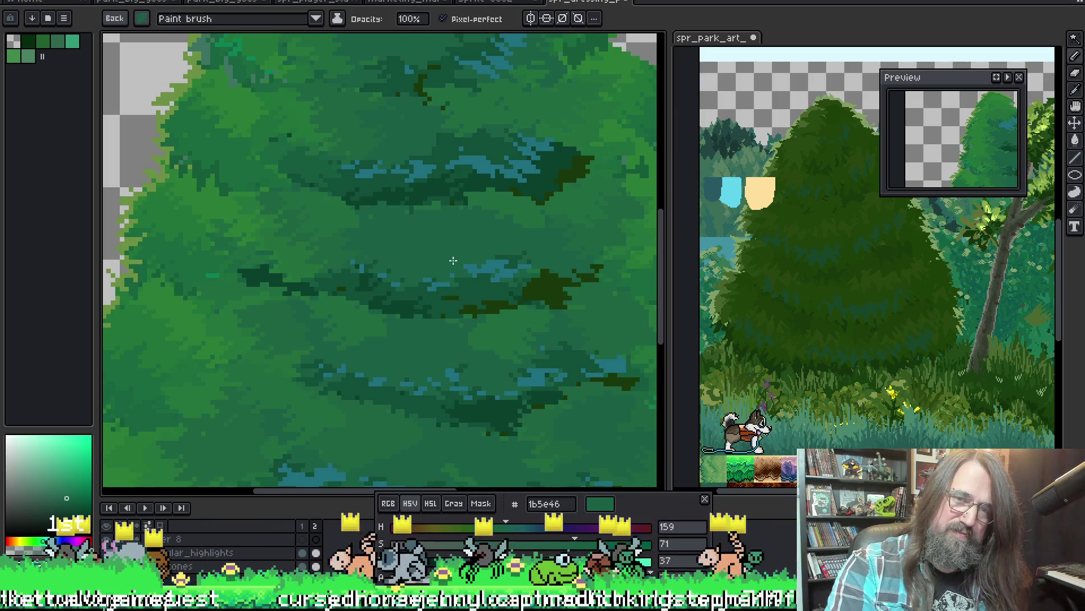
scroll(370, 241, down, 1)
scroll(364, 241, down, 1)
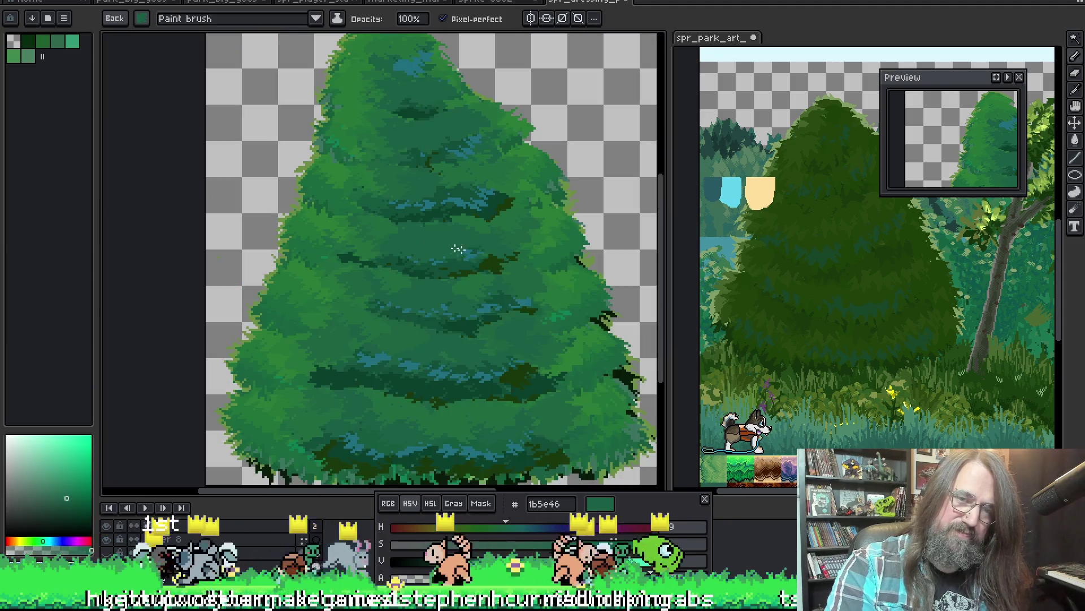
scroll(456, 309, down, 1)
scroll(455, 305, down, 3)
scroll(454, 295, up, 4)
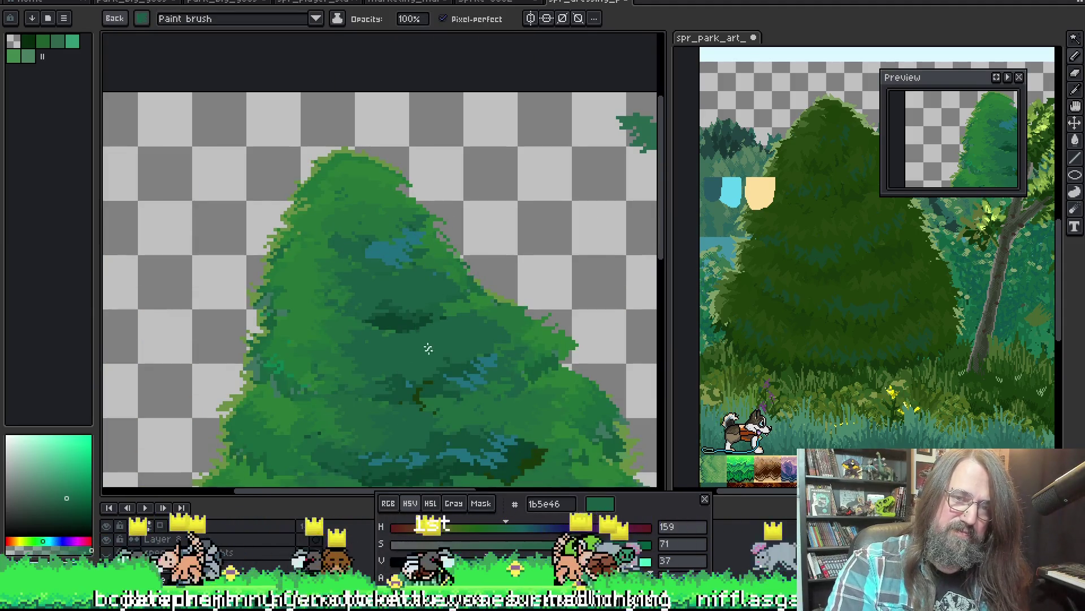
Pan across the tree's lower foliage bands and right side to inspect the shading.
drag(428, 348, 408, 230)
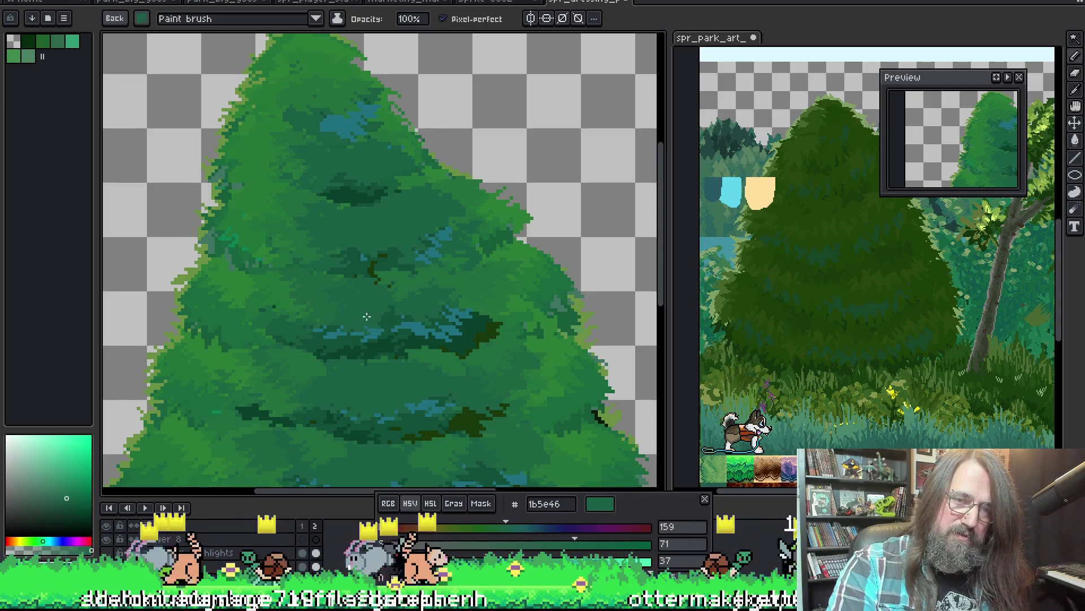
mouse_move(395, 318)
mouse_down()
mouse_move(426, 290)
mouse_move(416, 292)
mouse_move(420, 254)
mouse_up()
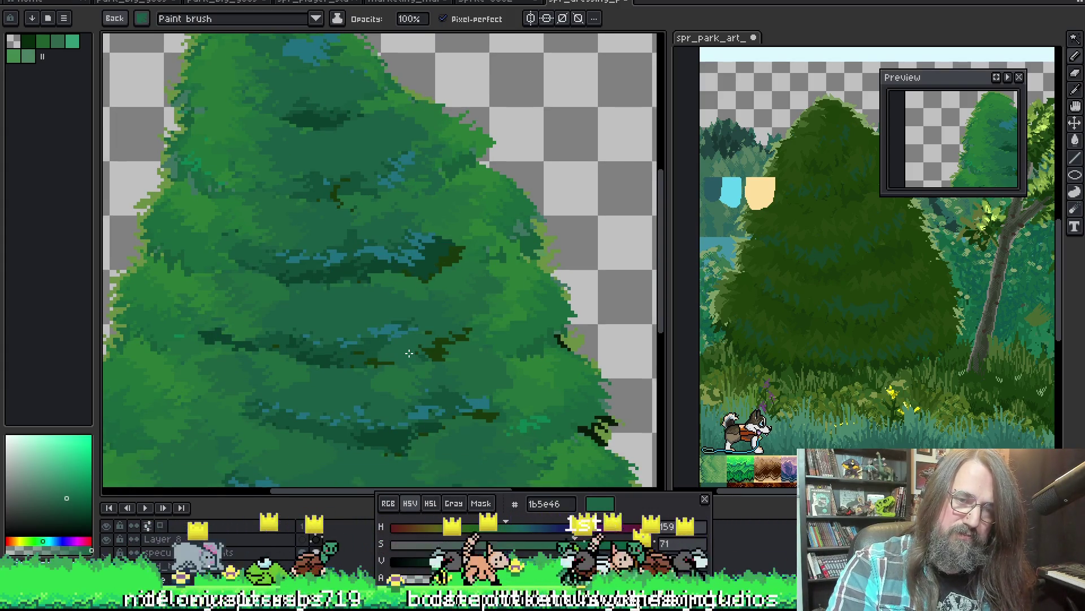
drag(450, 441, 472, 321)
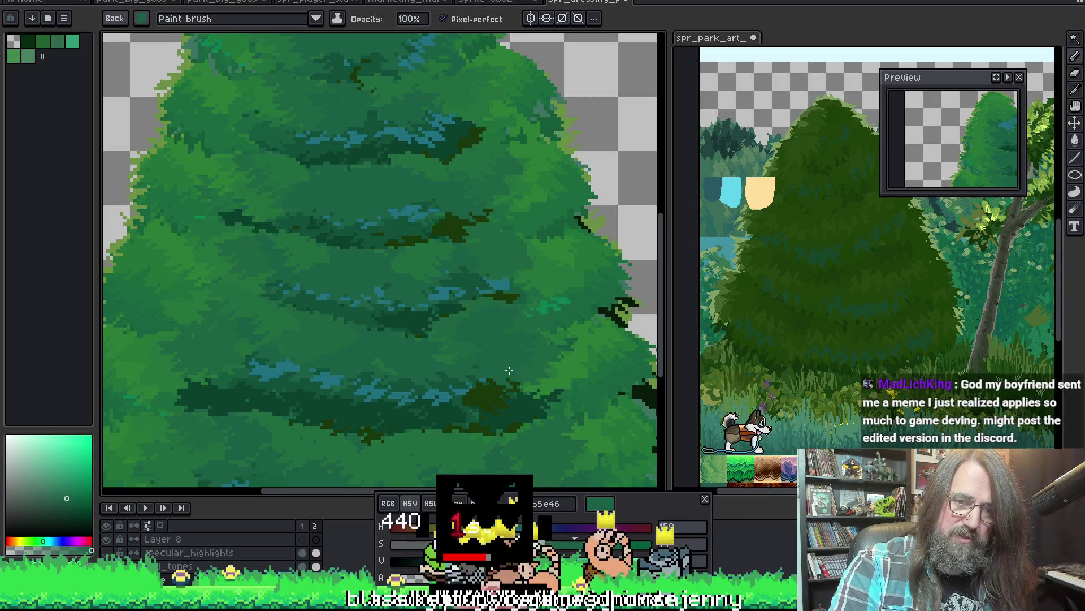
drag(458, 328, 376, 280)
scroll(418, 317, down, 2)
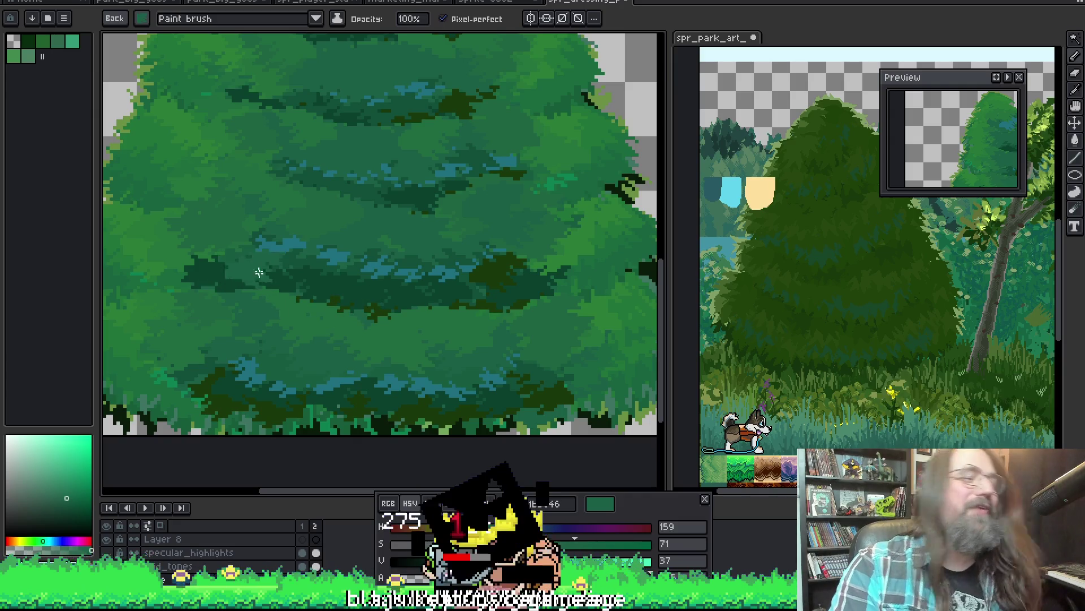
drag(323, 182, 301, 153)
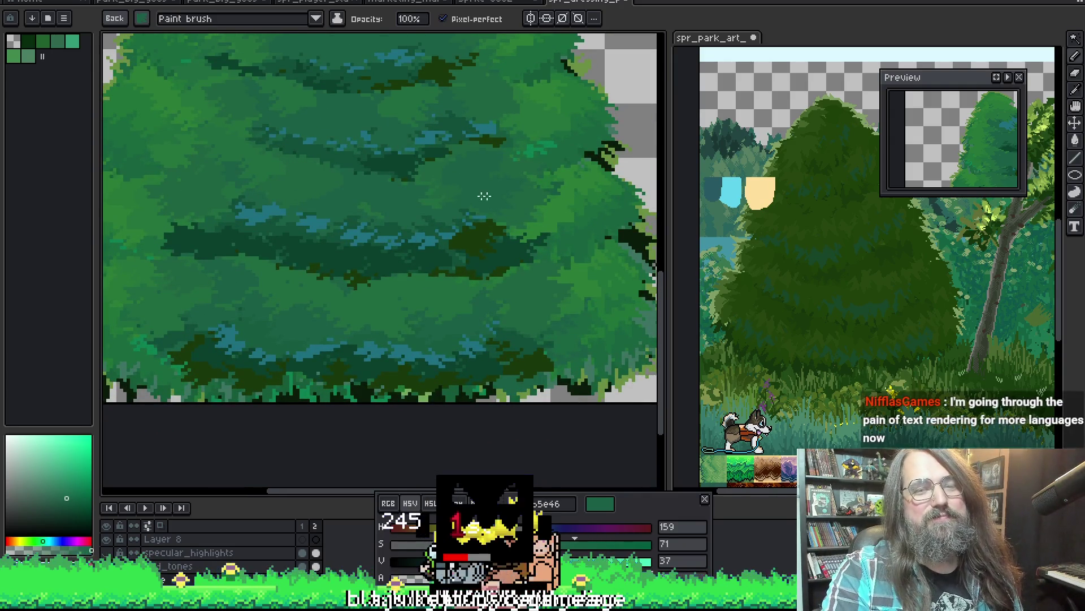
scroll(359, 255, down, 2)
scroll(311, 274, up, 2)
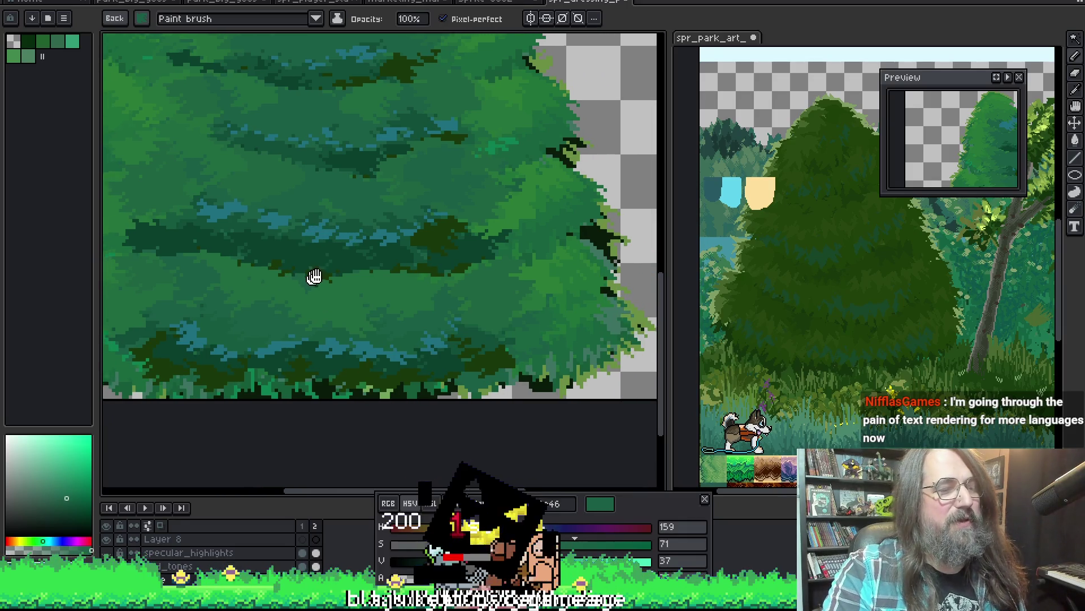
mouse_move(369, 267)
mouse_down()
mouse_move(317, 273)
mouse_move(336, 283)
mouse_move(302, 314)
mouse_up()
scroll(303, 314, down, 1)
scroll(395, 262, up, 1)
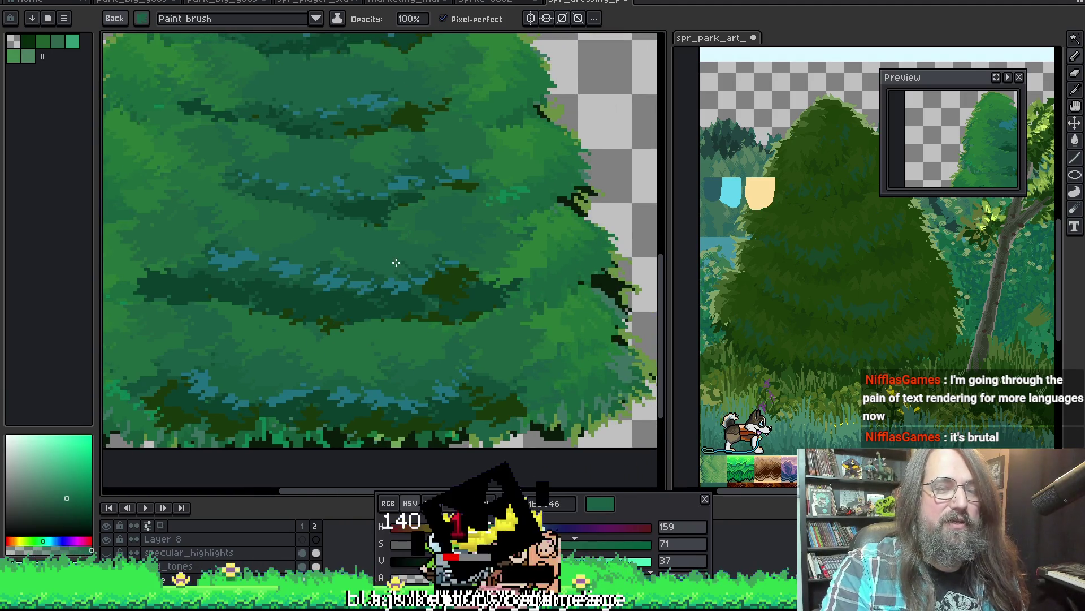
Sample the slightly lighter foliage green 1f6442 from the lower tree as the paint colour.
key(alt)
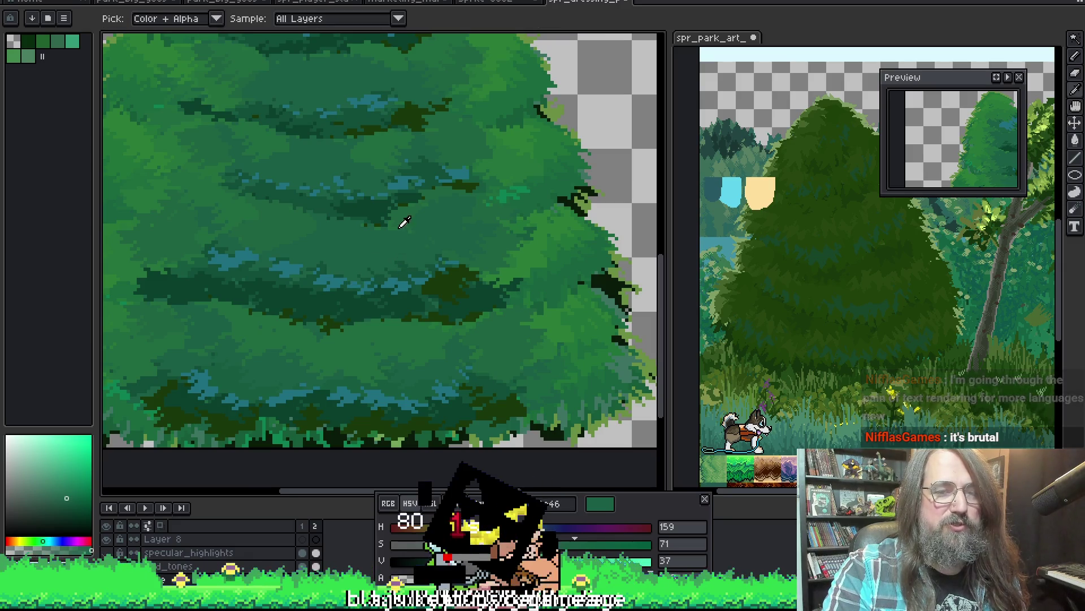
alt+click(413, 234)
key(space)
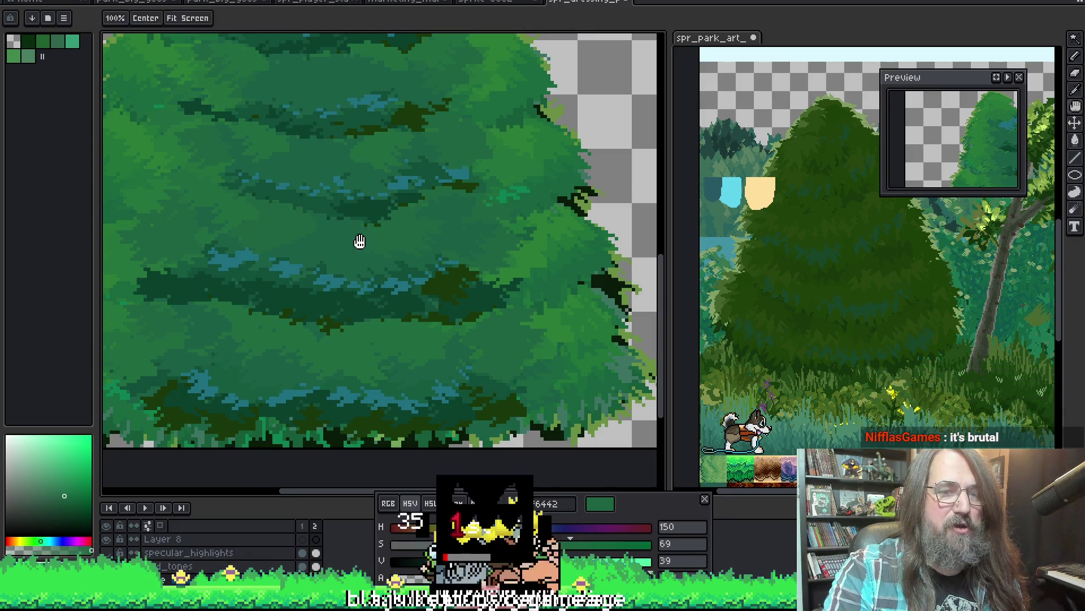
key(space)
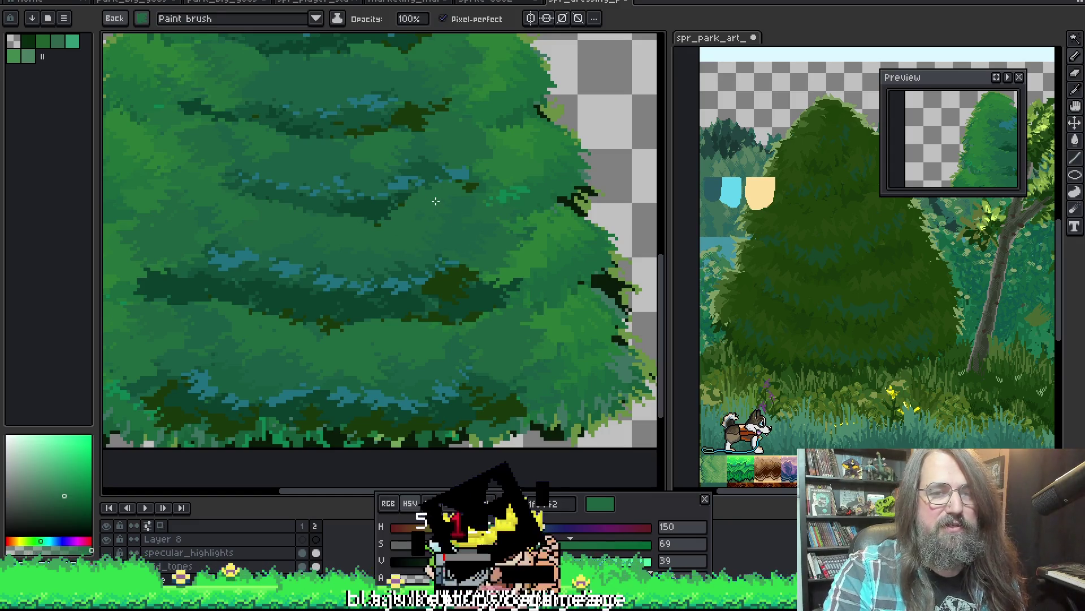
scroll(339, 243, down, 2)
scroll(341, 240, up, 1)
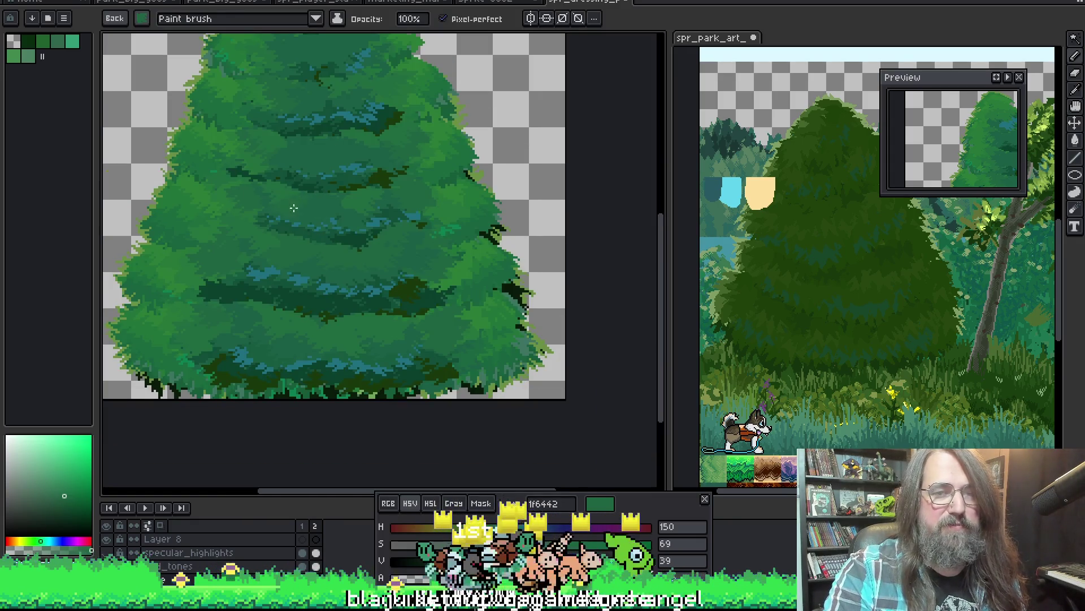
Sample mid green 206a41 and darker 1b5e46 from the upper foliage to blend band edges.
alt+click(286, 192)
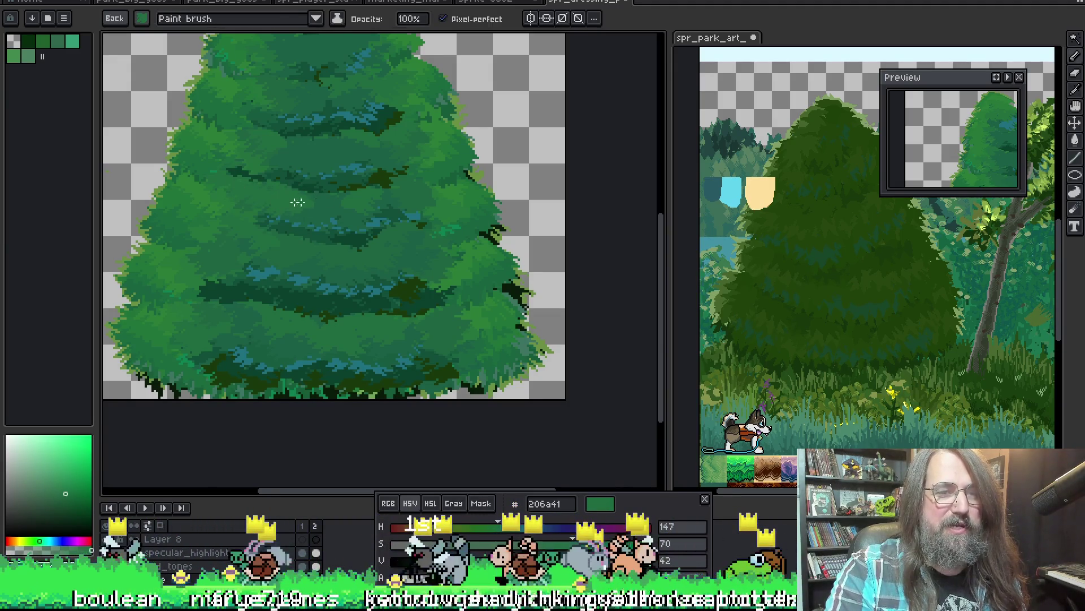
alt+click(311, 190)
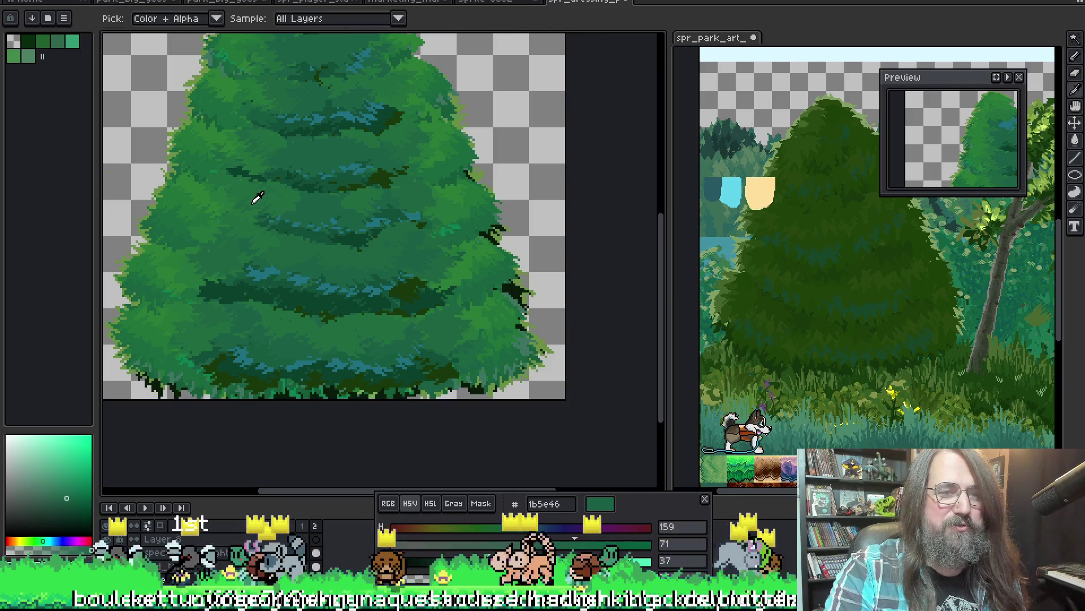
alt+click(240, 184)
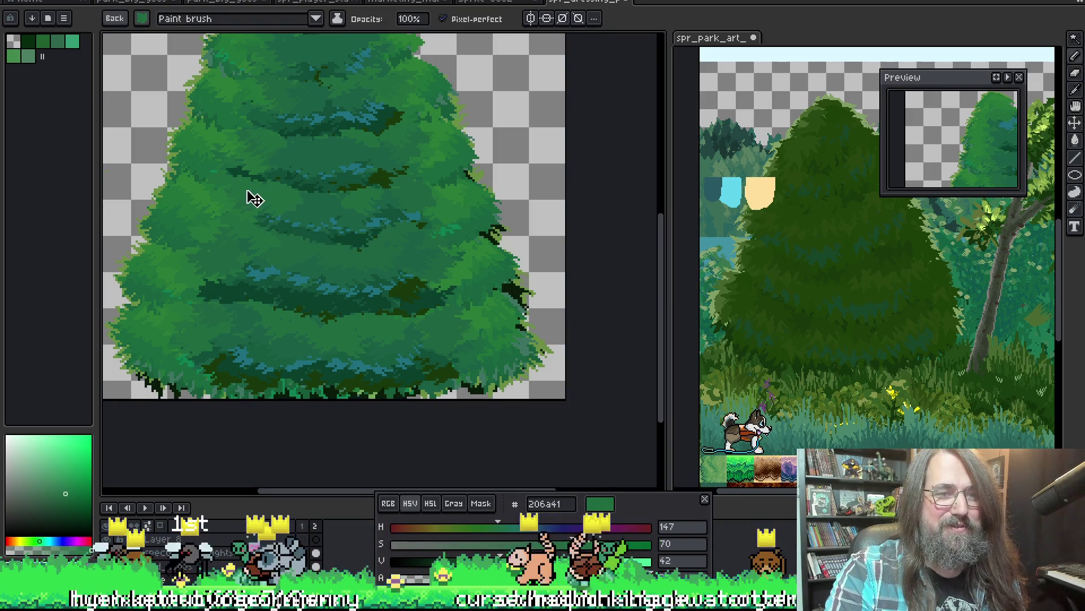
key(alt)
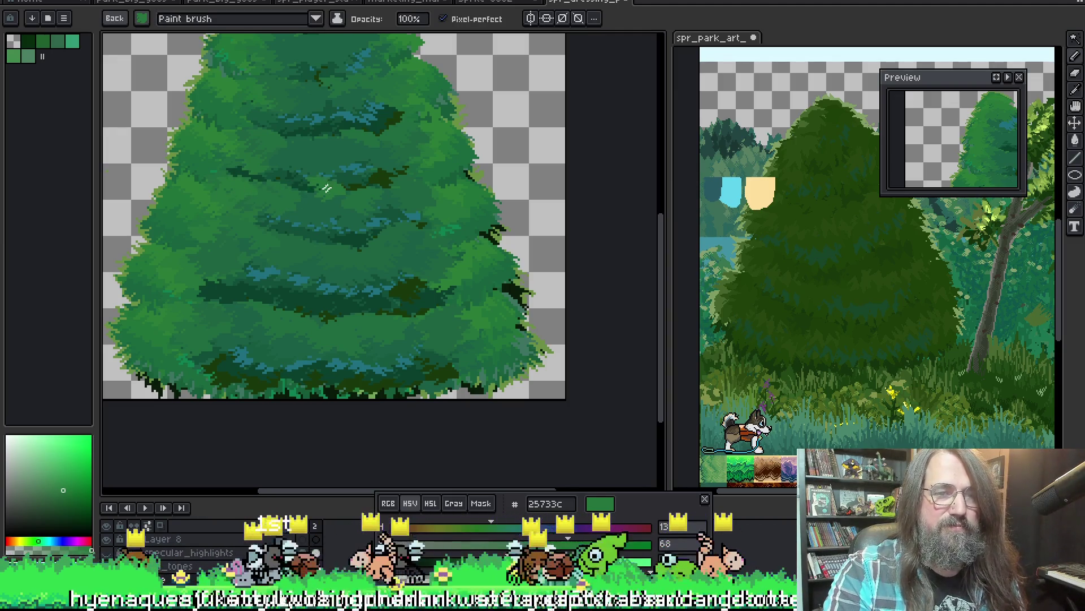
scroll(325, 187, up, 1)
alt+click(363, 171)
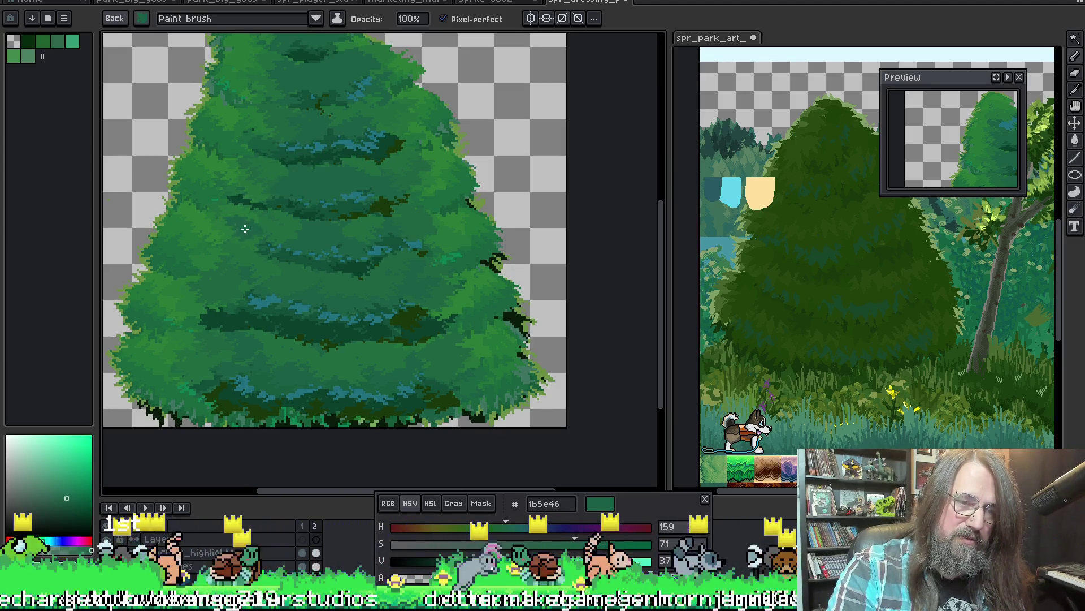
scroll(280, 318, up, 1)
scroll(262, 326, up, 1)
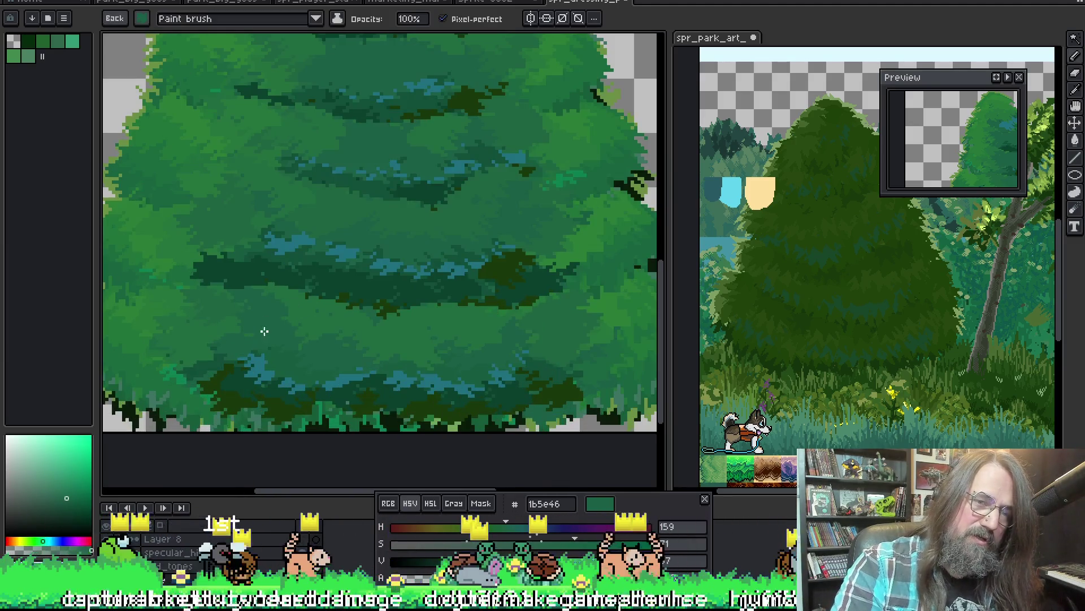
scroll(318, 318, down, 1)
Sample a lighter green from the lower foliage bands for softer transitions.
alt+click(265, 313)
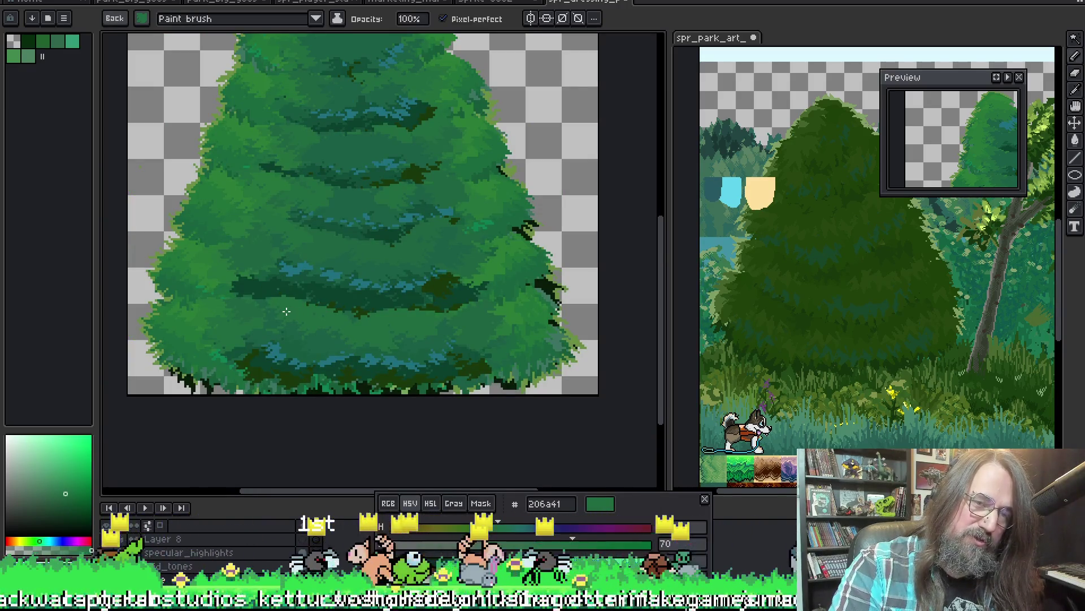
alt+click(283, 311)
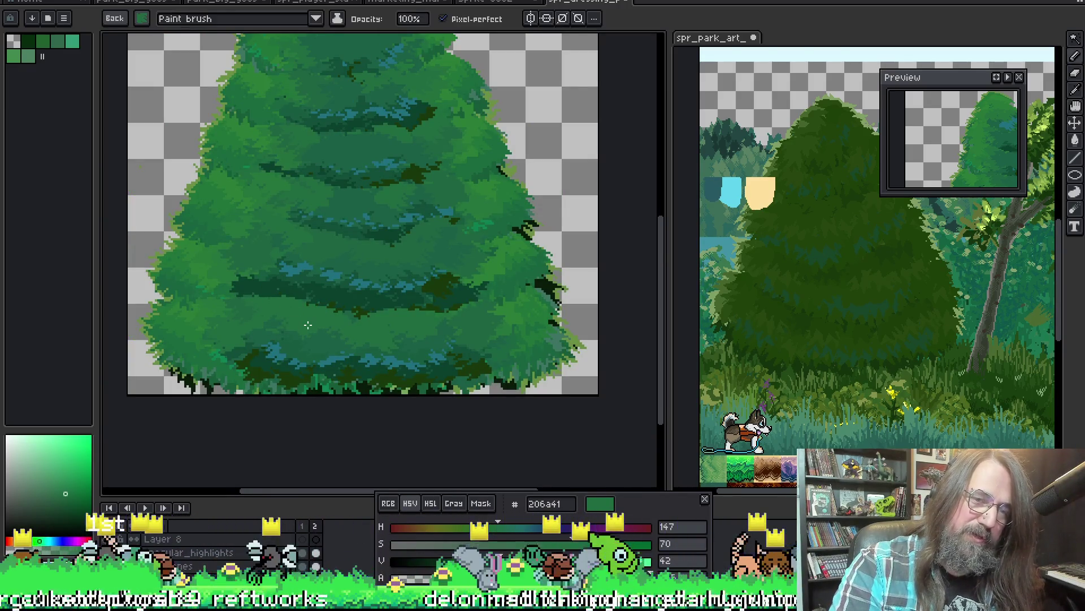
alt+click(250, 322)
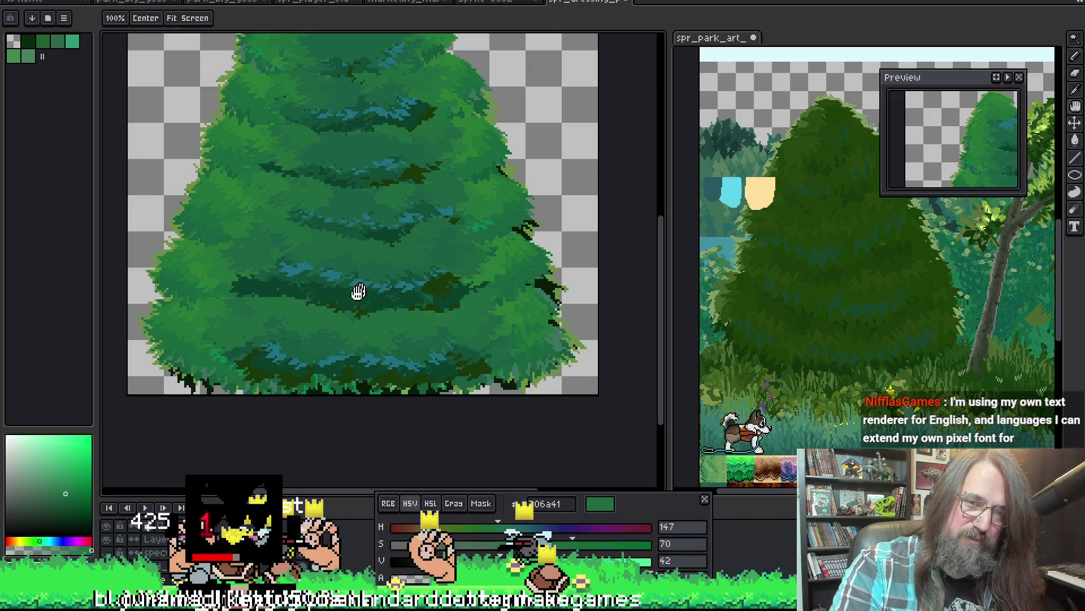
Paint lighter green strokes over a dark band, then bring the tree's top into view.
drag(359, 291, 322, 328)
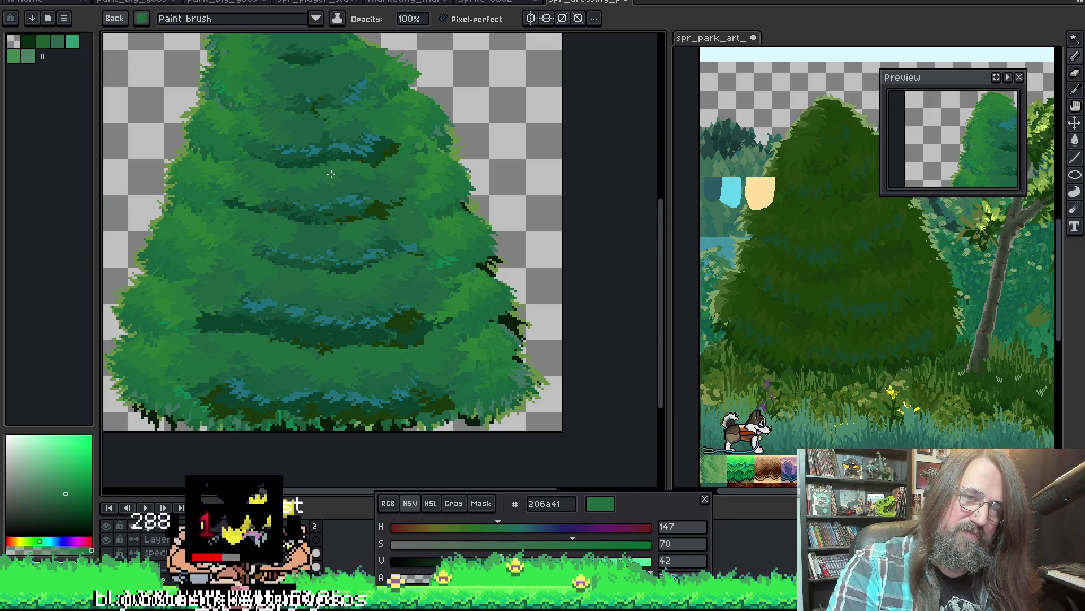
alt+click(331, 231)
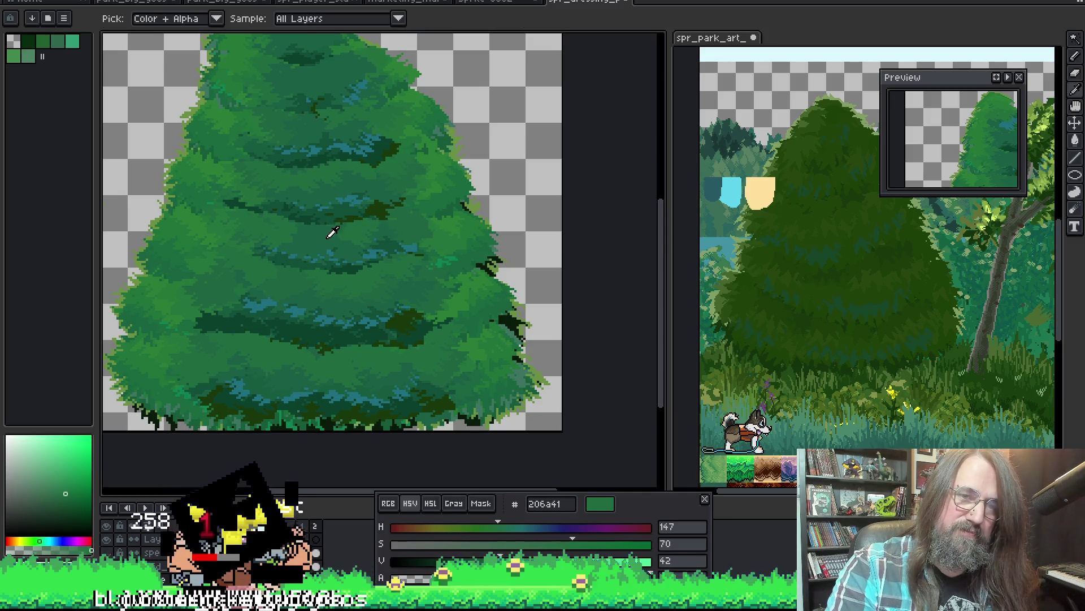
alt+click(298, 235)
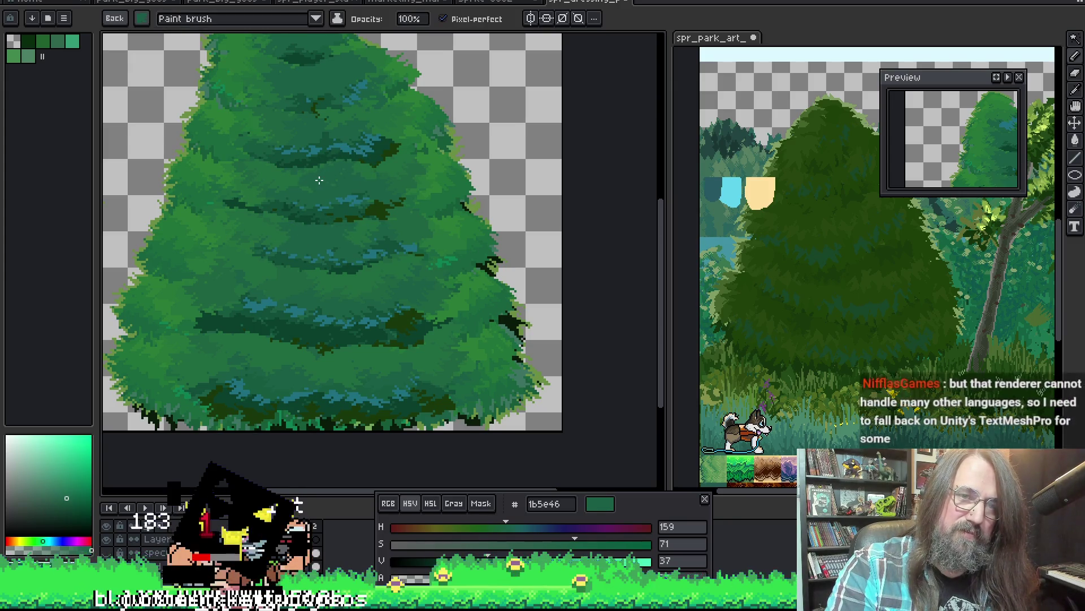
scroll(356, 177, up, 1)
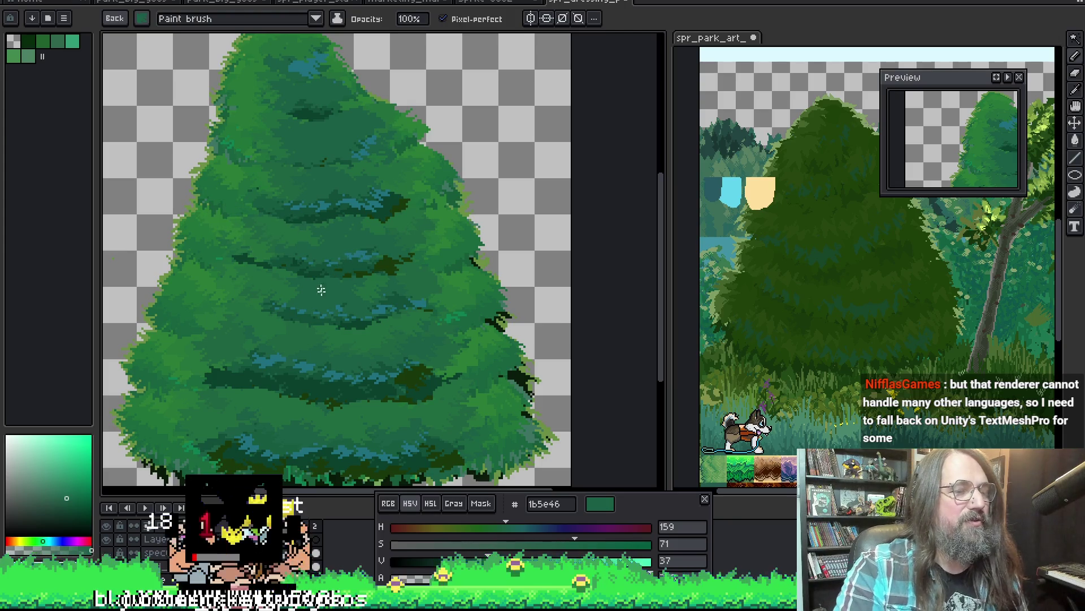
mouse_move(338, 283)
mouse_down()
mouse_move(365, 260)
mouse_move(377, 284)
mouse_up()
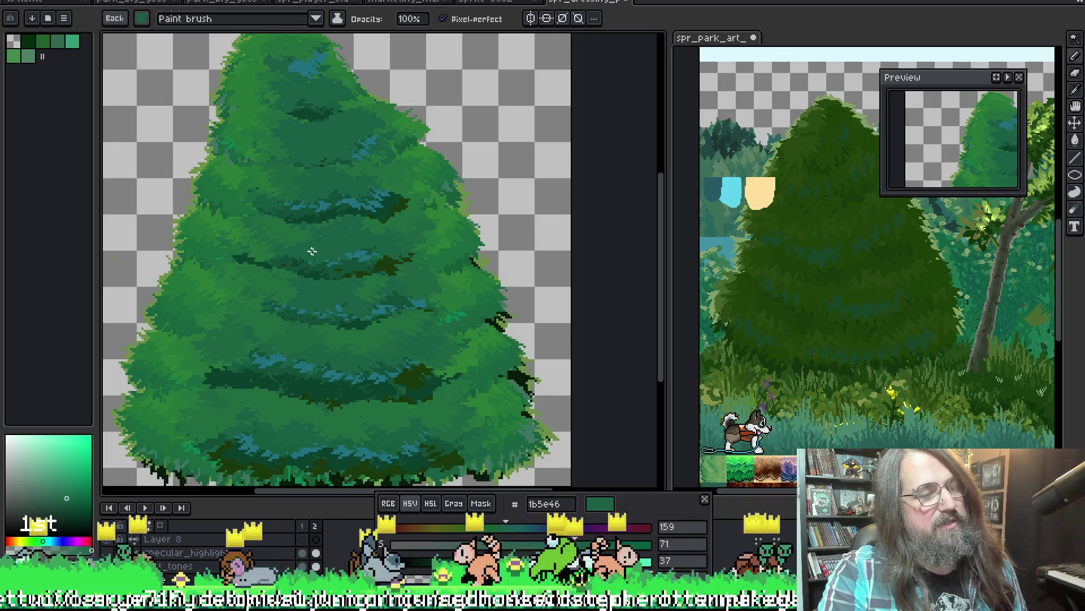
scroll(308, 254, down, 1)
scroll(323, 243, down, 1)
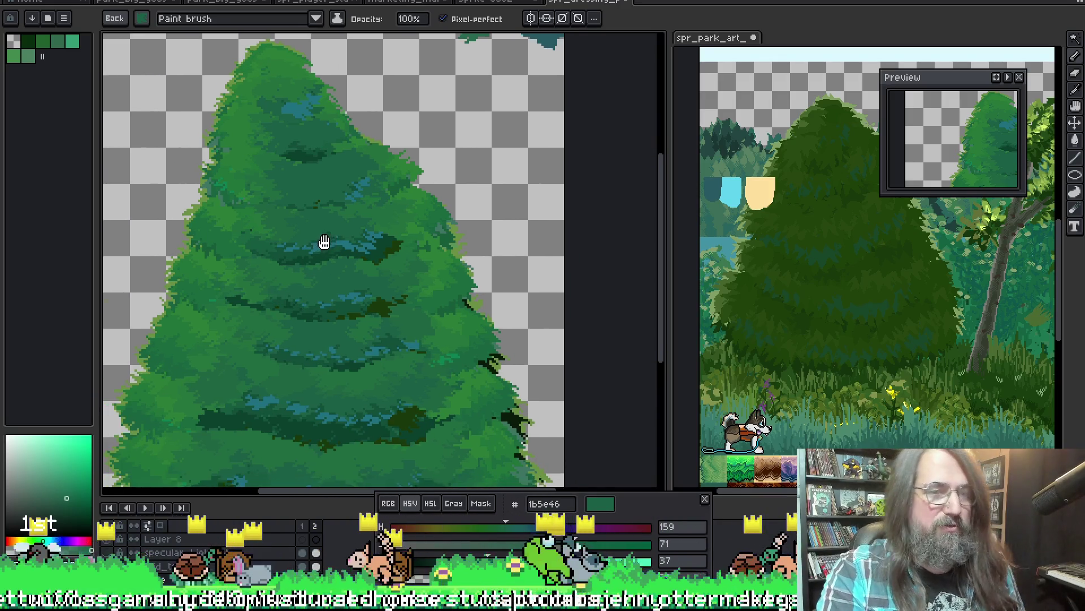
scroll(337, 280, down, 1)
scroll(337, 280, up, 1)
scroll(387, 225, up, 1)
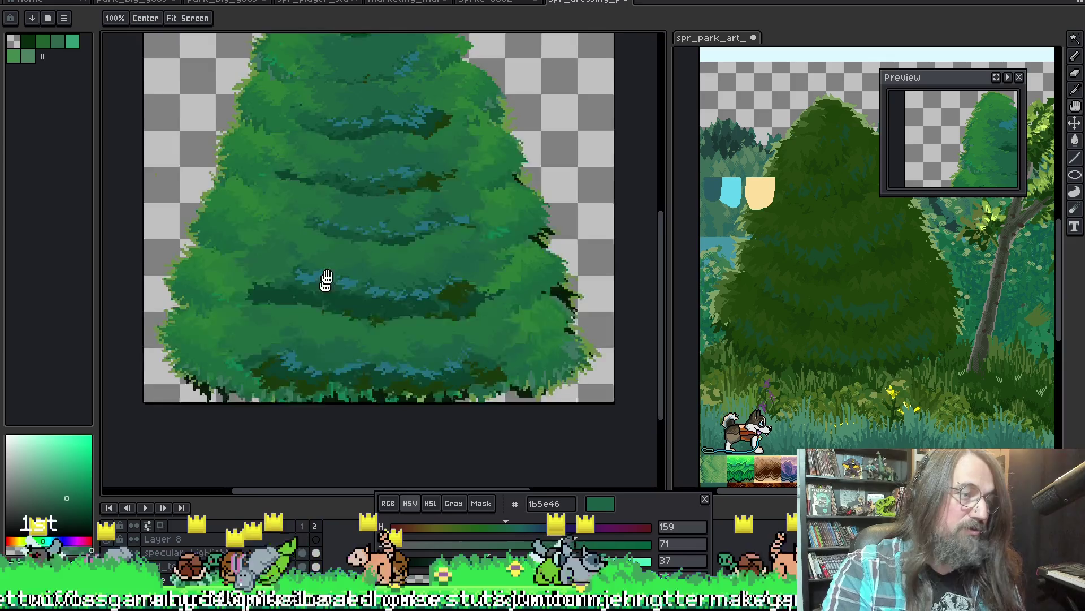
mouse_move(325, 283)
mouse_down()
mouse_move(319, 247)
mouse_move(404, 296)
mouse_up()
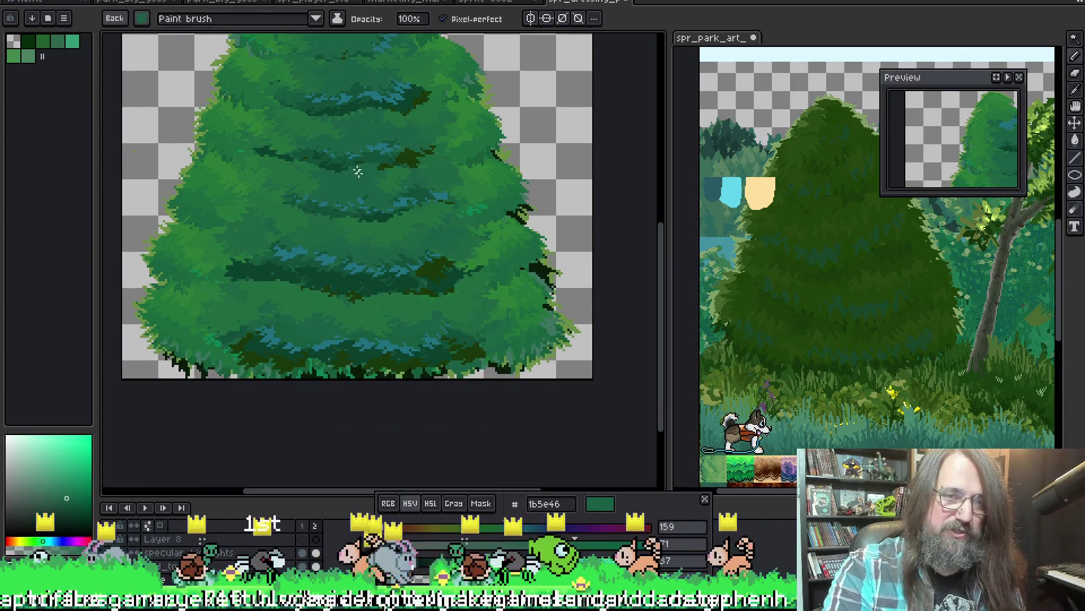
drag(358, 169, 381, 307)
scroll(380, 306, up, 1)
scroll(386, 289, down, 2)
scroll(399, 279, up, 3)
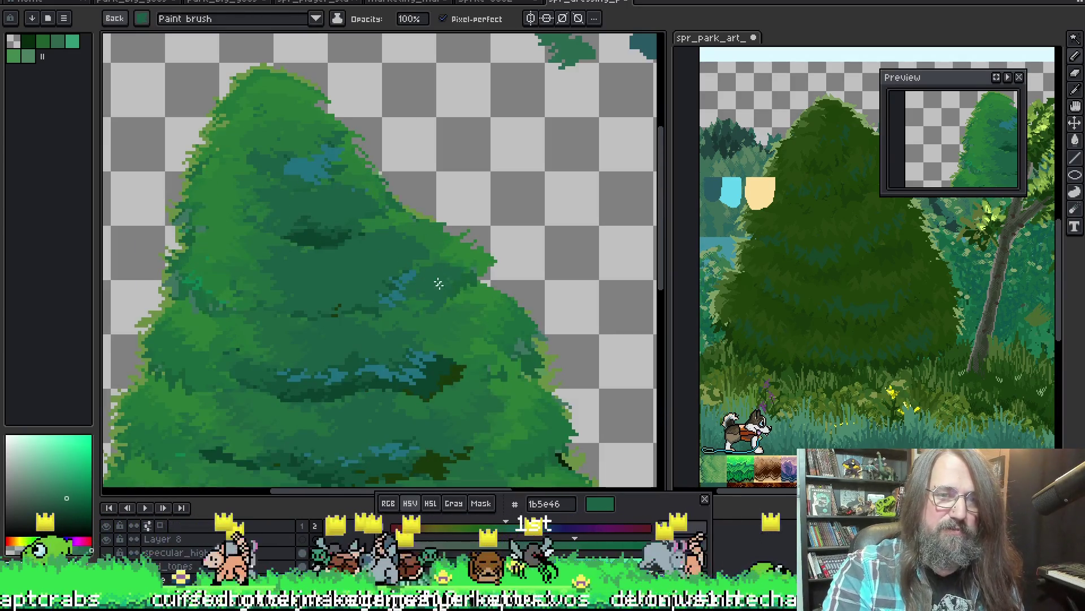
Sample mid, very dark and deep greens from the upper foliage for shadow patches.
key(alt)
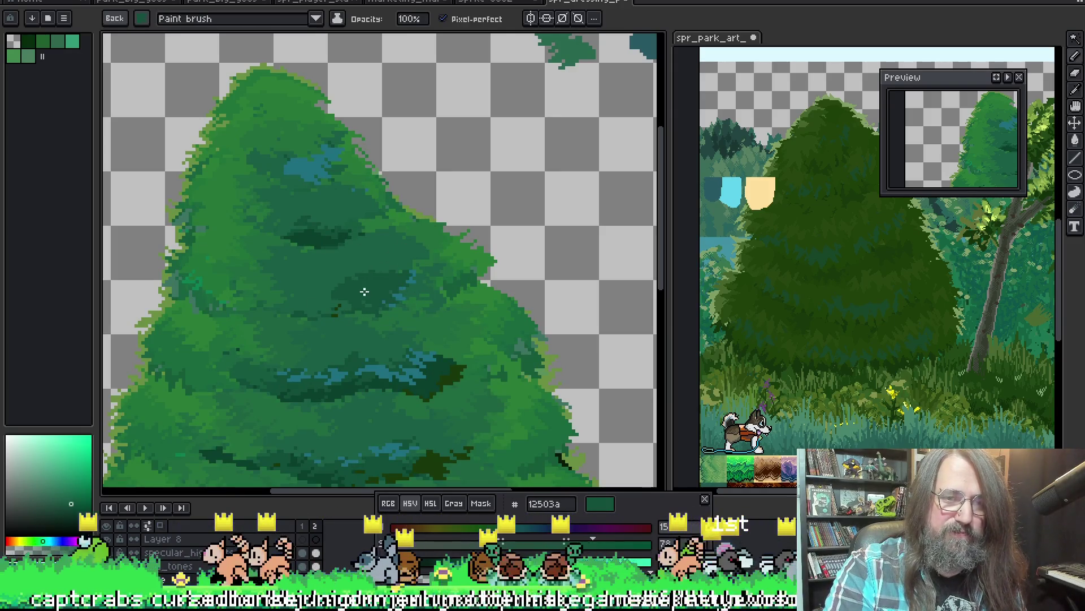
key(alt)
alt+click(348, 257)
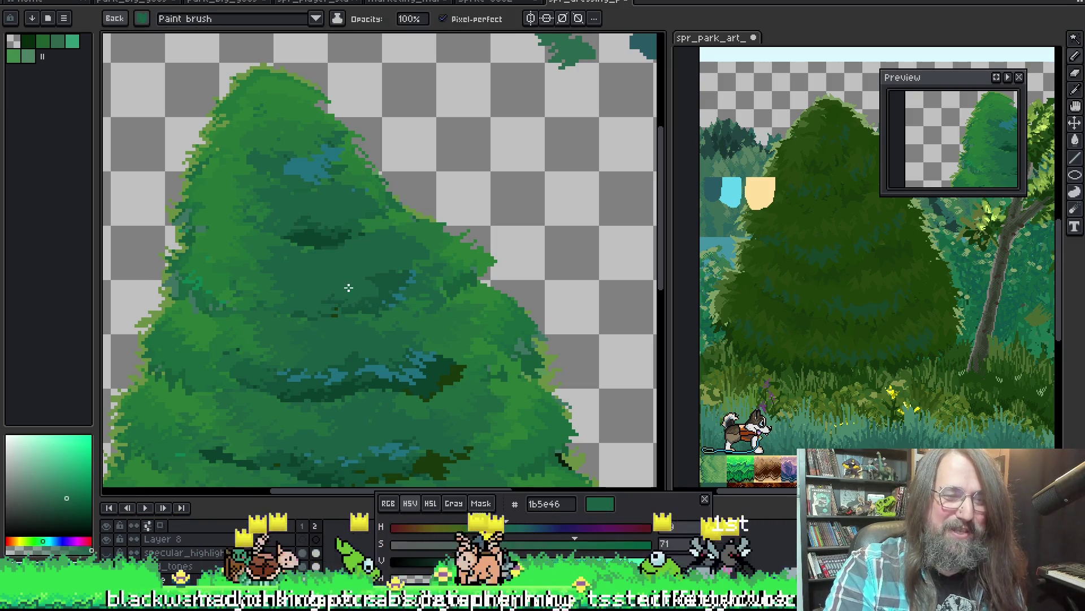
key(alt)
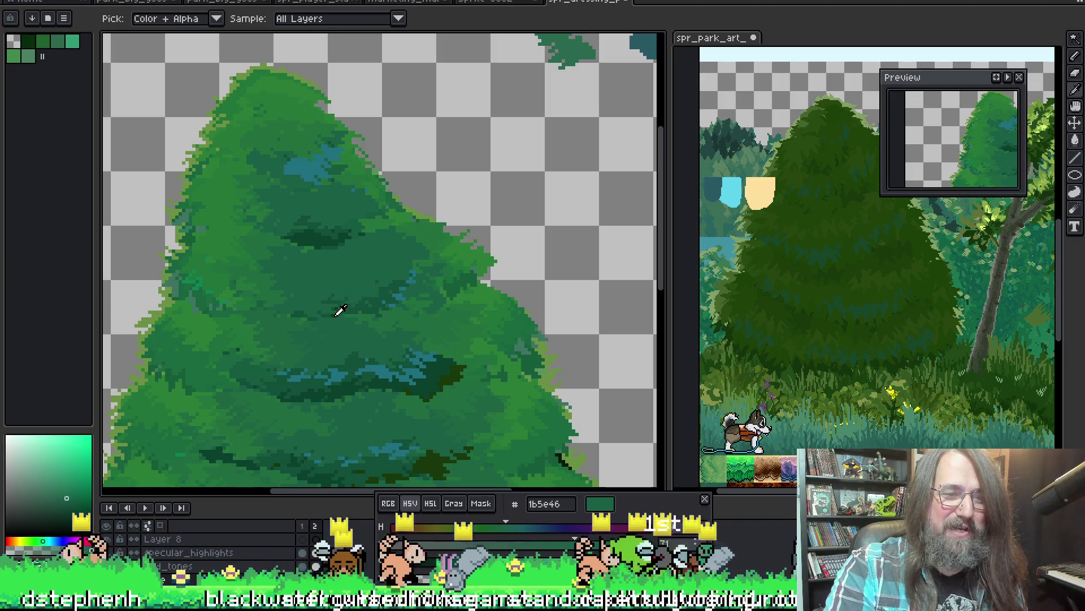
alt+click(292, 298)
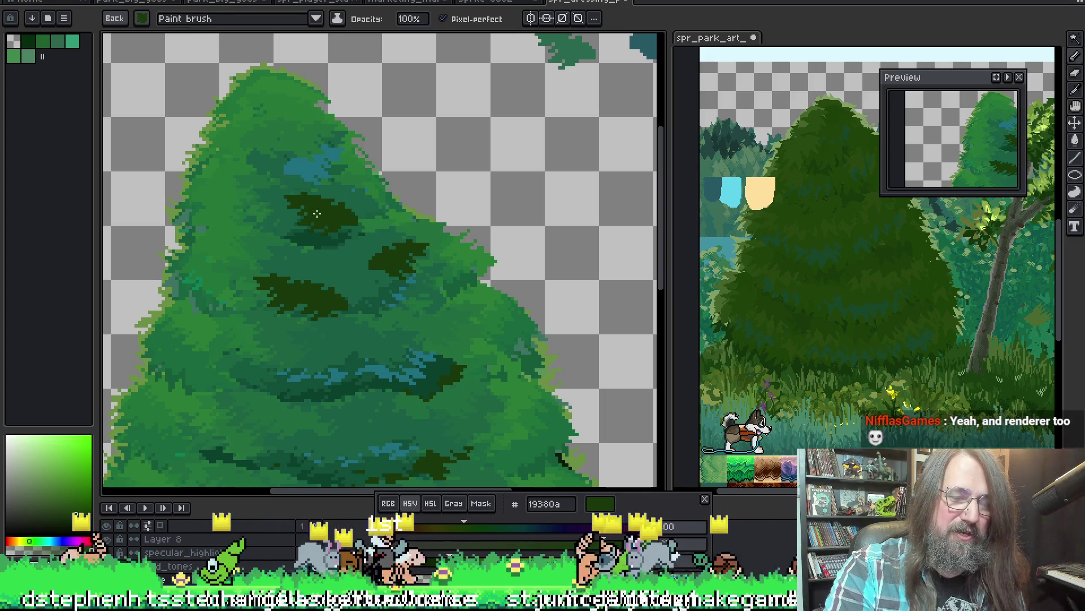
key(alt)
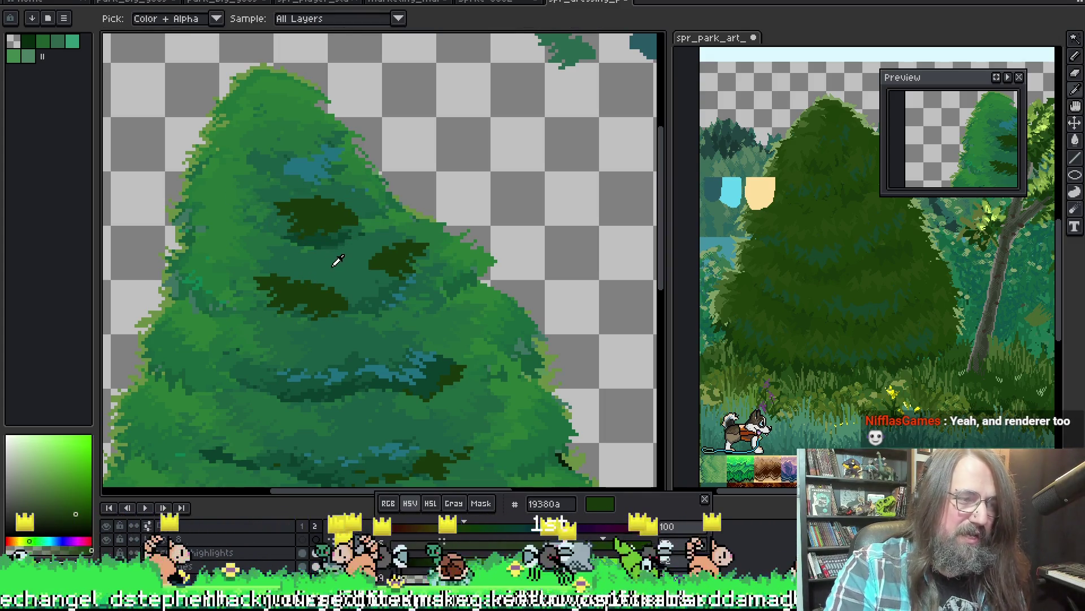
key(alt)
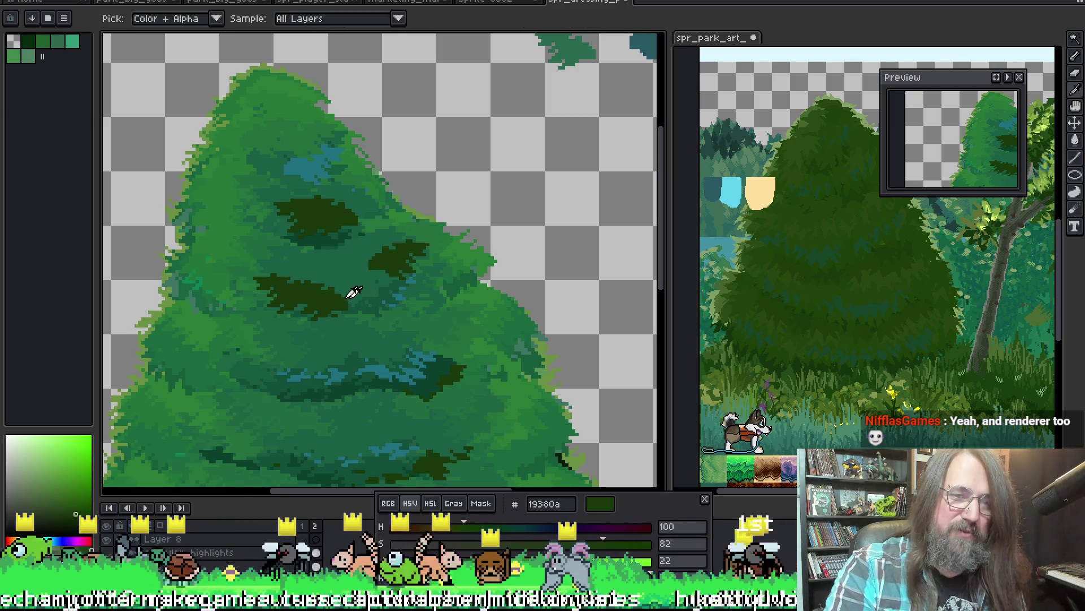
alt+click(368, 296)
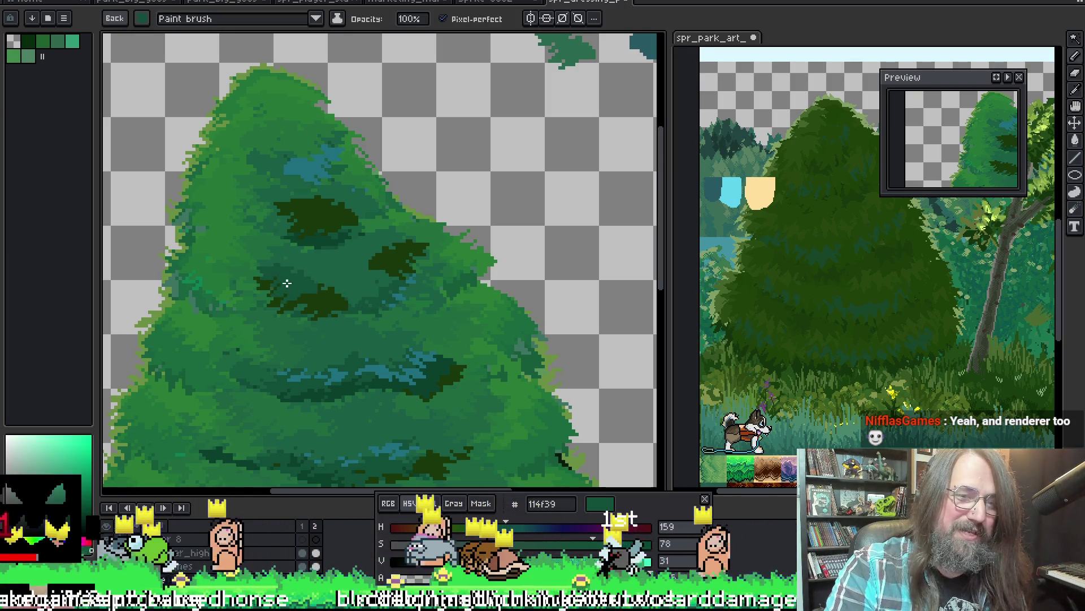
Soften the dark shadow patch in the upper foliage with mid-green strokes.
mouse_move(323, 217)
mouse_down()
mouse_move(293, 209)
mouse_move(320, 197)
mouse_up()
alt+click(368, 206)
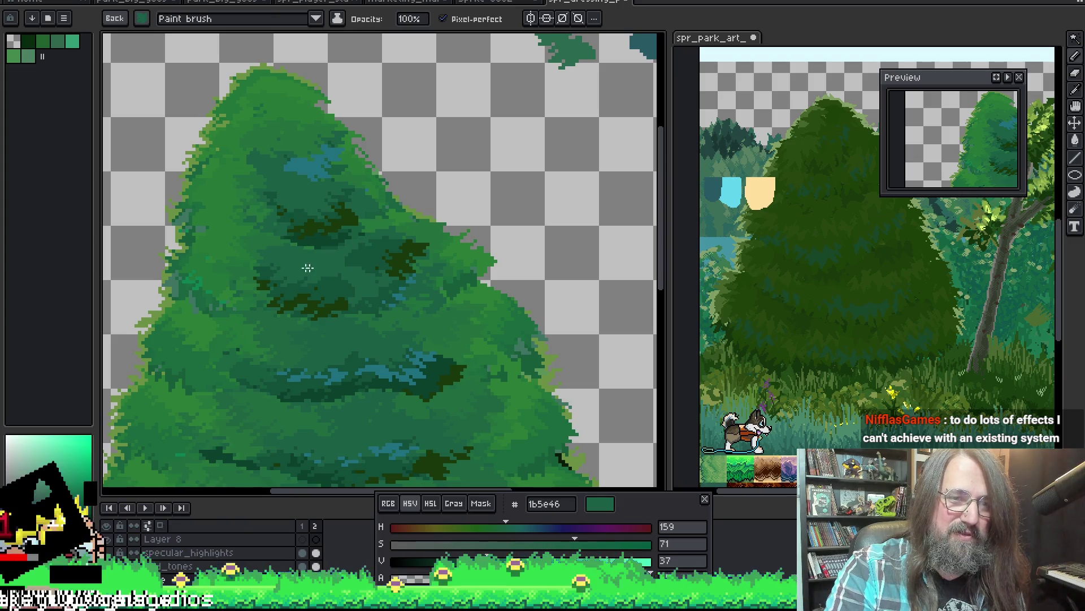
scroll(340, 267, left, 1)
scroll(332, 277, down, 3)
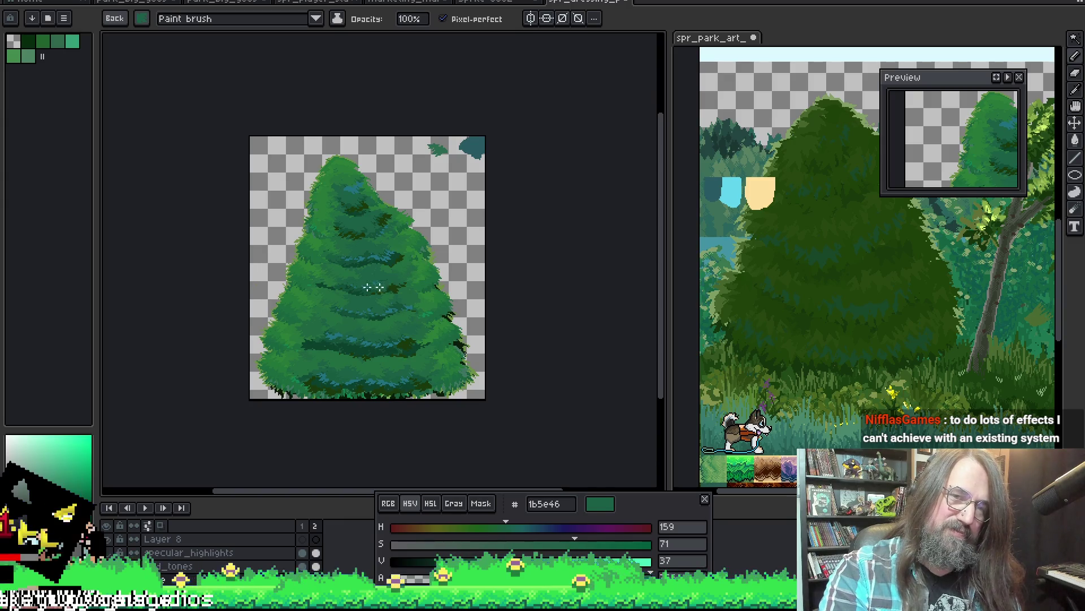
scroll(374, 287, up, 3)
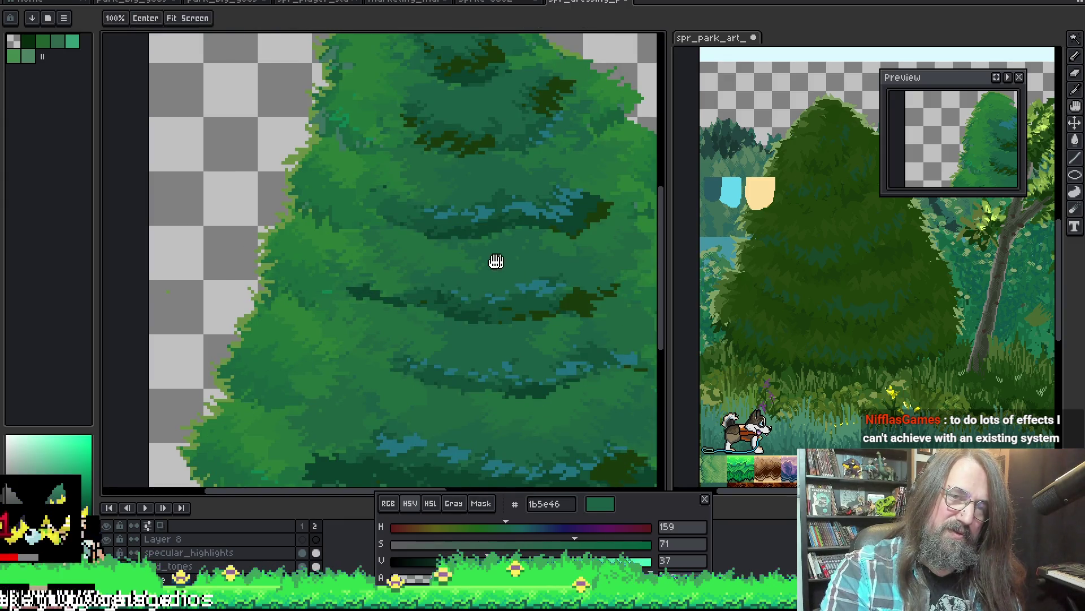
key(b)
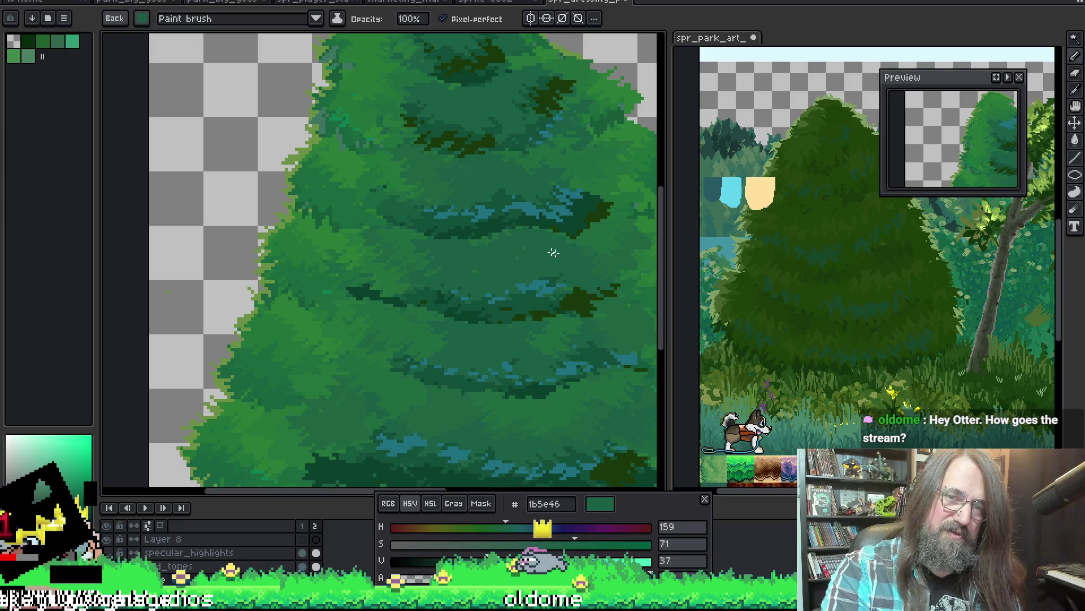
drag(582, 249, 372, 276)
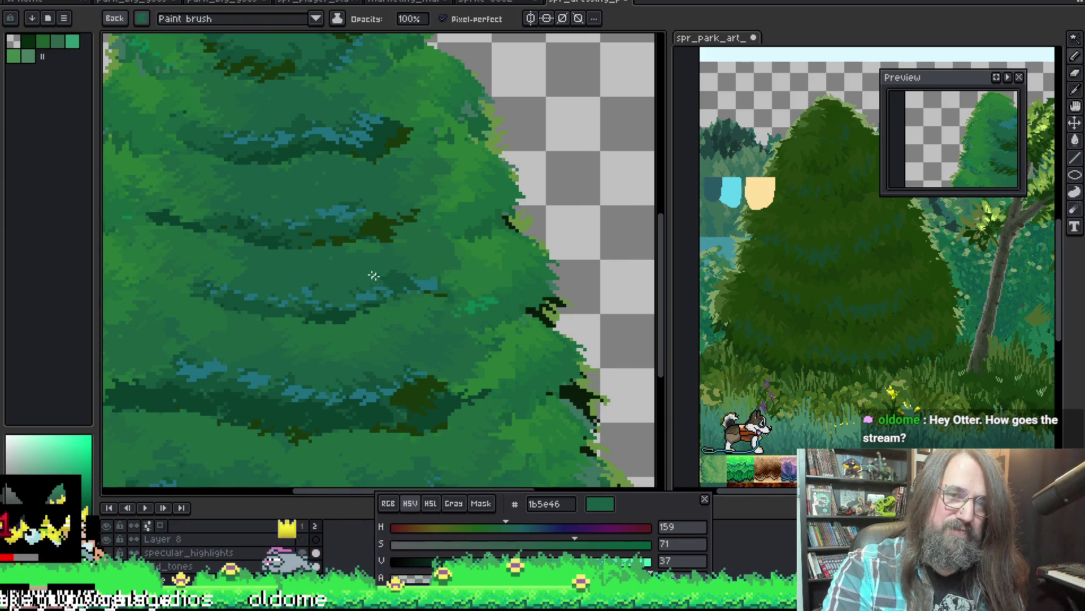
scroll(381, 280, down, 1)
scroll(380, 280, down, 1)
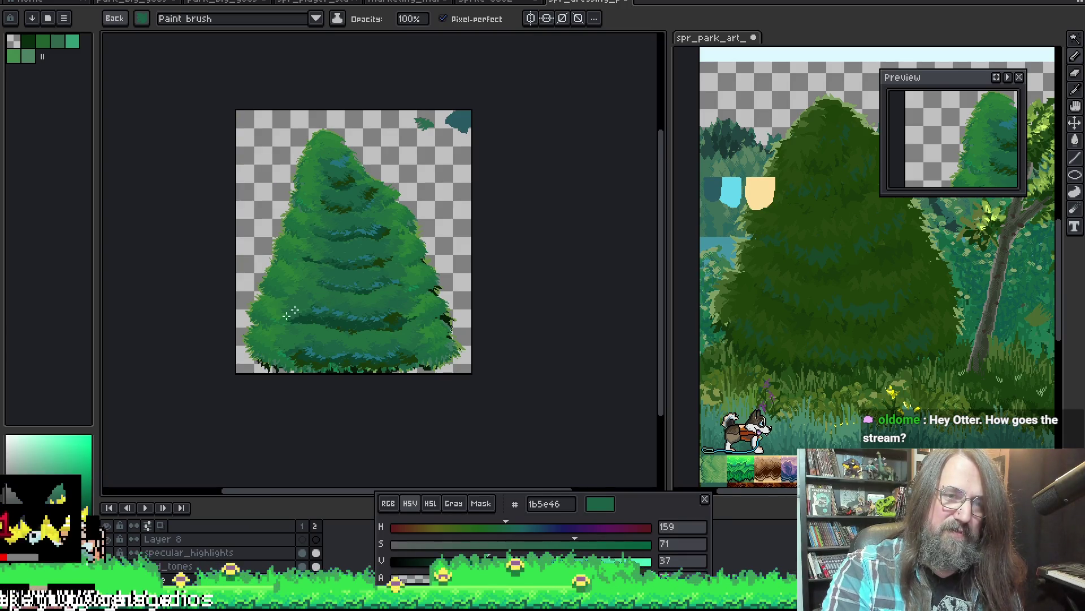
scroll(310, 267, up, 1)
alt+click(293, 270)
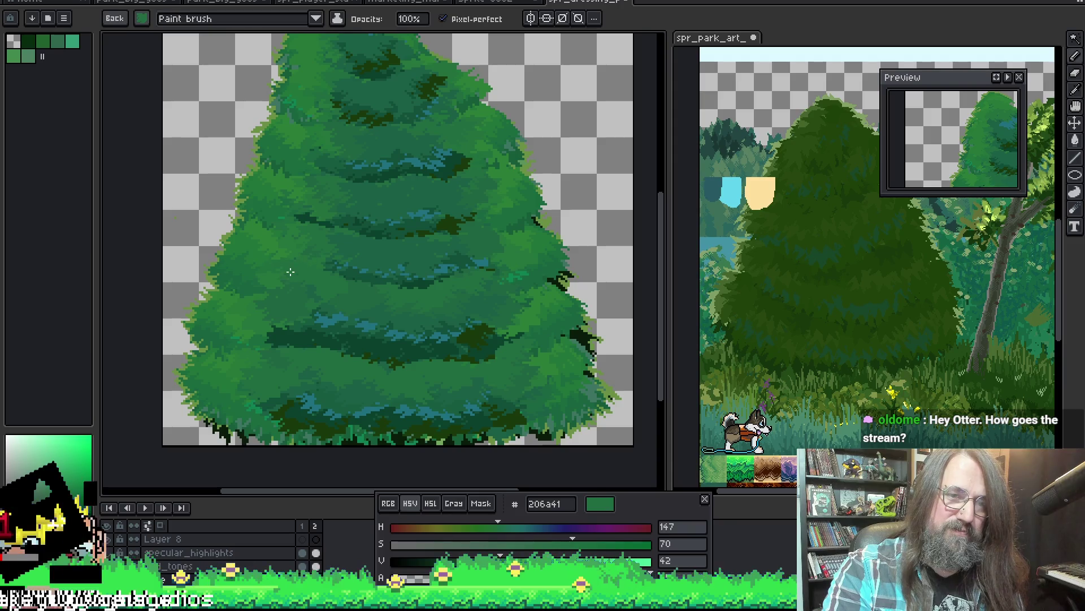
scroll(289, 238, down, 1)
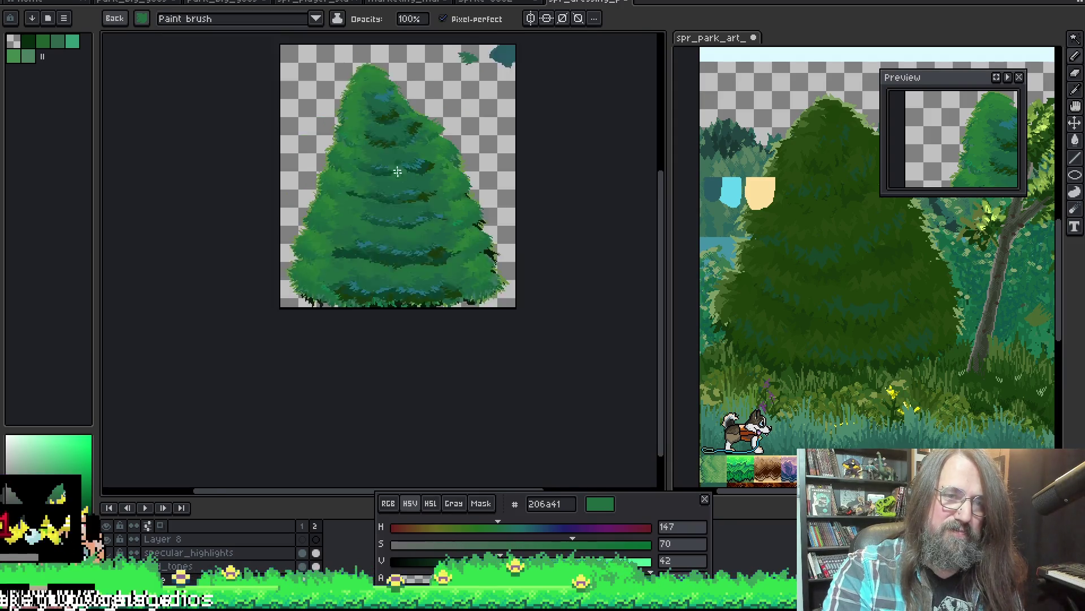
scroll(335, 229, down, 1)
scroll(334, 230, up, 1)
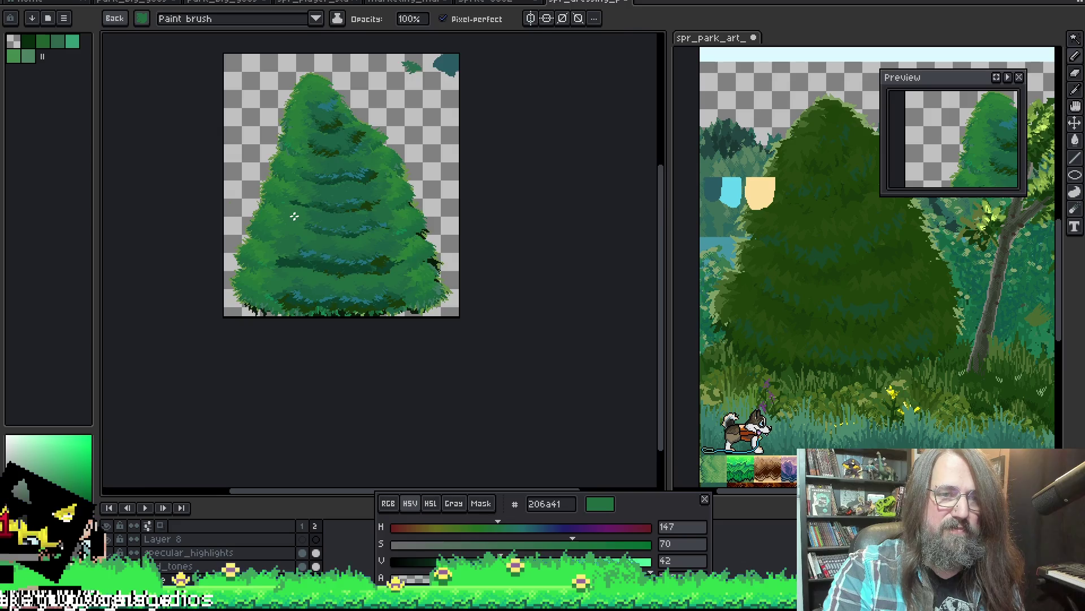
scroll(293, 217, up, 1)
alt+click(355, 247)
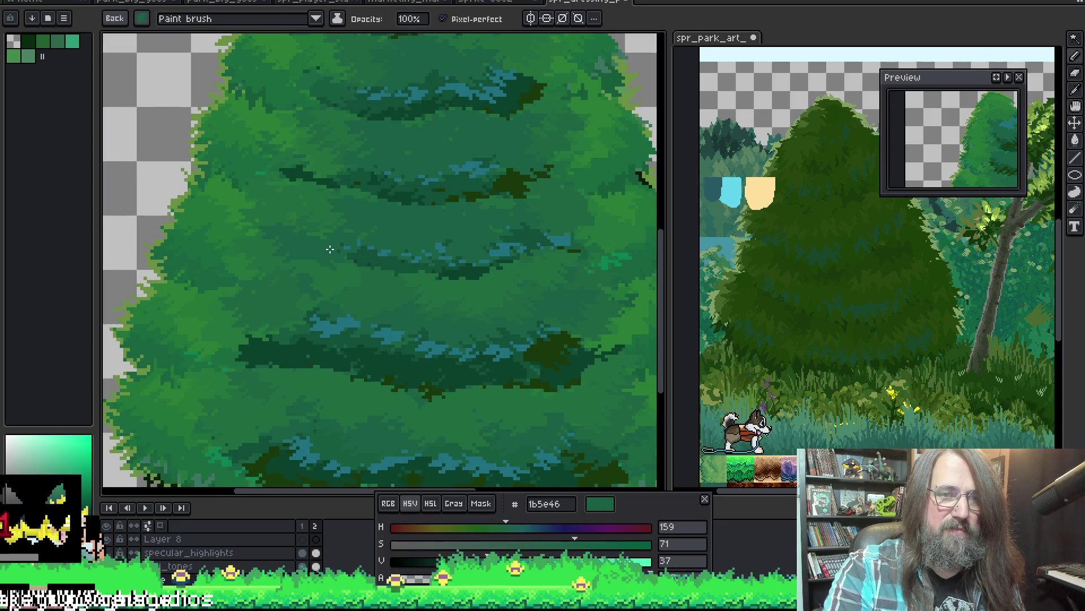
alt+click(378, 251)
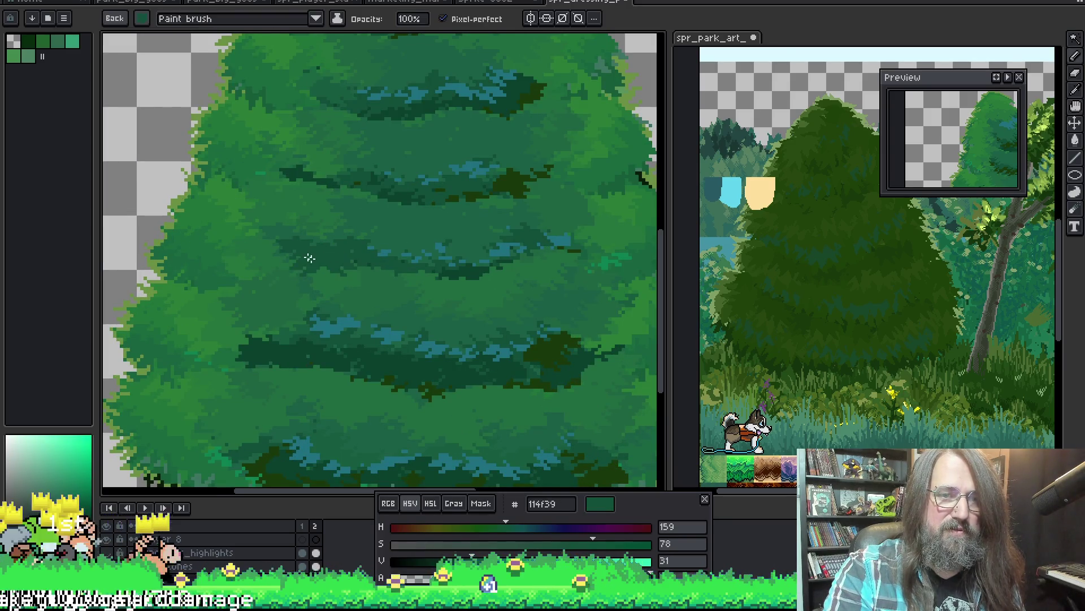
alt+click(289, 244)
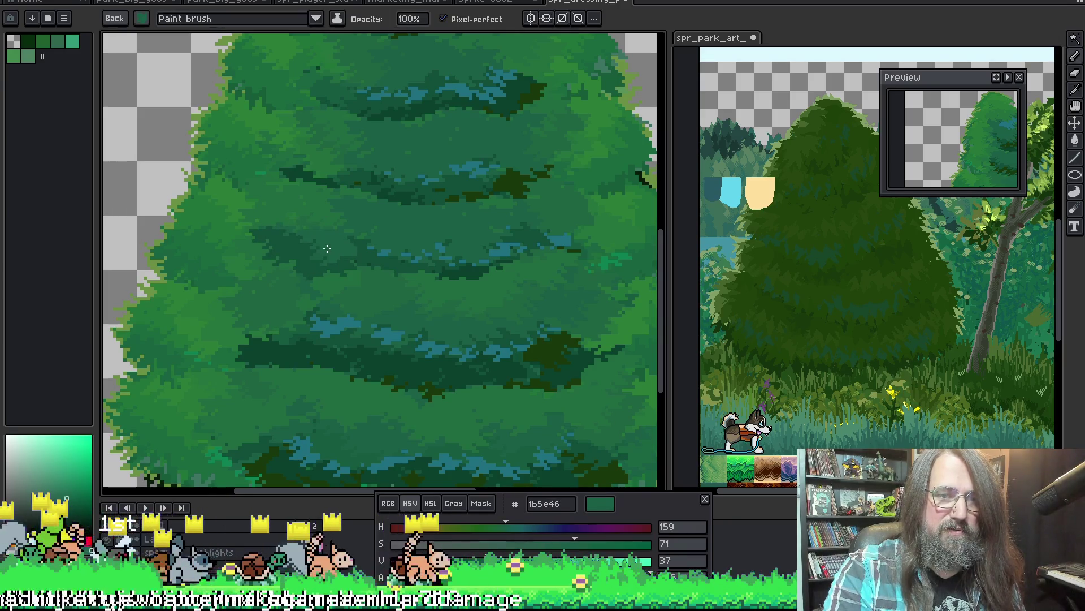
alt+click(387, 250)
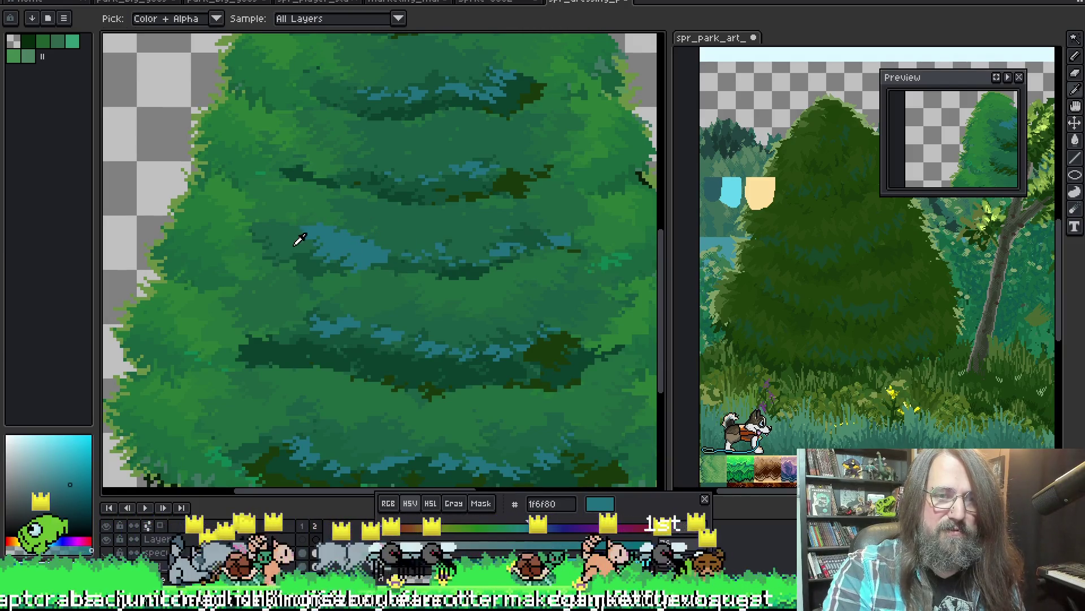
alt+click(301, 238)
alt+click(385, 244)
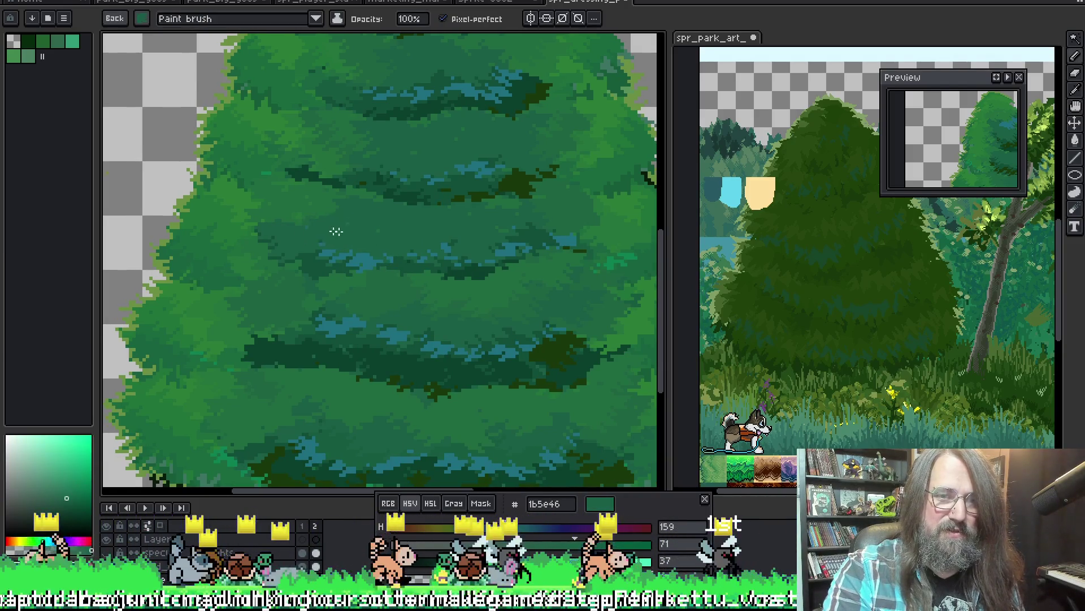
scroll(376, 216, down, 2)
scroll(339, 233, up, 1)
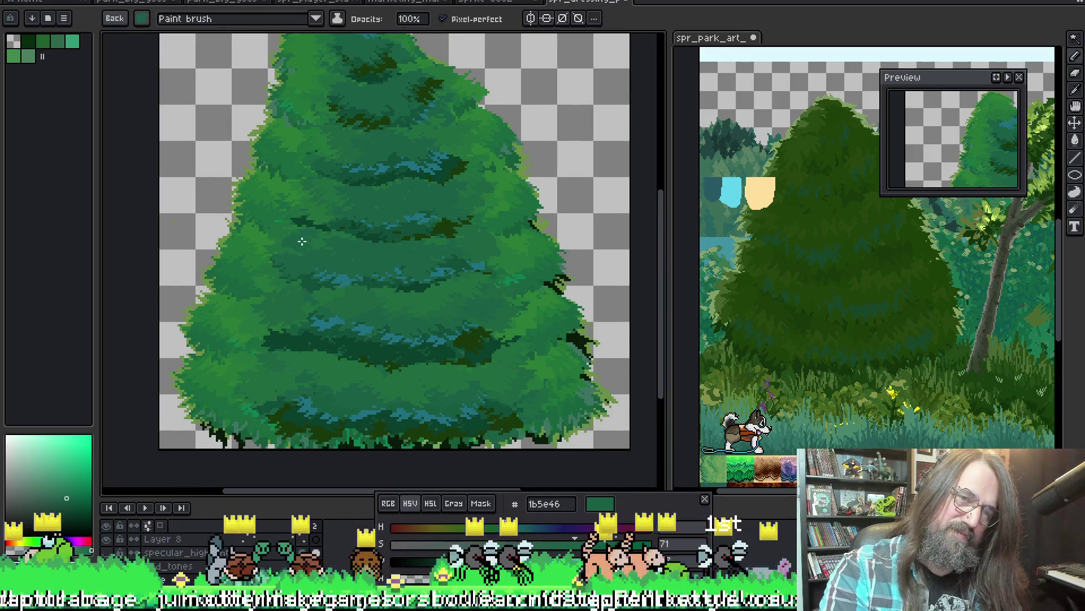
scroll(331, 238, up, 1)
alt+click(331, 238)
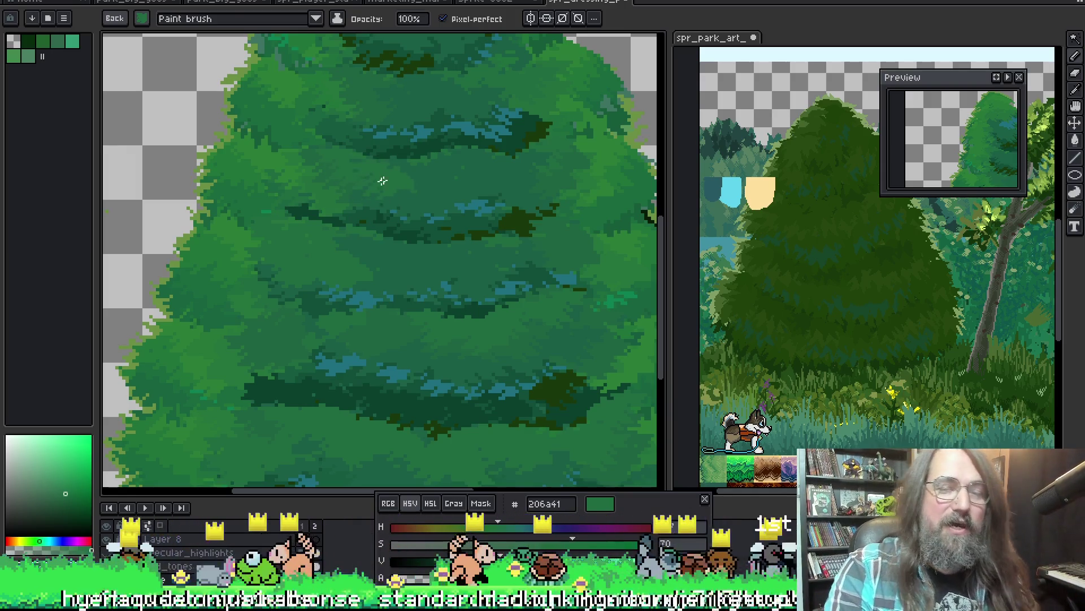
scroll(373, 179, right, 1)
scroll(384, 229, right, 4)
scroll(384, 229, up, 2)
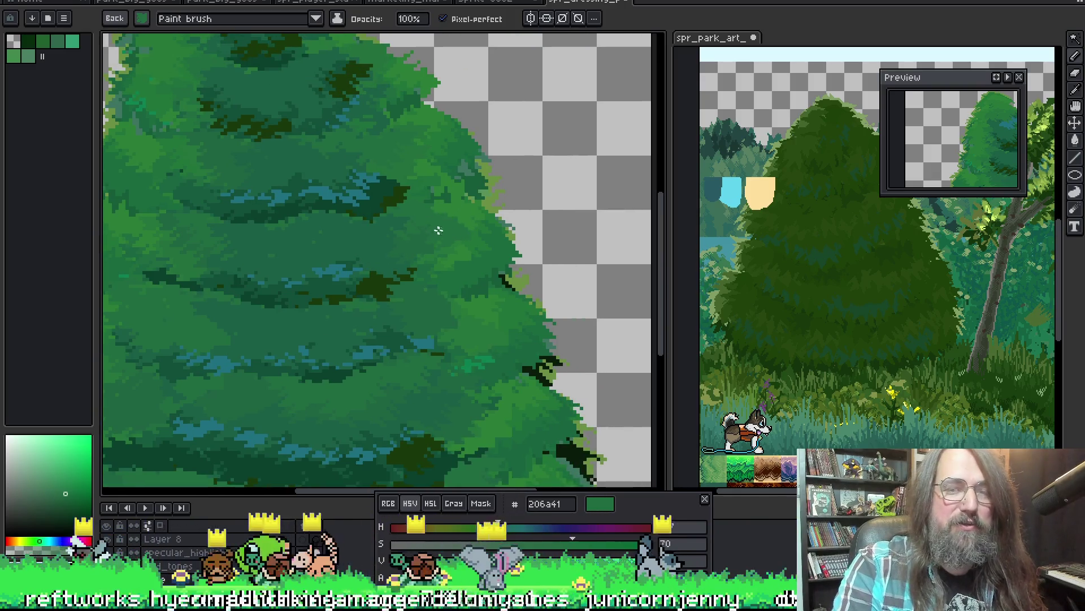
Sample a green from the tree's edge and paint a dark stroke beside an upper shadow band.
key(i)
click(442, 236)
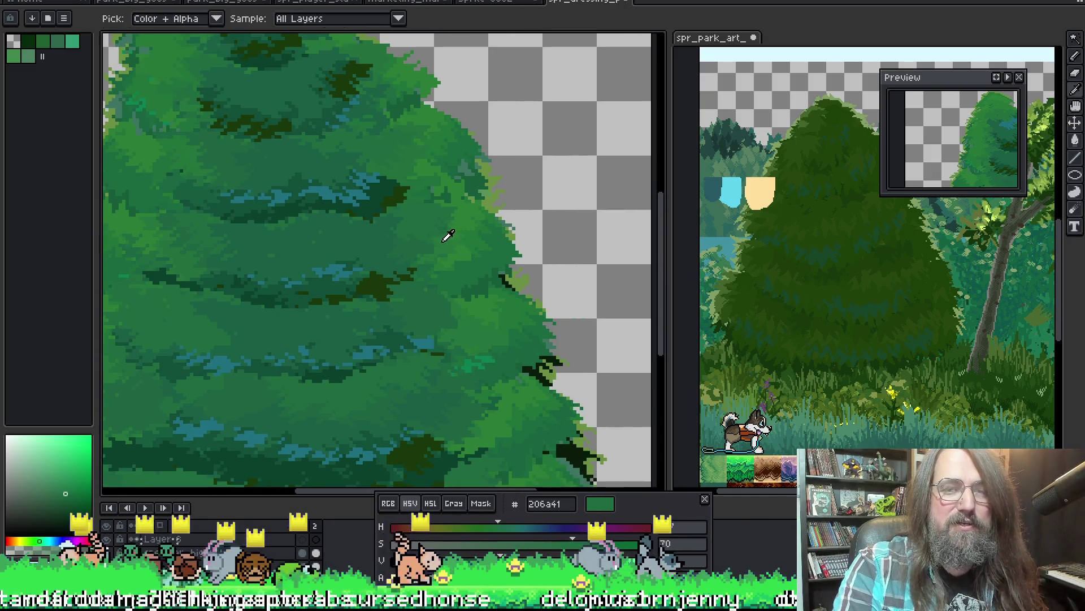
key(b)
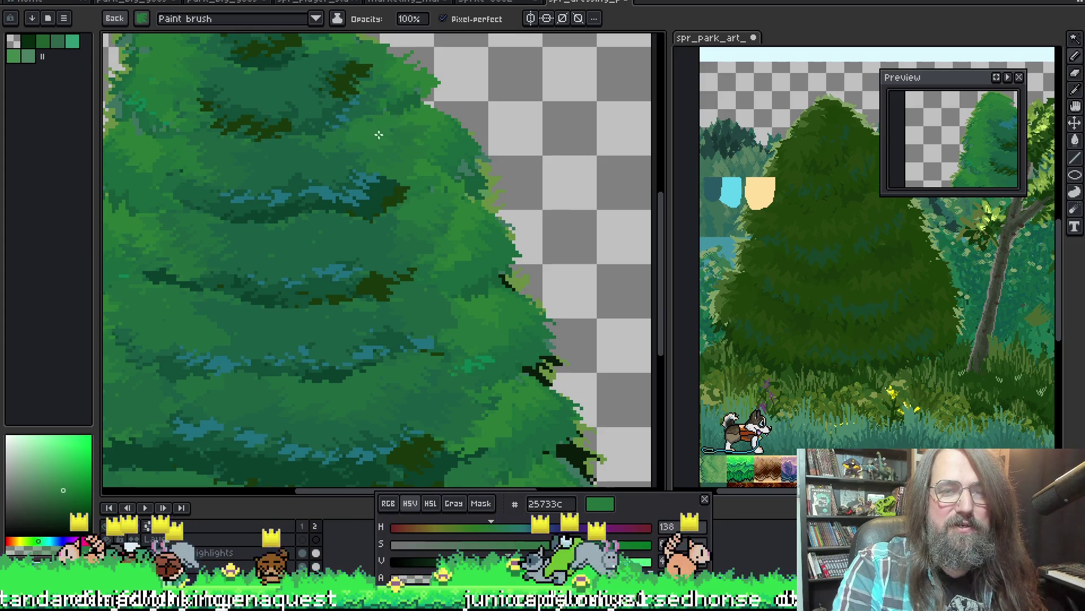
mouse_move(199, 183)
mouse_down()
mouse_move(327, 269)
mouse_move(269, 258)
mouse_up()
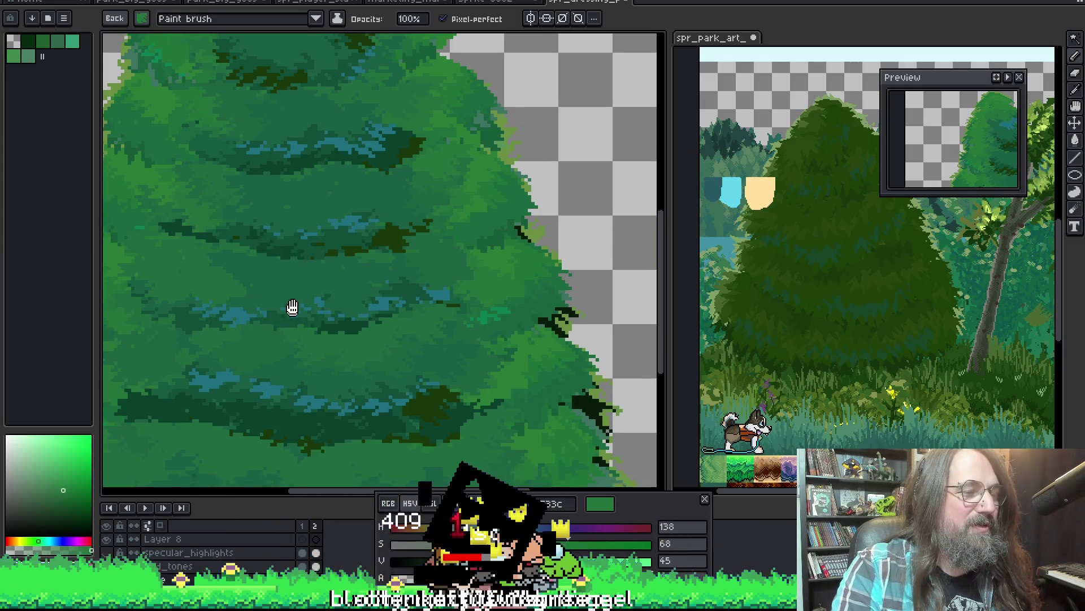
drag(291, 309, 309, 235)
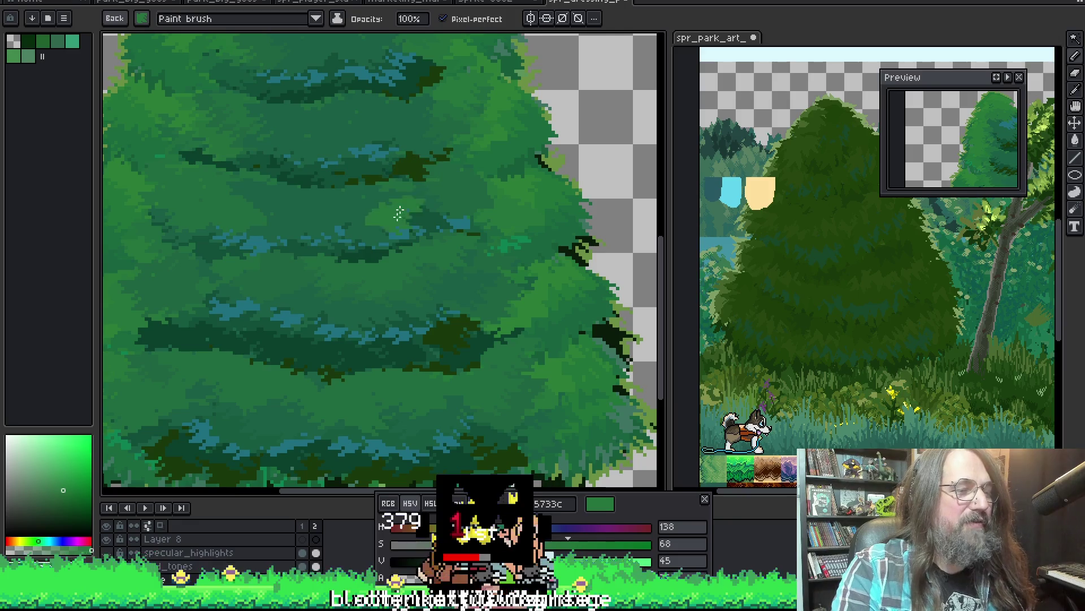
mouse_move(328, 266)
mouse_down()
mouse_move(300, 179)
mouse_move(400, 232)
mouse_up()
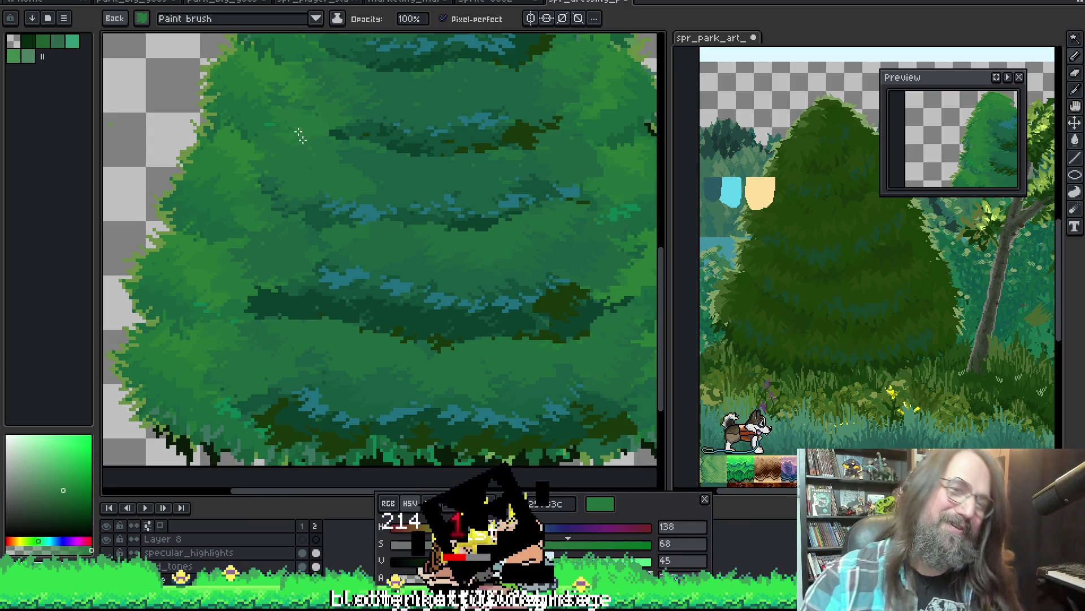
drag(300, 136, 289, 125)
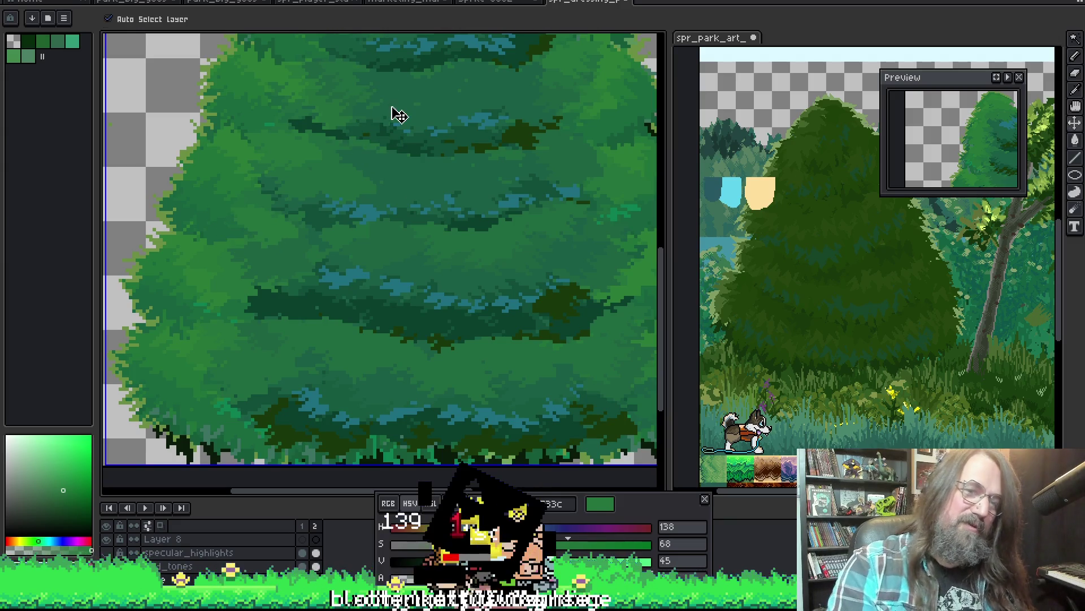
scroll(385, 109, down, 1)
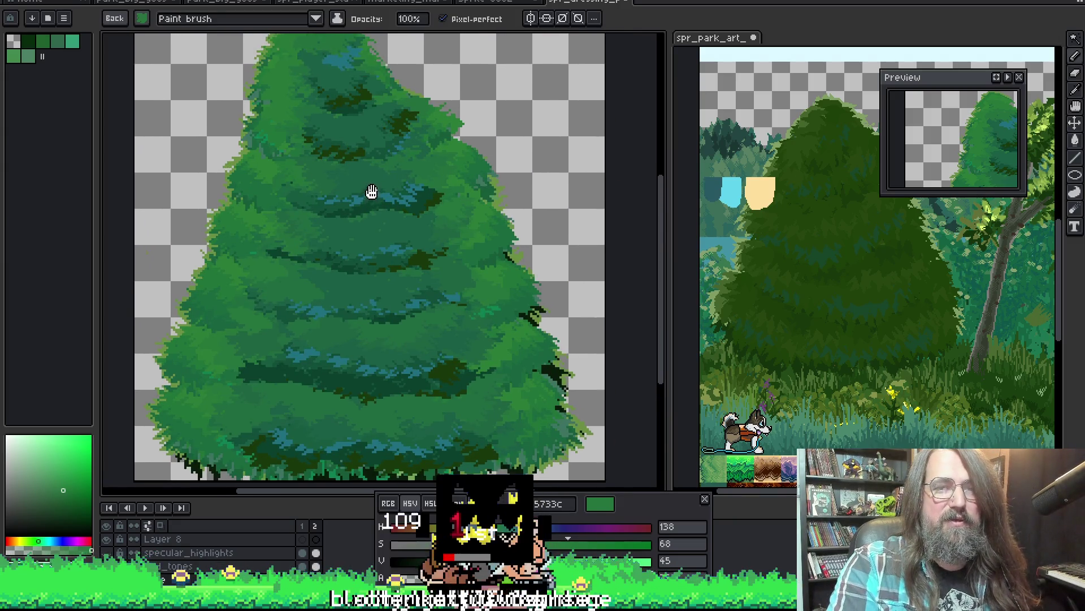
scroll(413, 202, down, 1)
scroll(338, 213, up, 1)
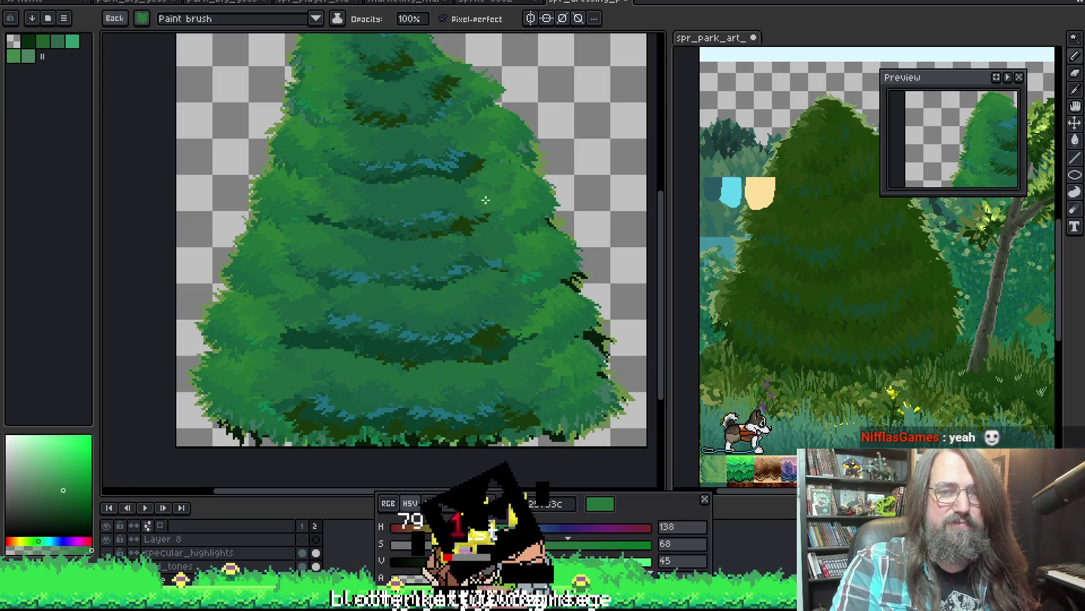
scroll(429, 212, down, 1)
scroll(414, 175, up, 2)
Sample a new green and the mid green from the foliage while panning the tree.
alt+click(409, 178)
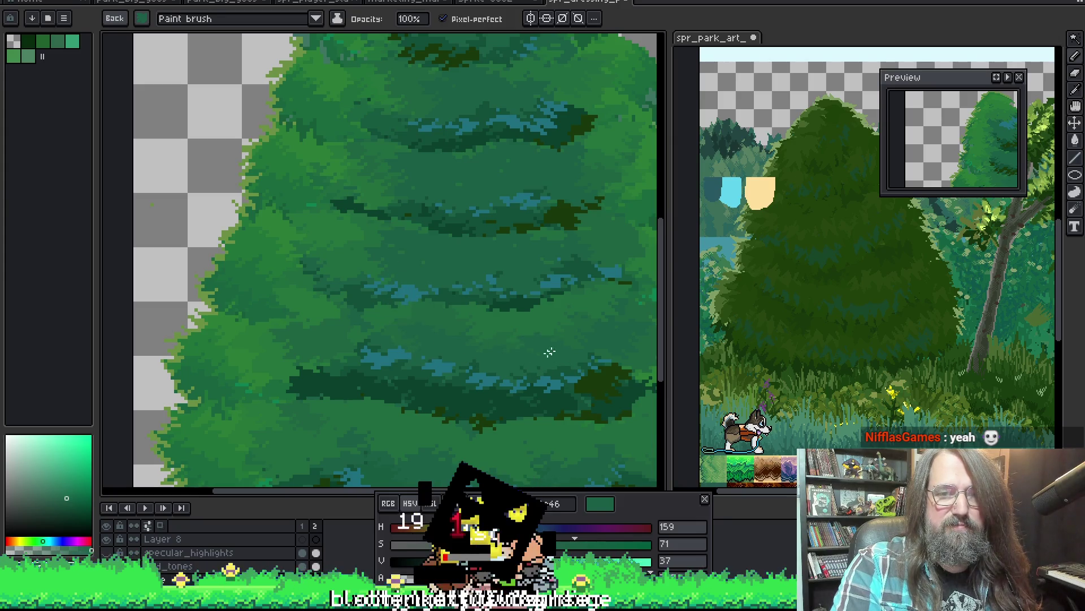
scroll(396, 347, down, 2)
scroll(408, 314, down, 1)
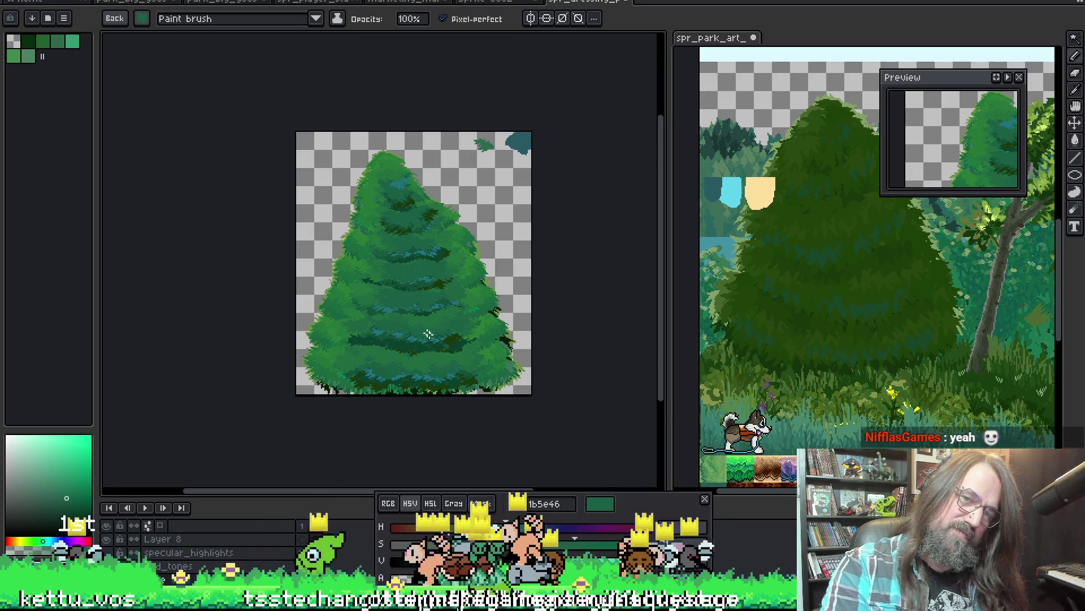
scroll(433, 326, up, 1)
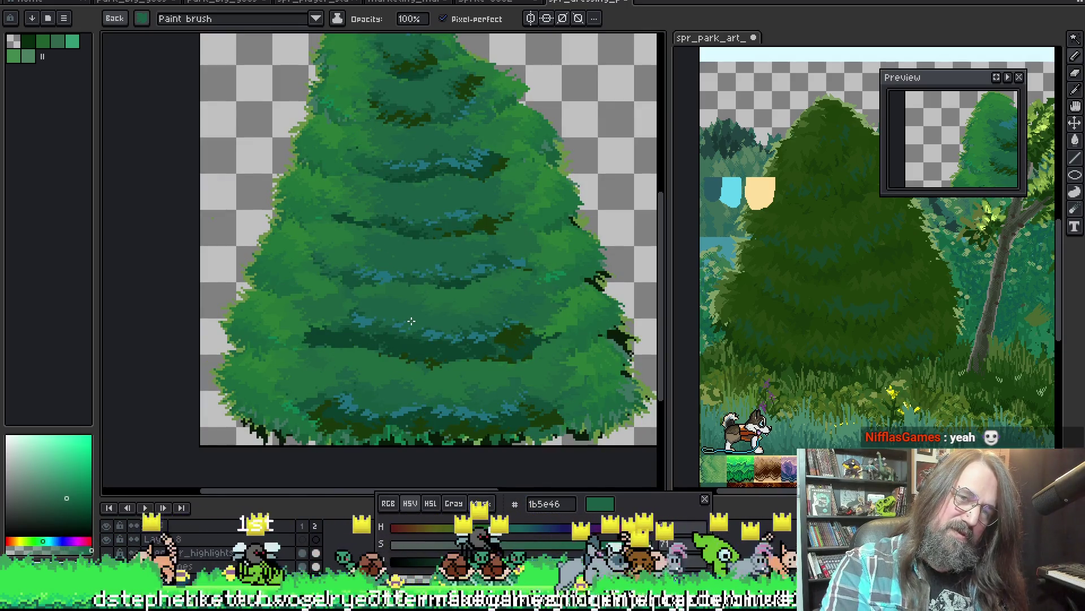
key(alt)
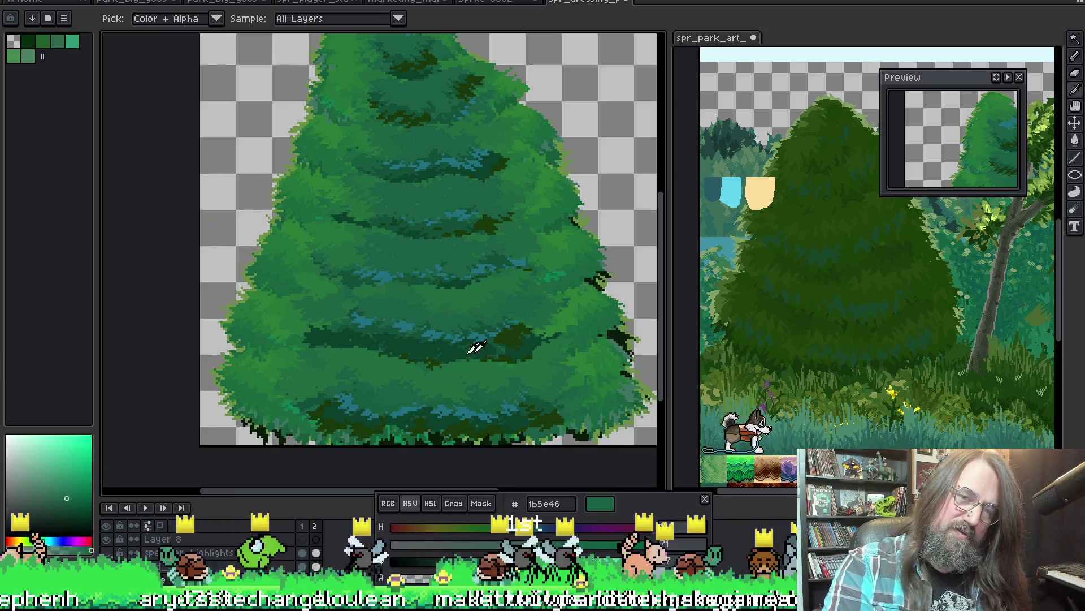
scroll(448, 289, down, 1)
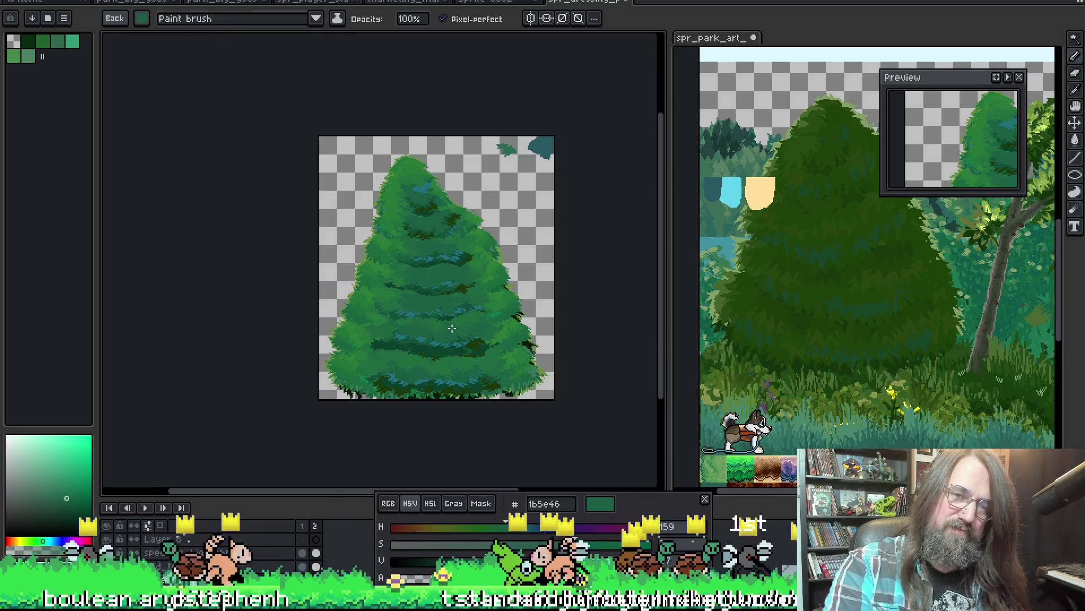
alt+click(417, 356)
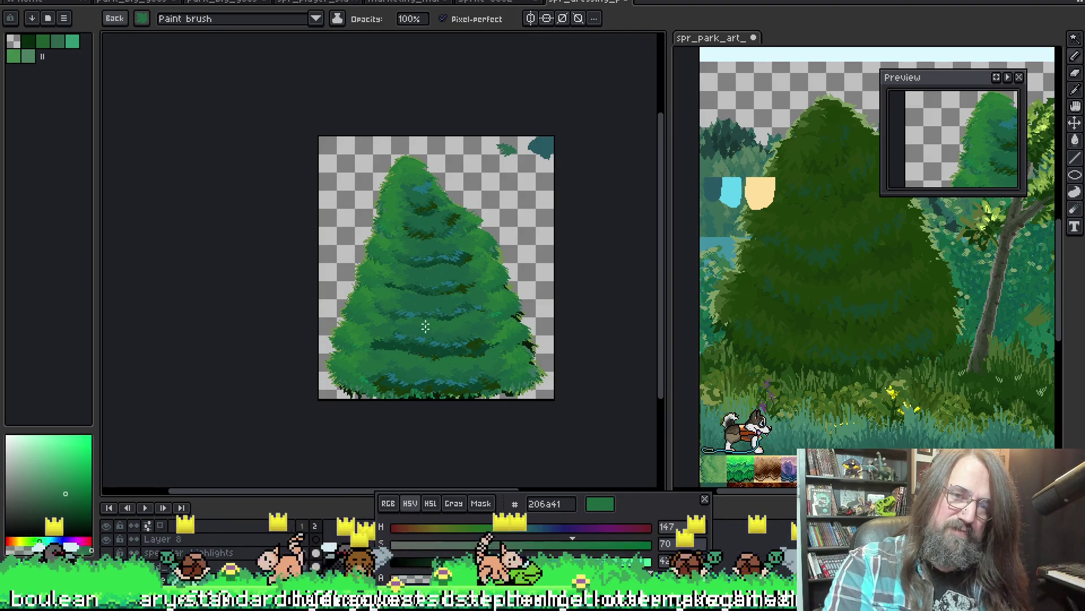
scroll(417, 356, up, 1)
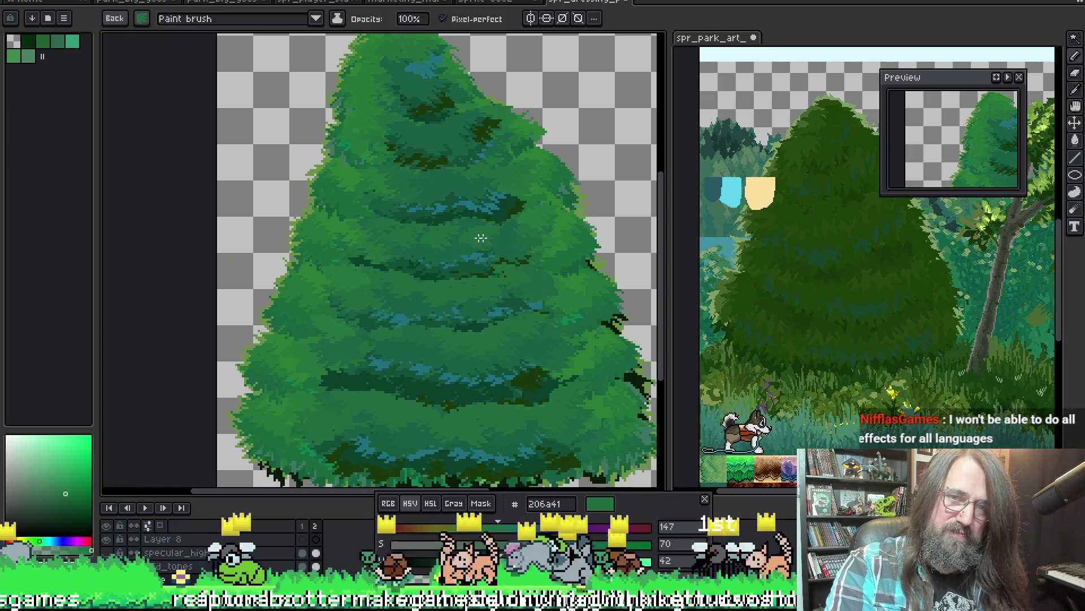
scroll(463, 210, down, 4)
scroll(471, 255, up, 1)
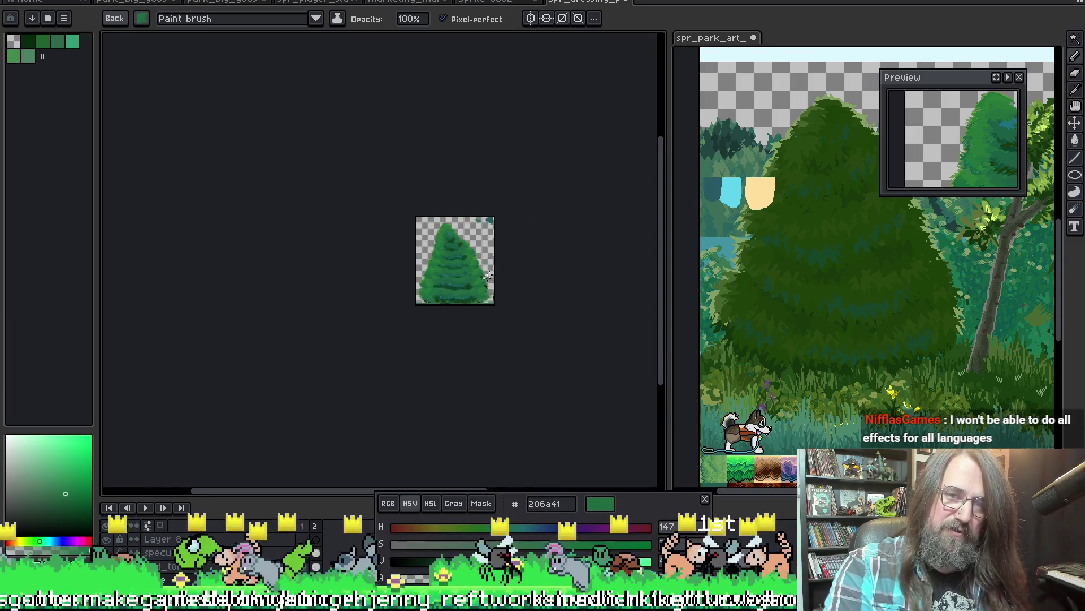
scroll(472, 268, up, 1)
scroll(473, 268, up, 3)
scroll(472, 268, down, 1)
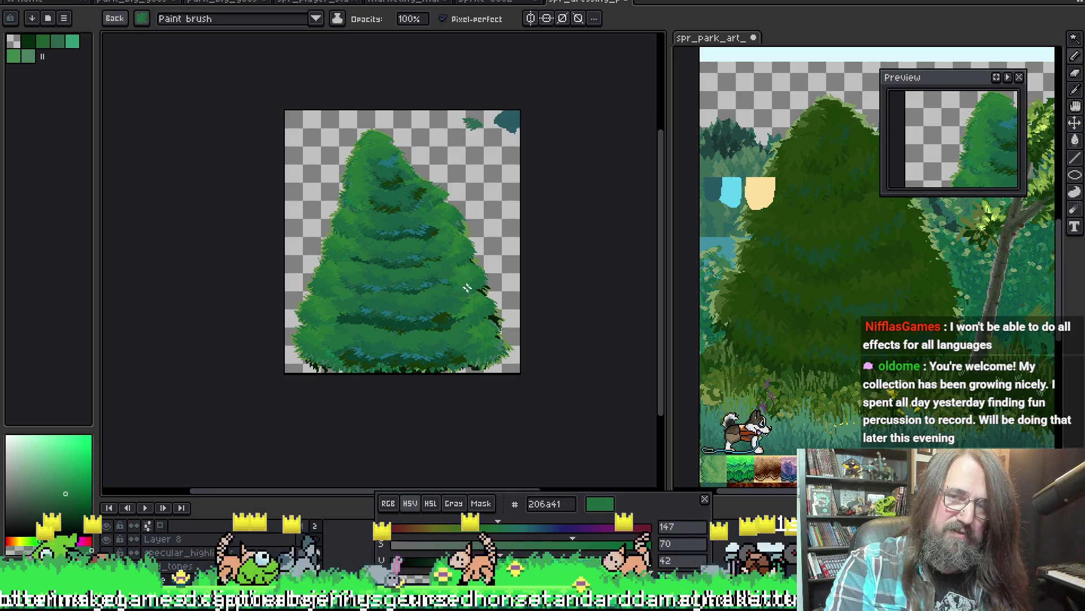
drag(441, 305, 433, 289)
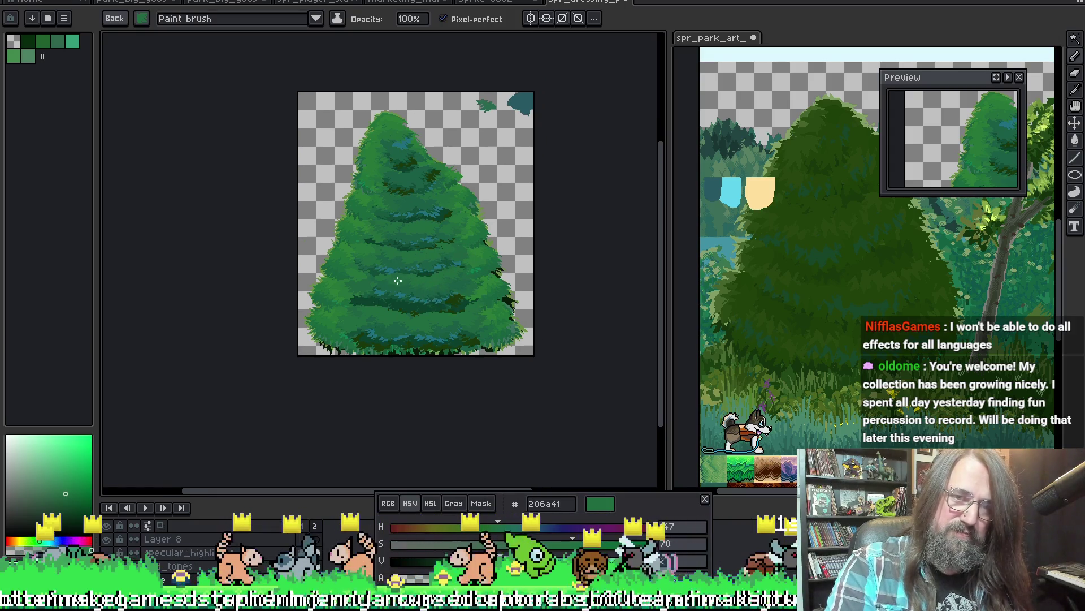
scroll(425, 308, up, 1)
scroll(425, 309, up, 1)
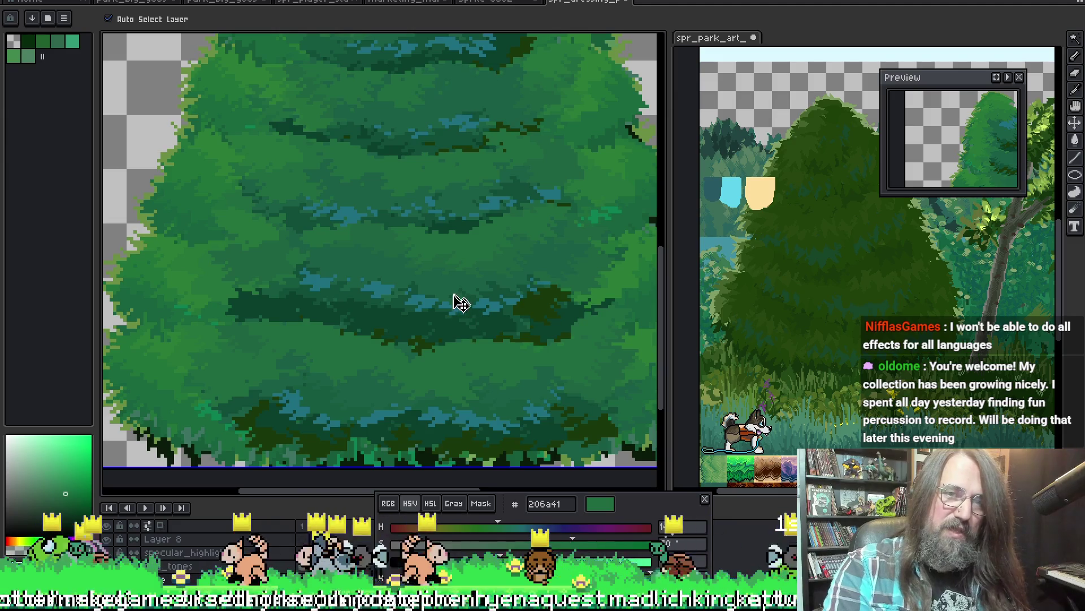
scroll(429, 305, down, 1)
scroll(460, 360, up, 1)
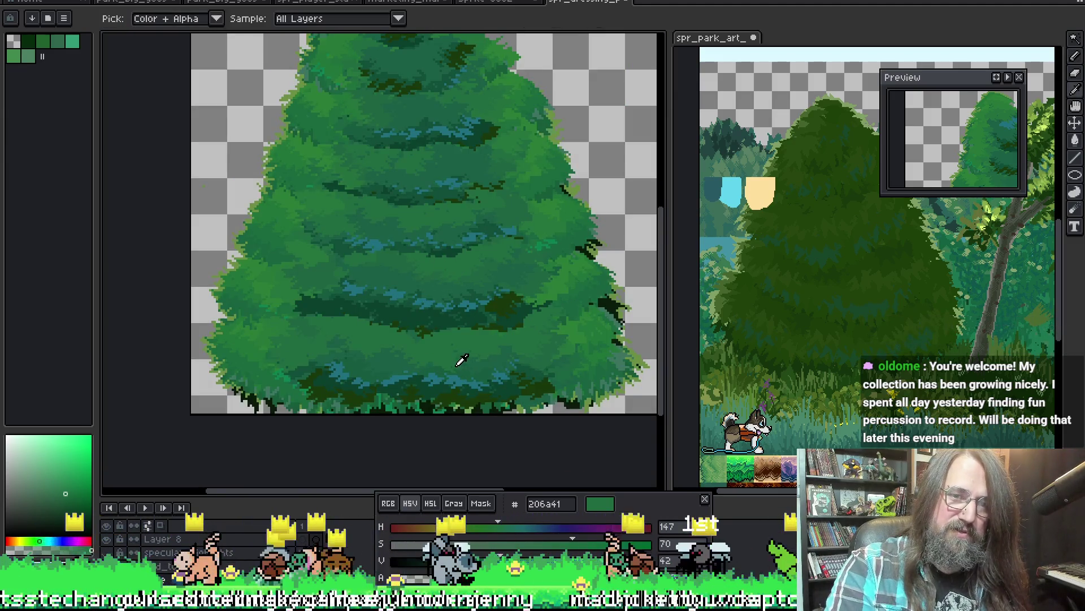
Make dark green 134d35 the paint colour and bring the whole conifer into view.
alt+click(433, 339)
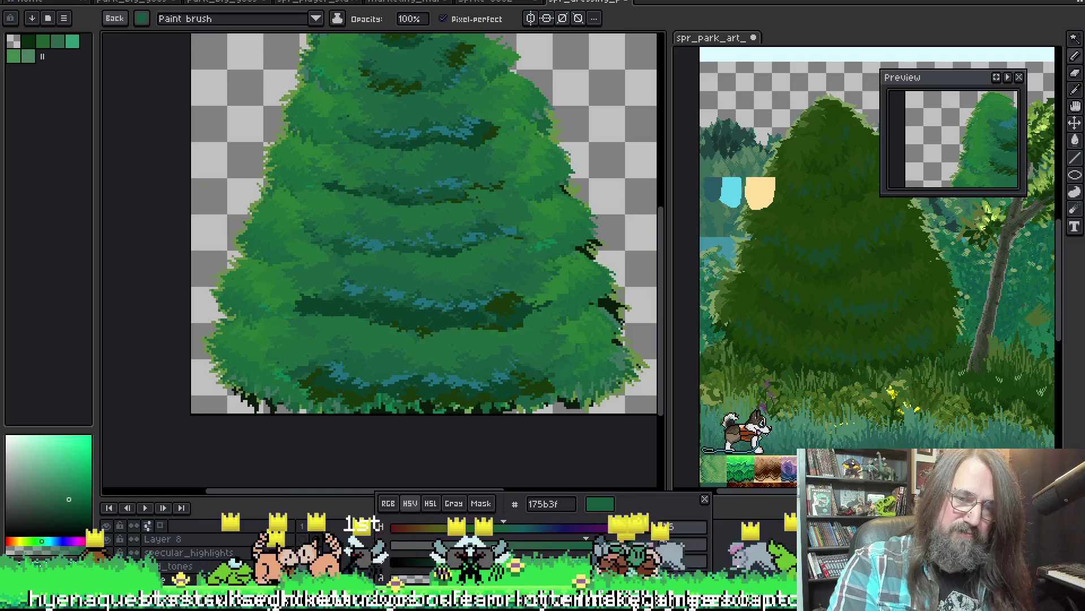
alt+click(383, 372)
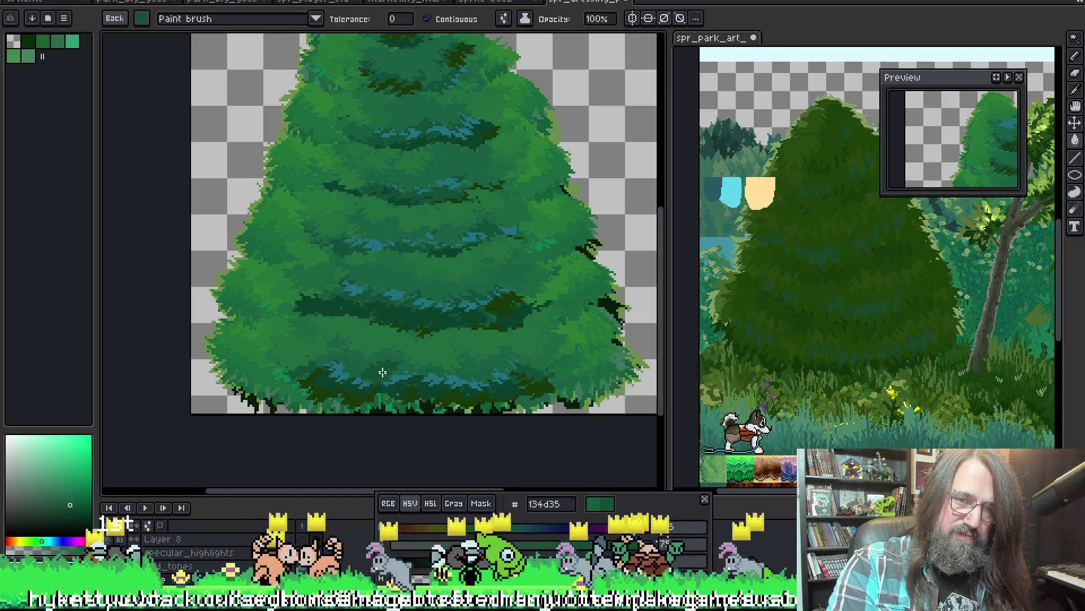
drag(303, 146, 266, 191)
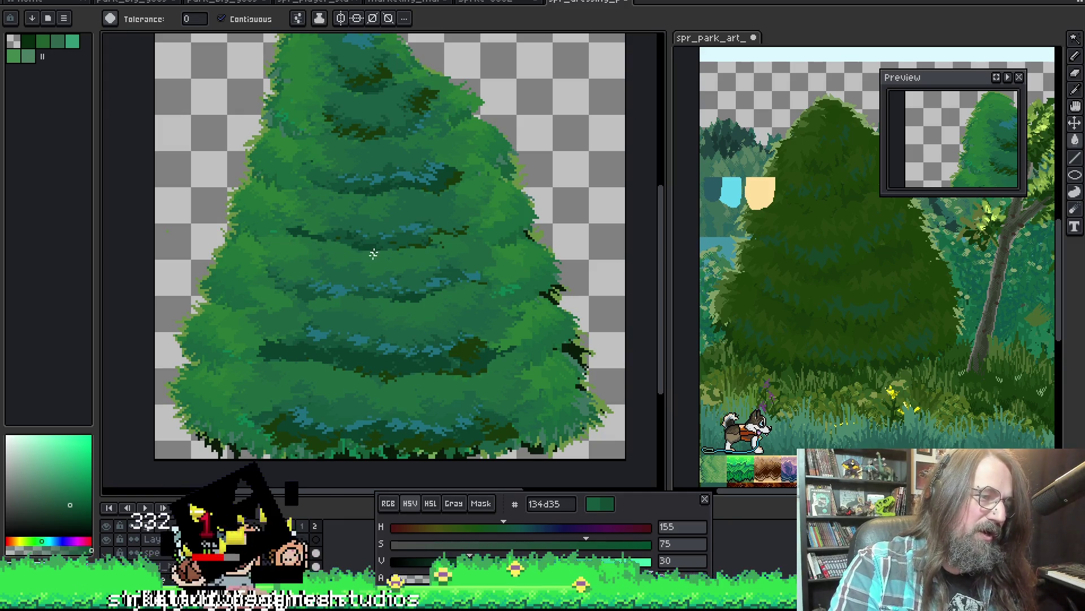
drag(395, 222, 407, 216)
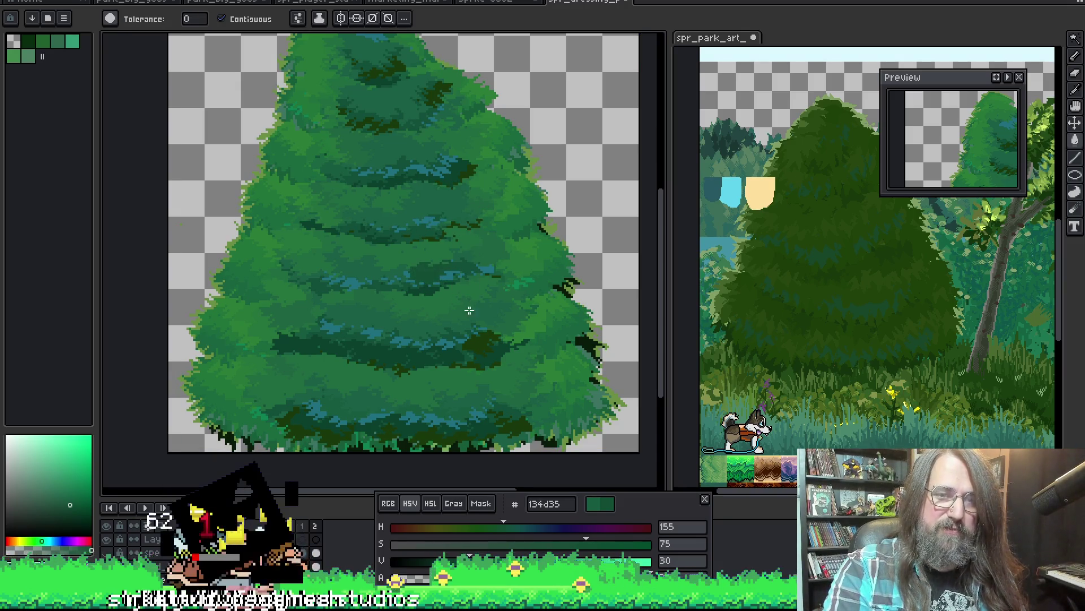
With non-contiguous fill, darken the matching dark foliage bands across the whole tree.
click(223, 19)
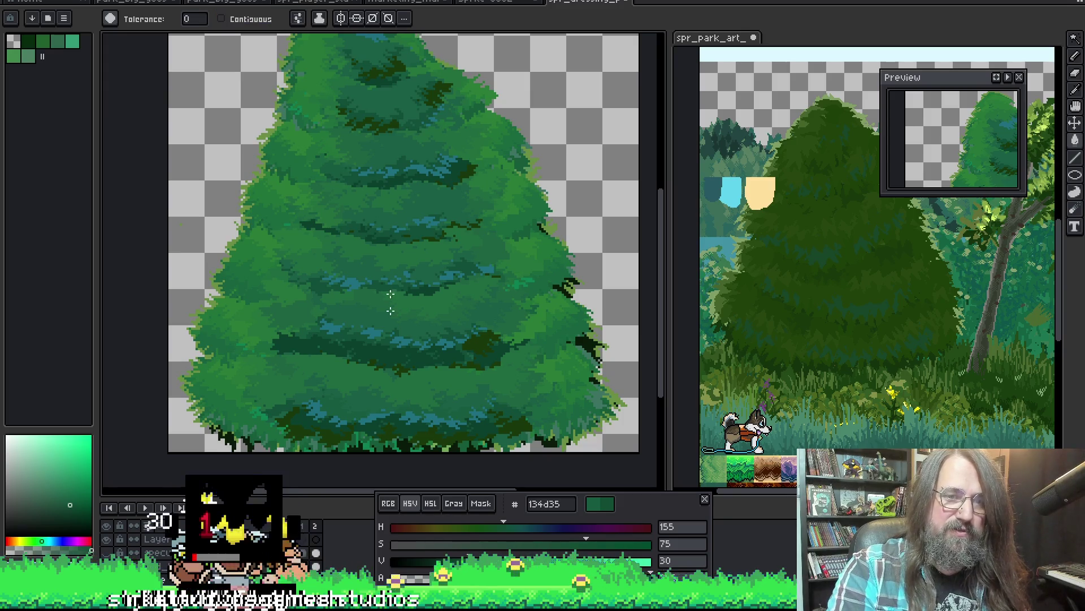
click(431, 415)
scroll(450, 364, down, 2)
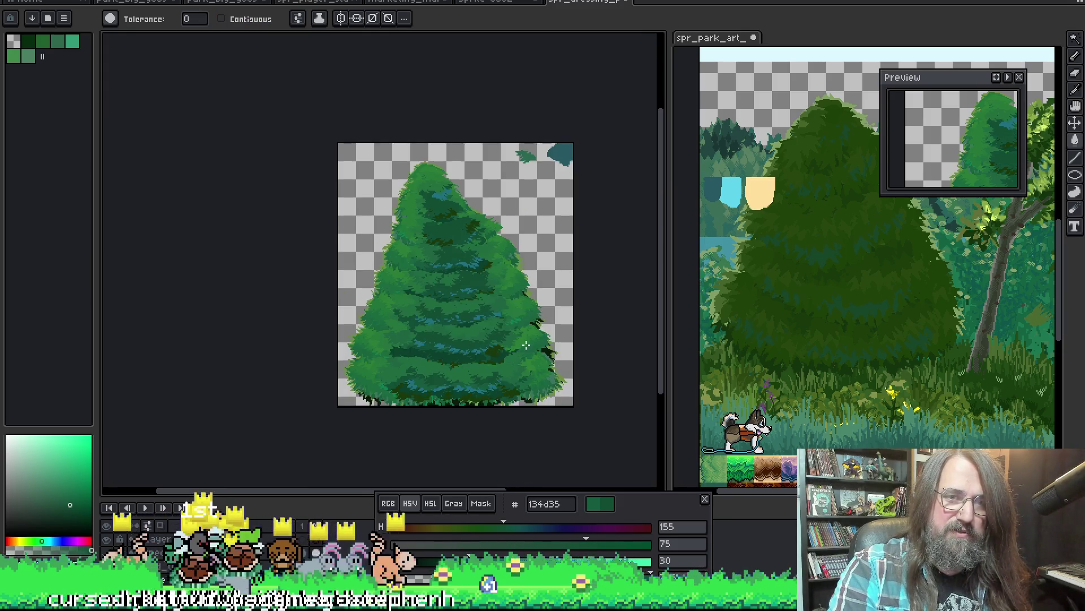
scroll(451, 323, up, 2)
click(451, 321)
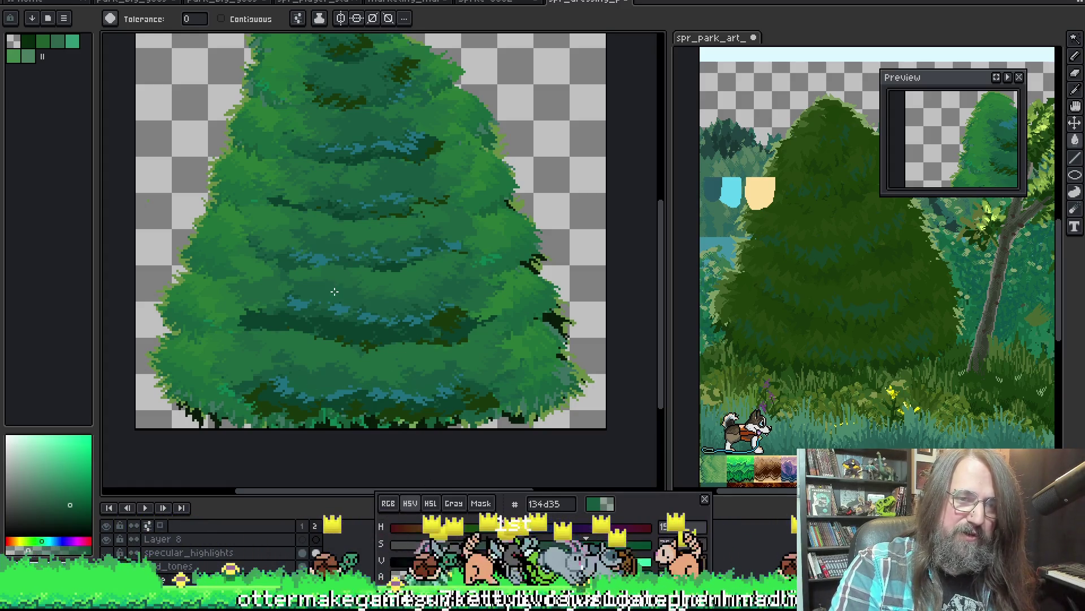
scroll(334, 291, down, 1)
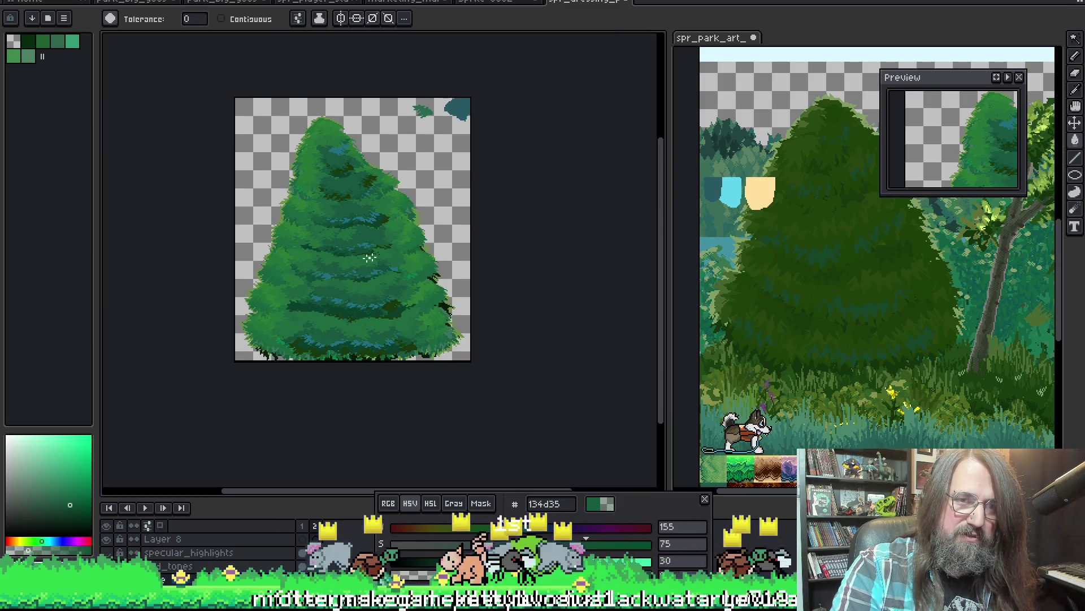
scroll(366, 245, up, 2)
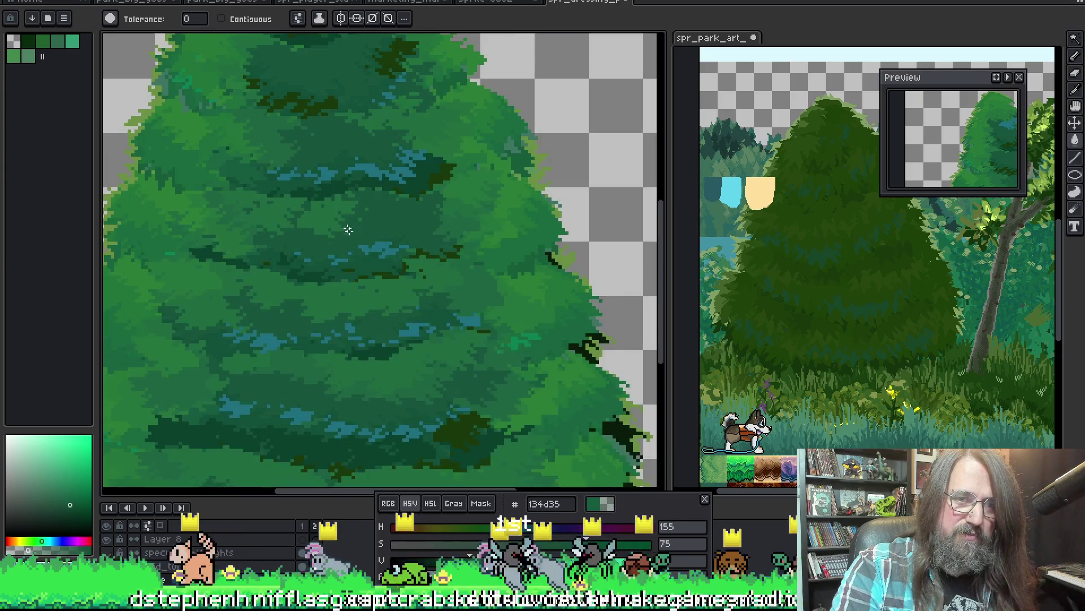
alt+click(325, 206)
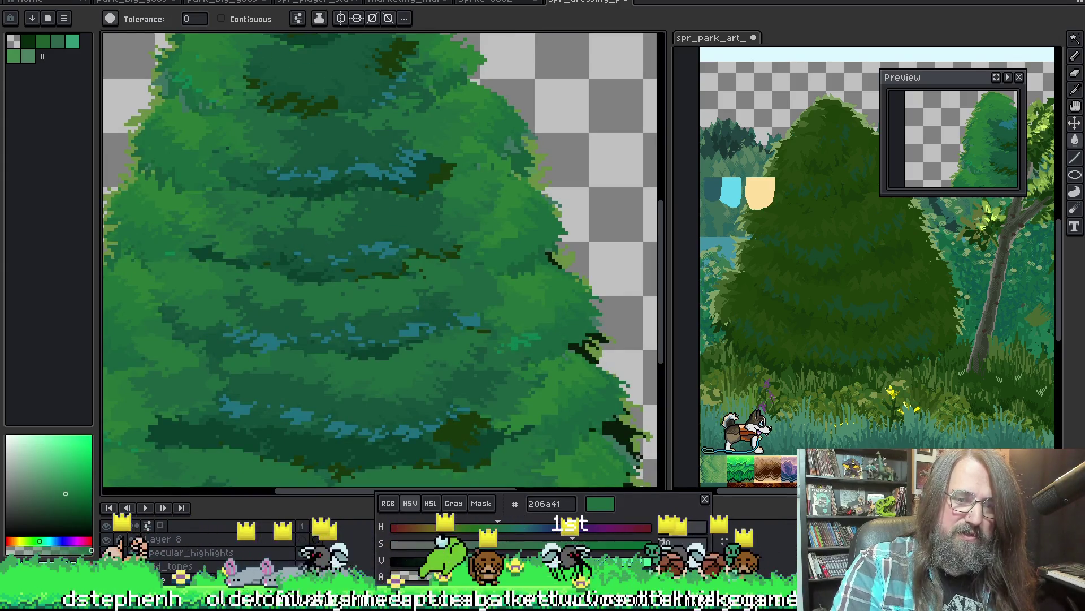
scroll(357, 305, down, 2)
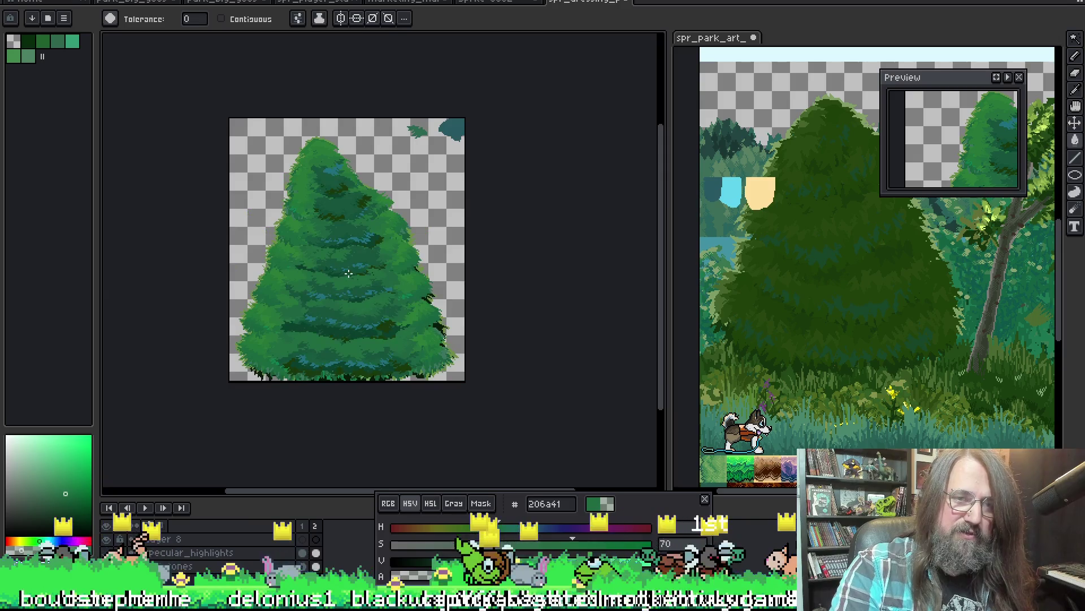
scroll(340, 246, up, 1)
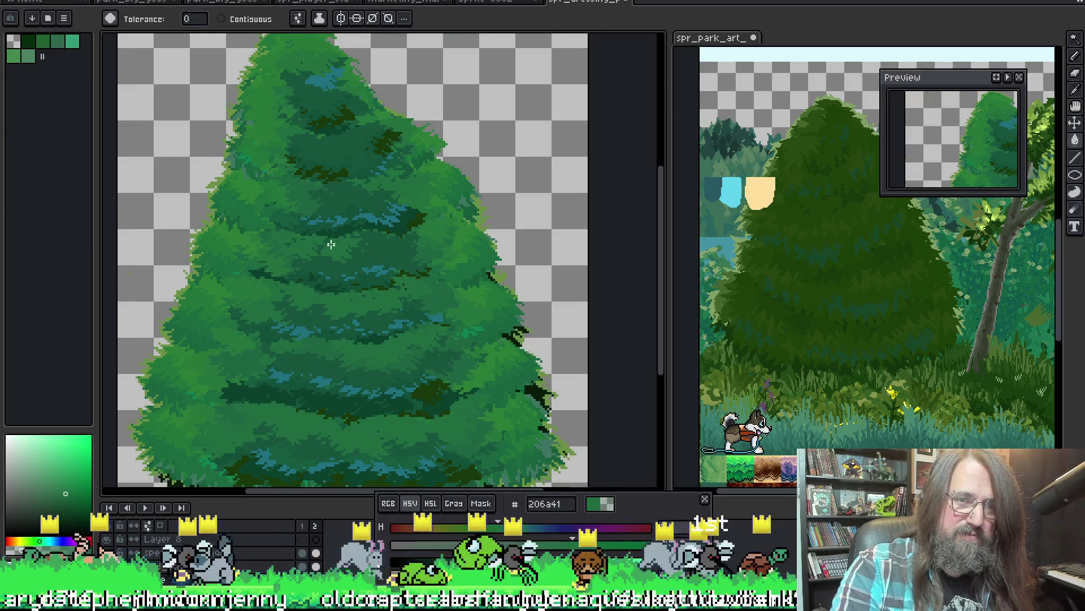
Sample a darker green from the upper tree and boost its saturation in the colour picker.
key(i)
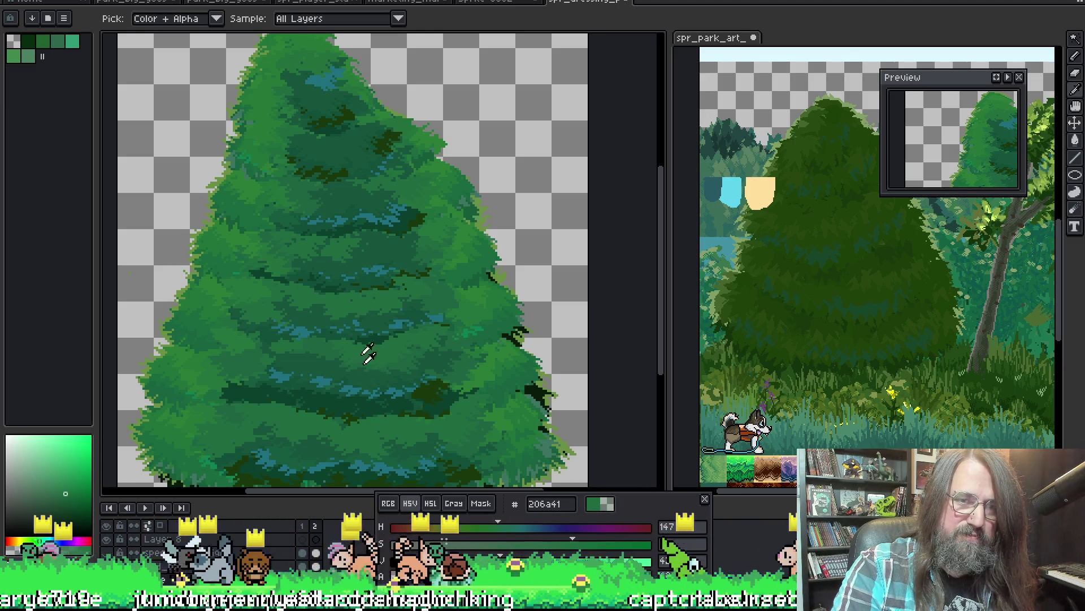
key(alt)
click(307, 197)
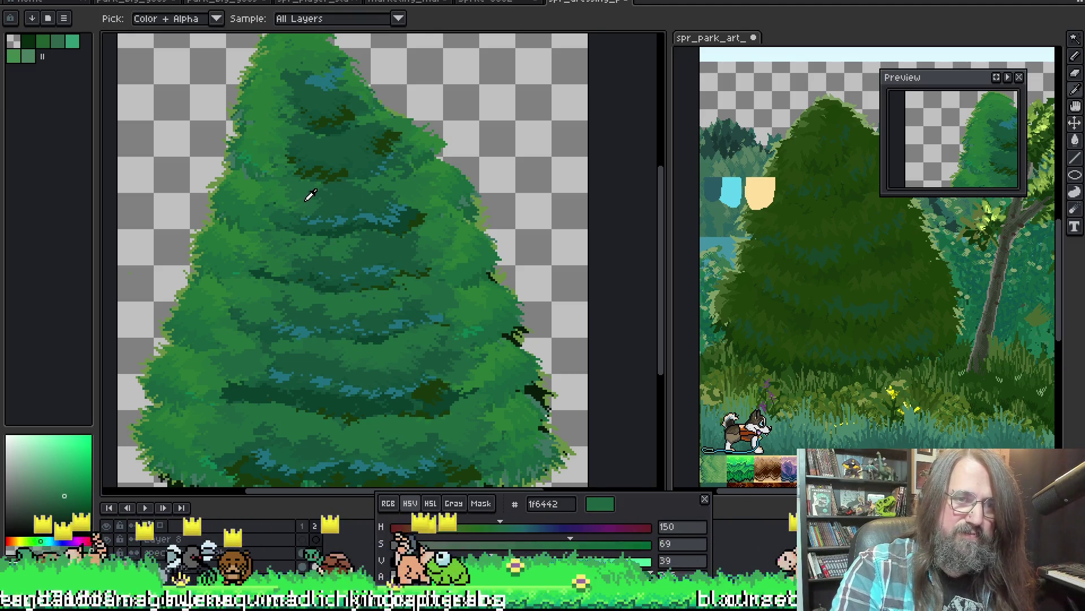
key(g)
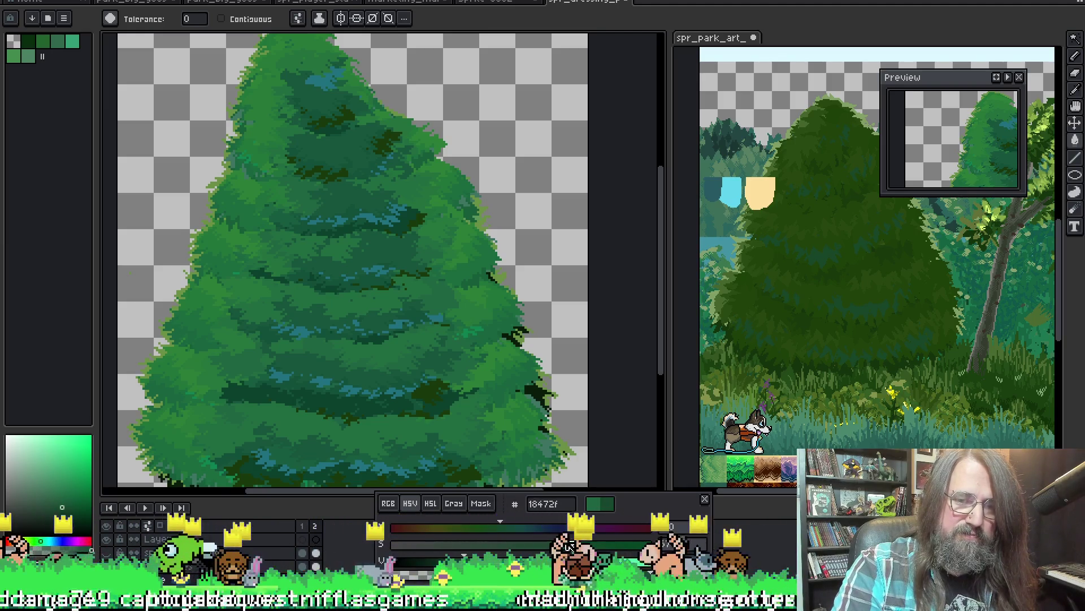
click(73, 506)
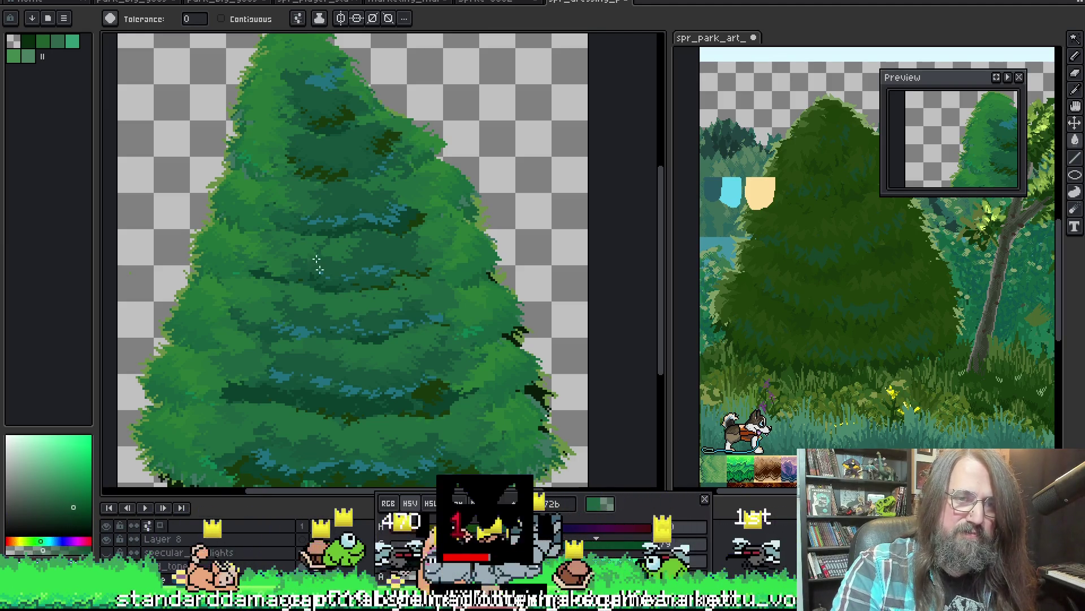
Fill the lower tree's green areas with the saturated dark green, undoing and reapplying once.
key(v)
key(g)
click(374, 298)
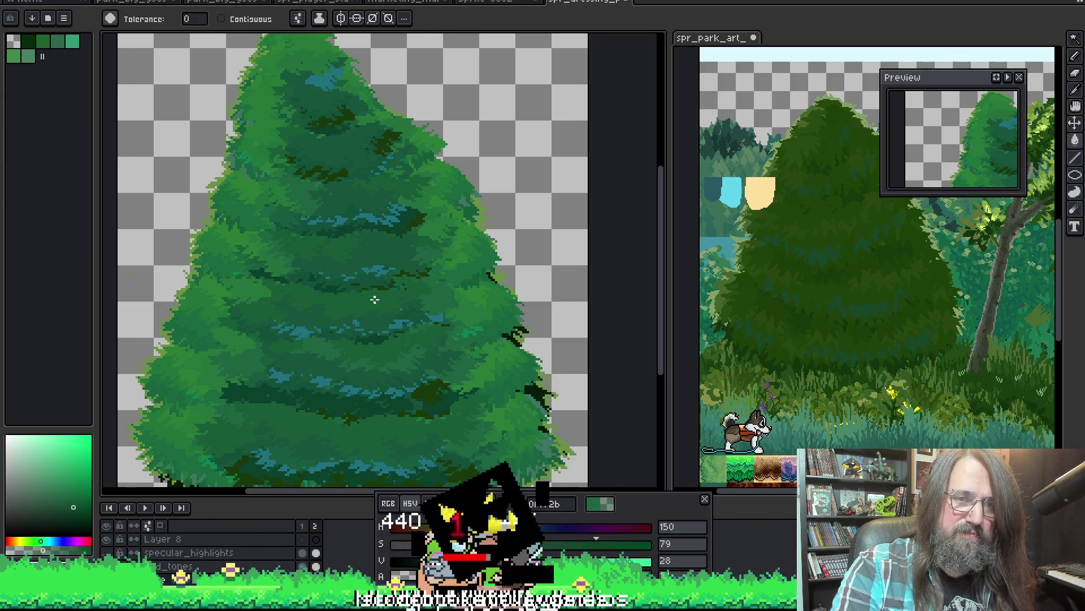
key(ctrl+z)
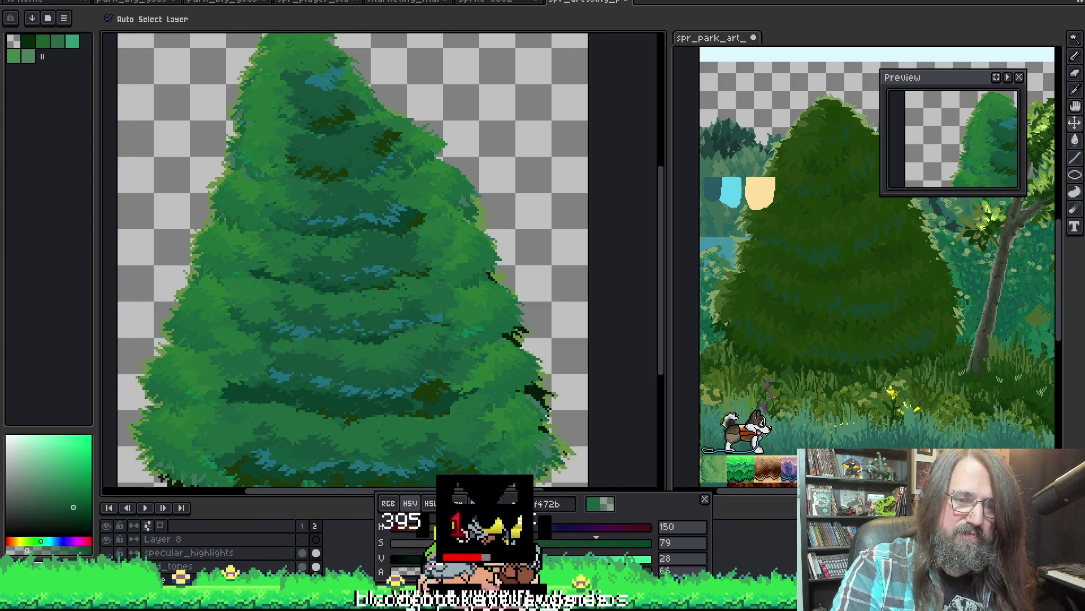
key(g)
click(380, 355)
scroll(380, 355, down, 2)
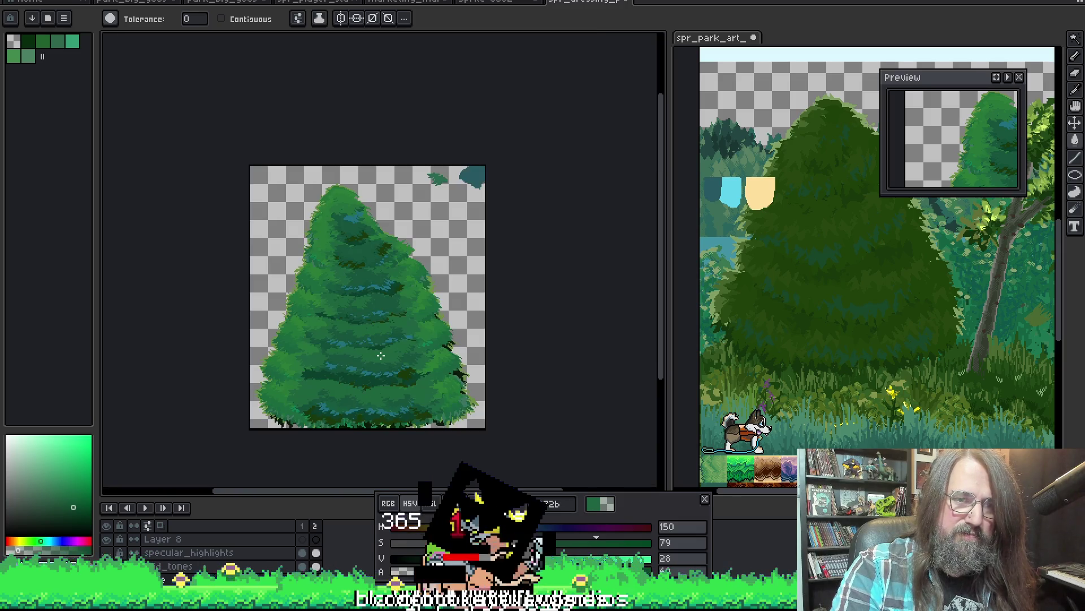
scroll(380, 355, up, 2)
scroll(441, 372, down, 2)
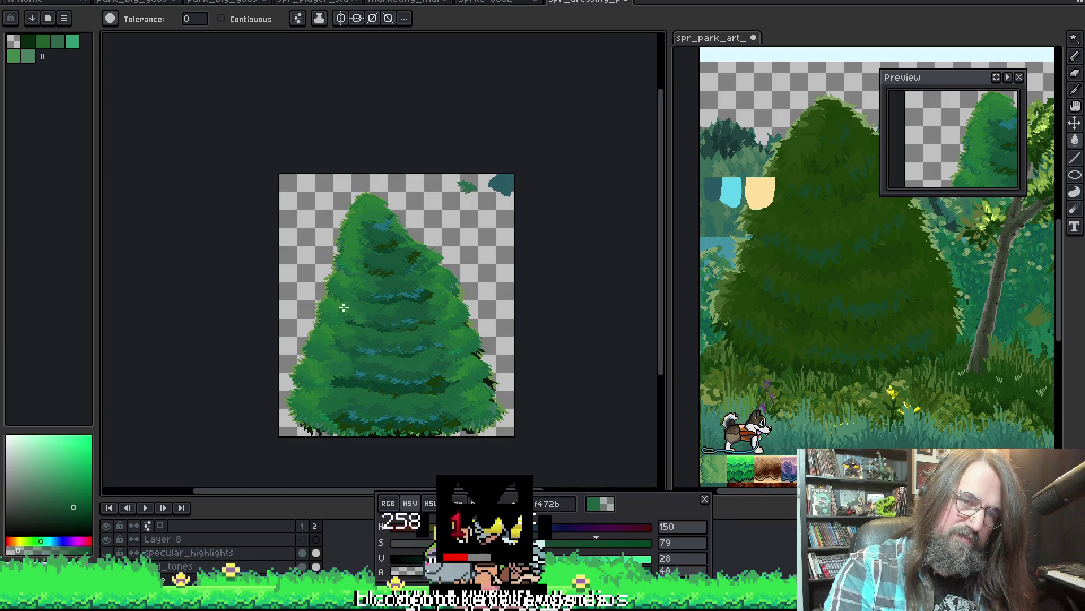
scroll(454, 350, up, 2)
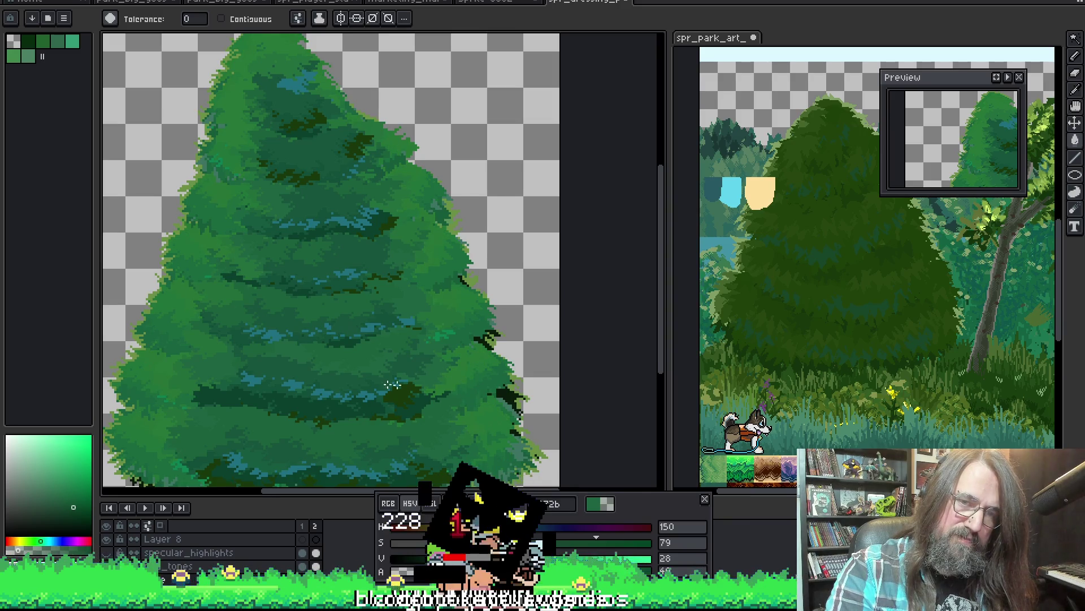
scroll(393, 383, down, 2)
drag(373, 373, 378, 348)
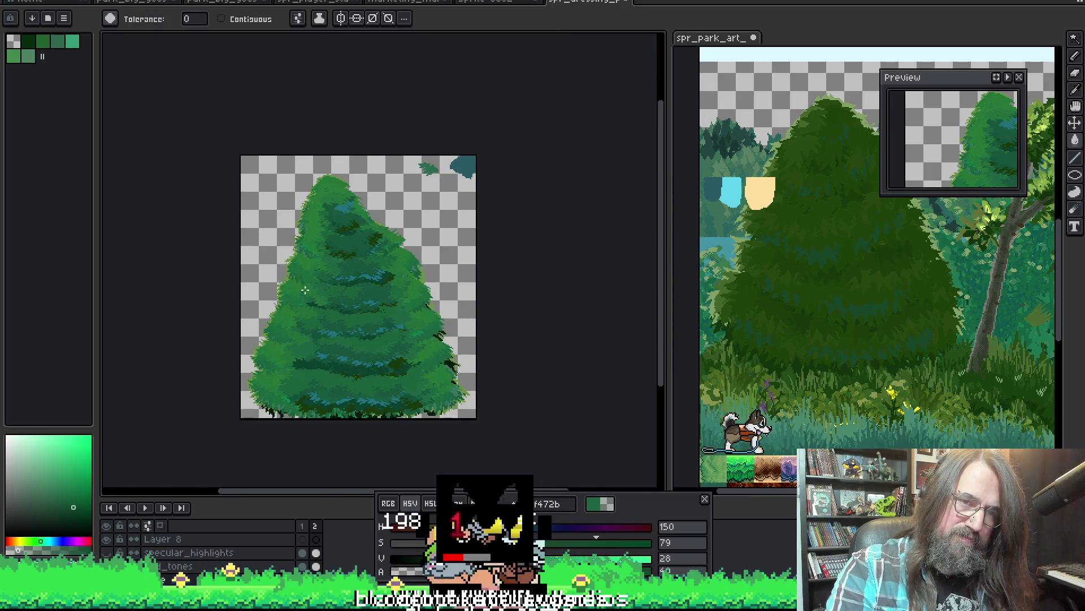
scroll(362, 286, up, 2)
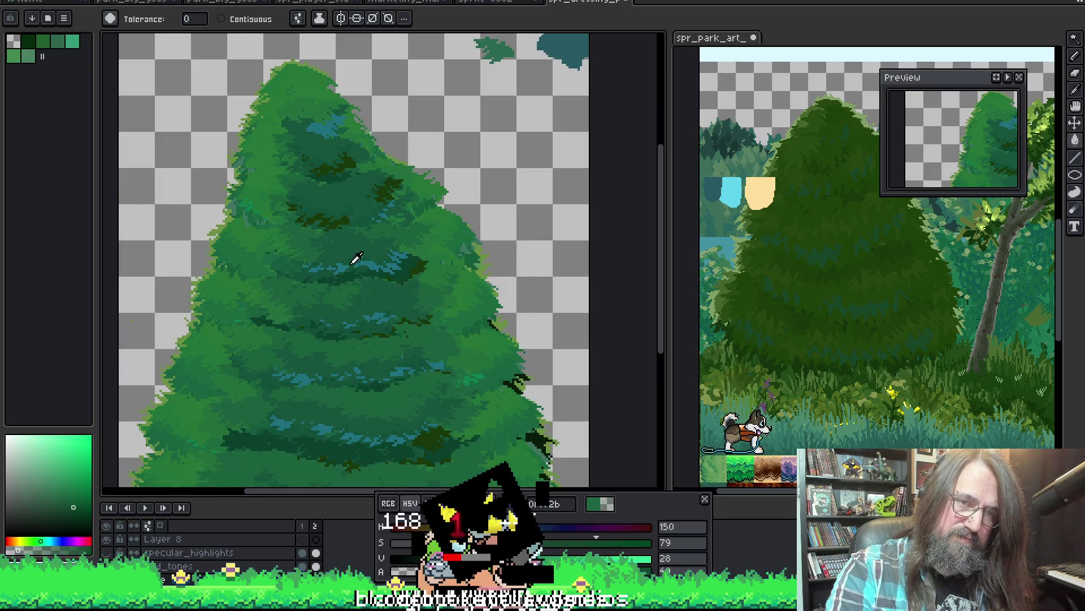
Sample teal 173840 from the upper tree, reveal the light-blue highlights, and move toward dark green 17553d.
alt+click(371, 259)
alt+click(376, 261)
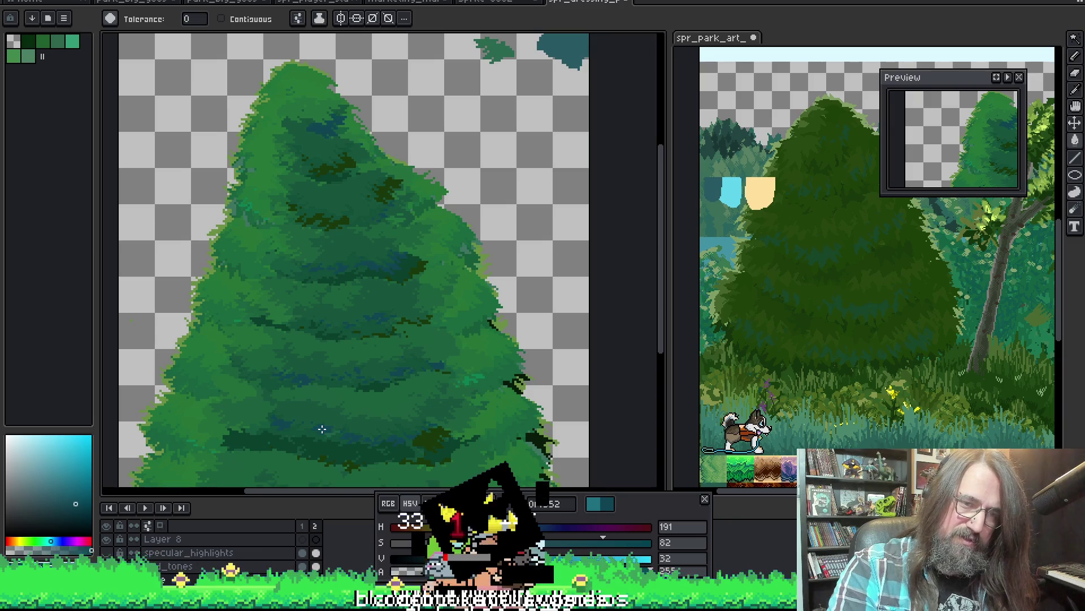
scroll(363, 368, down, 2)
scroll(381, 374, up, 2)
scroll(472, 382, down, 1)
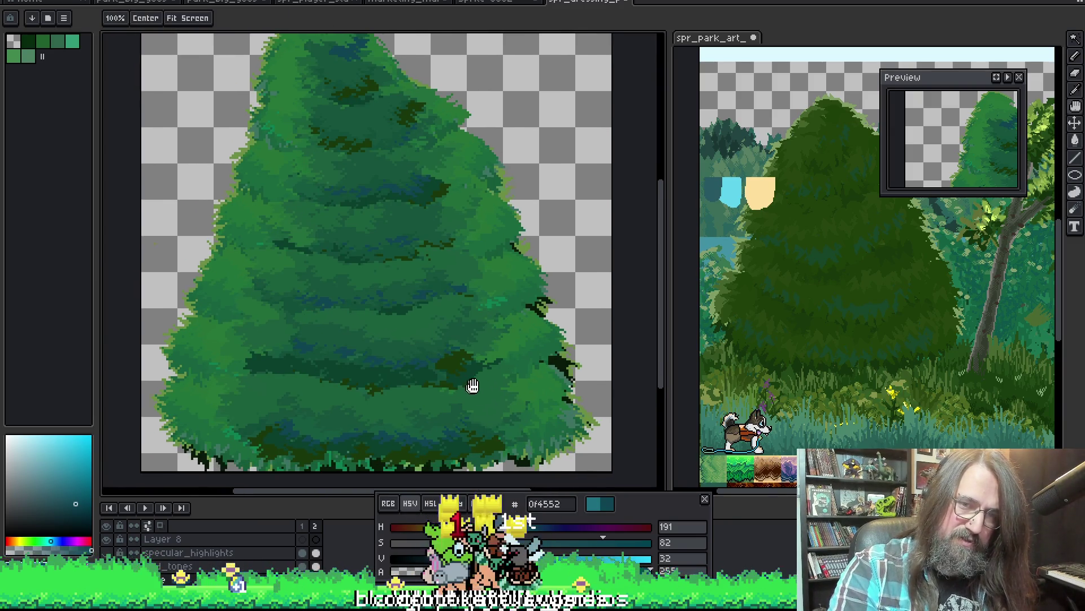
scroll(473, 383, up, 1)
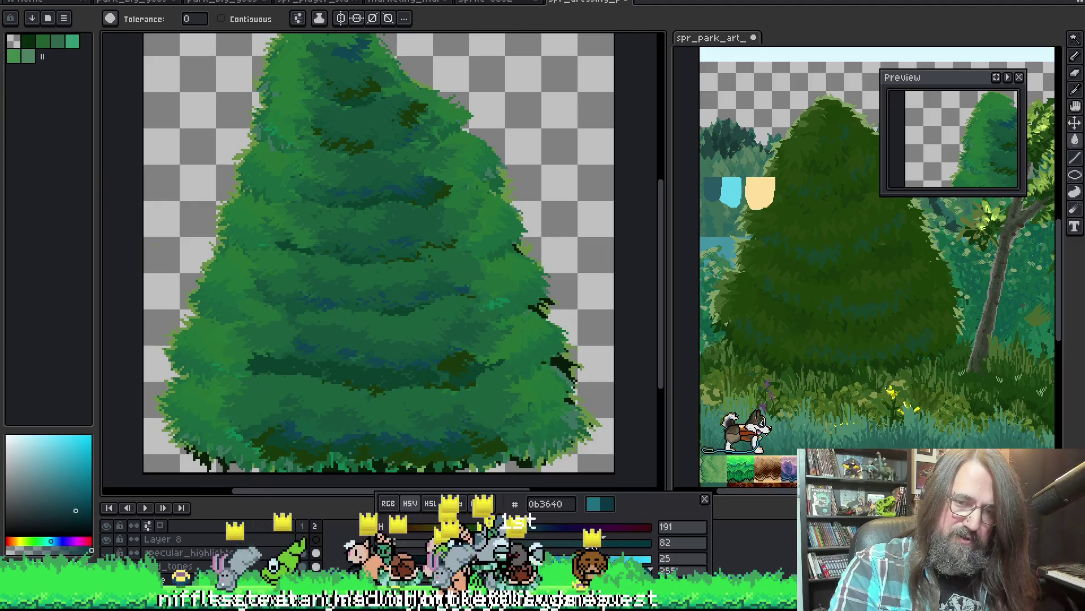
alt+click(298, 426)
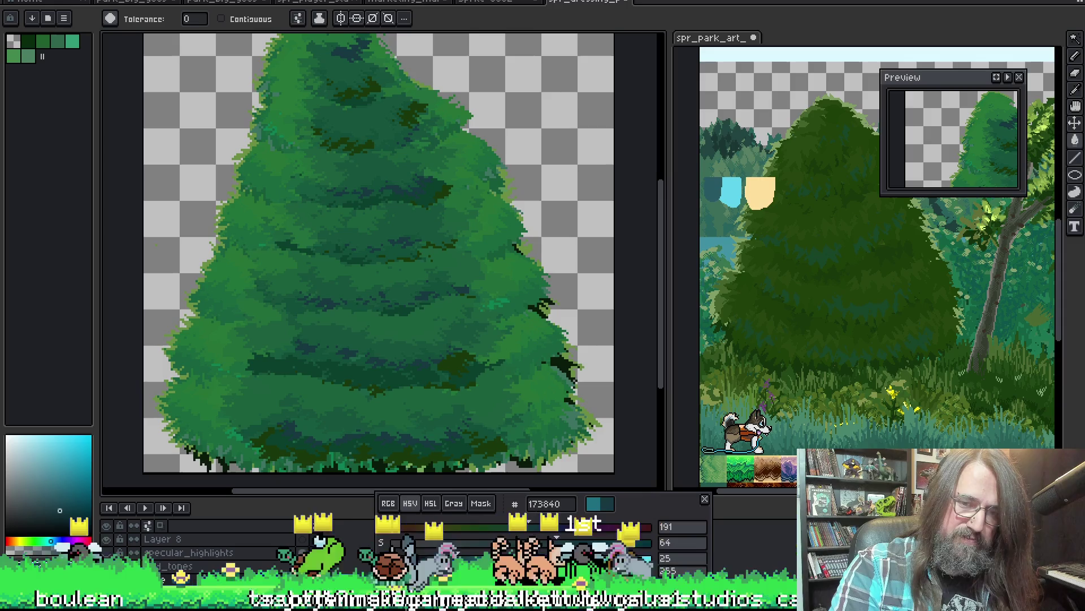
key(ctrl+v)
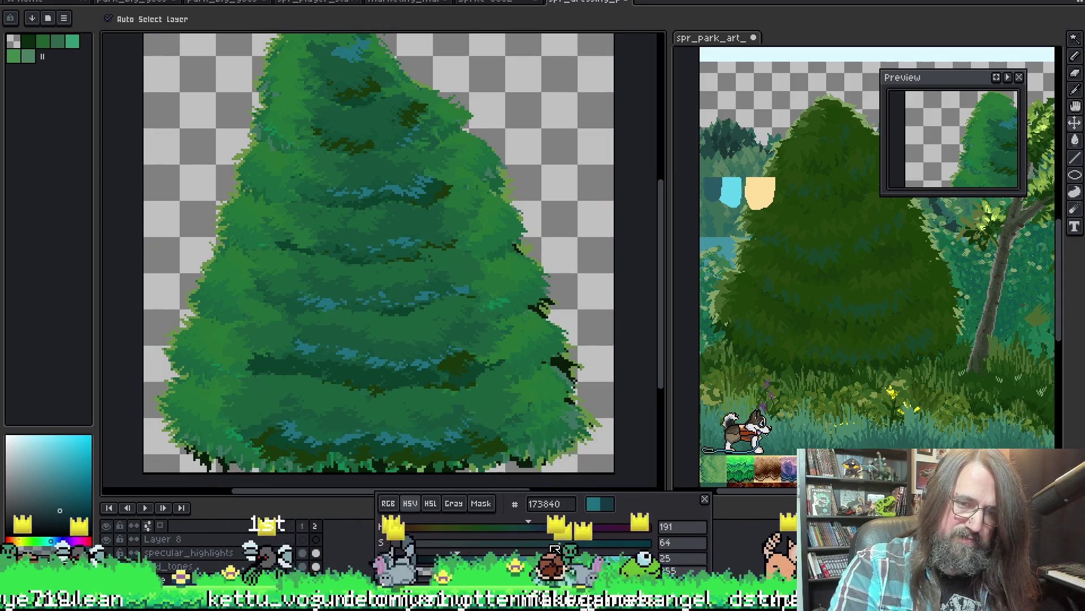
key(Return)
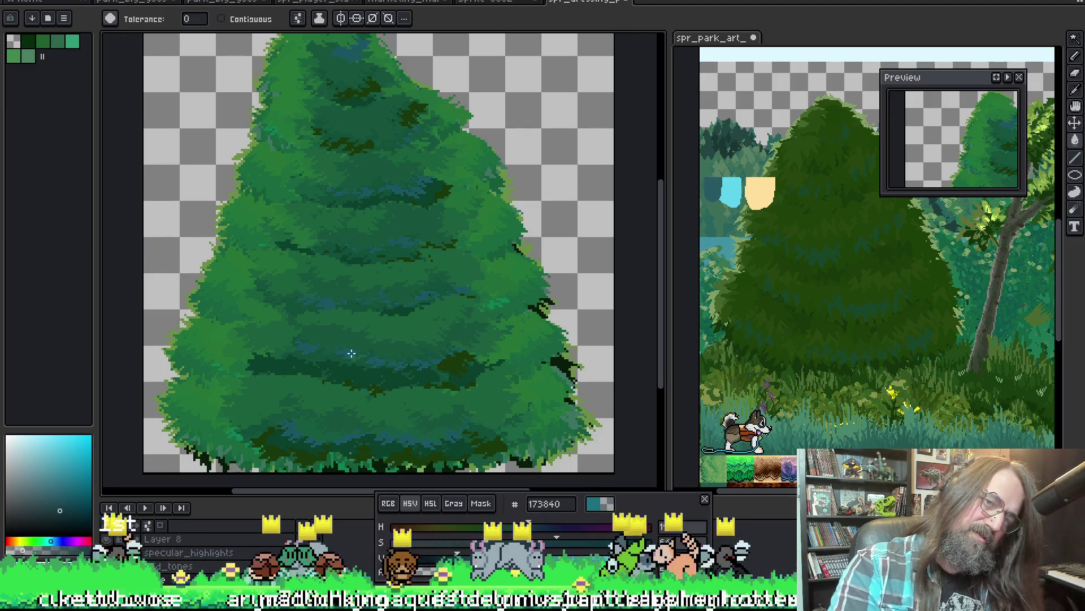
scroll(388, 348, down, 2)
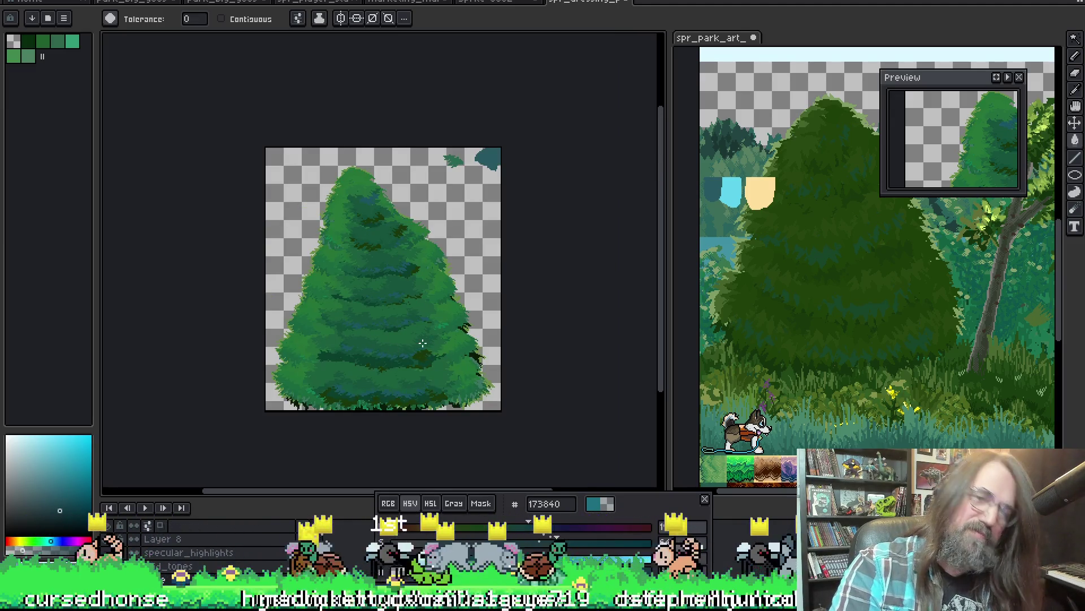
scroll(373, 357, up, 3)
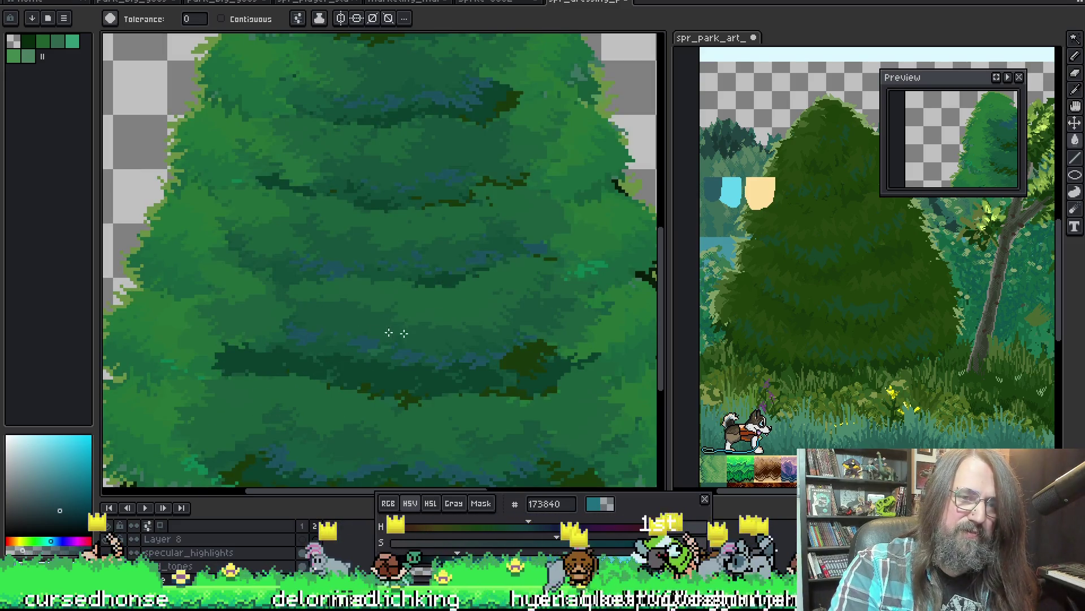
scroll(396, 333, down, 3)
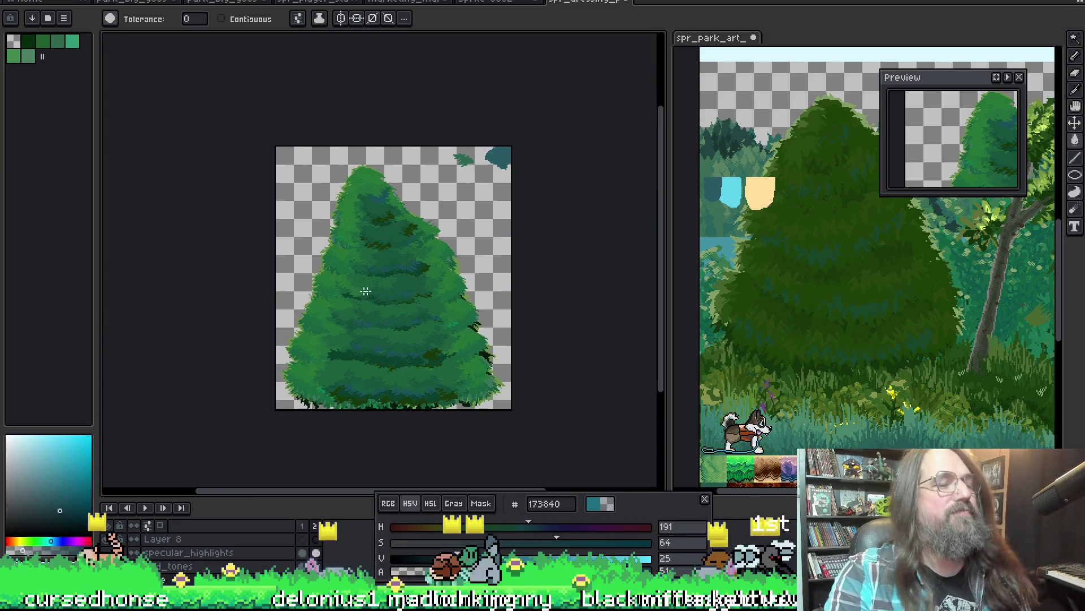
scroll(366, 296, up, 3)
scroll(412, 245, down, 3)
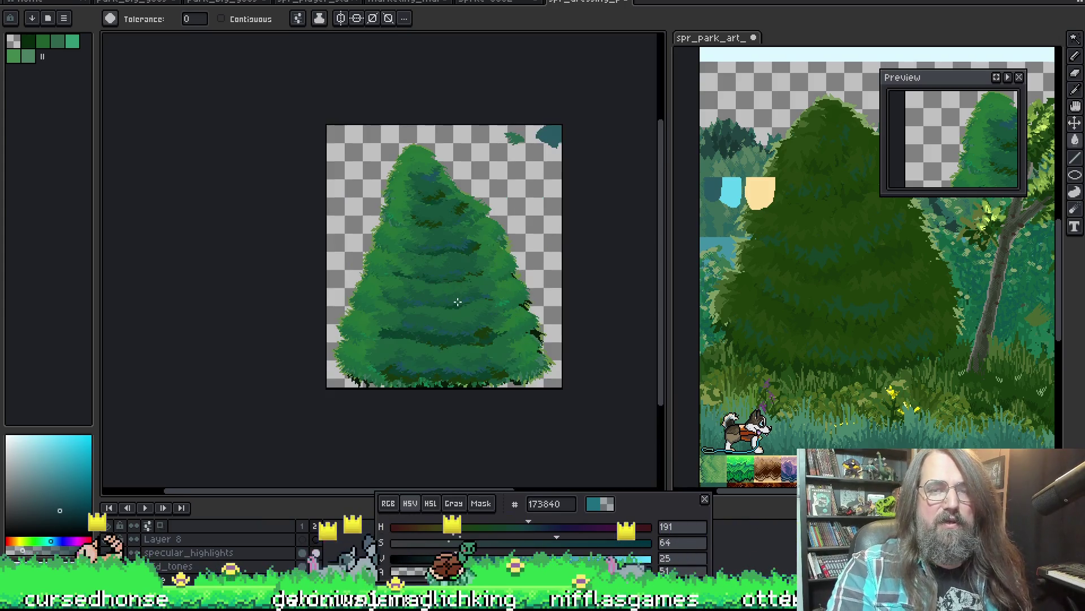
scroll(421, 252, up, 2)
scroll(429, 228, up, 2)
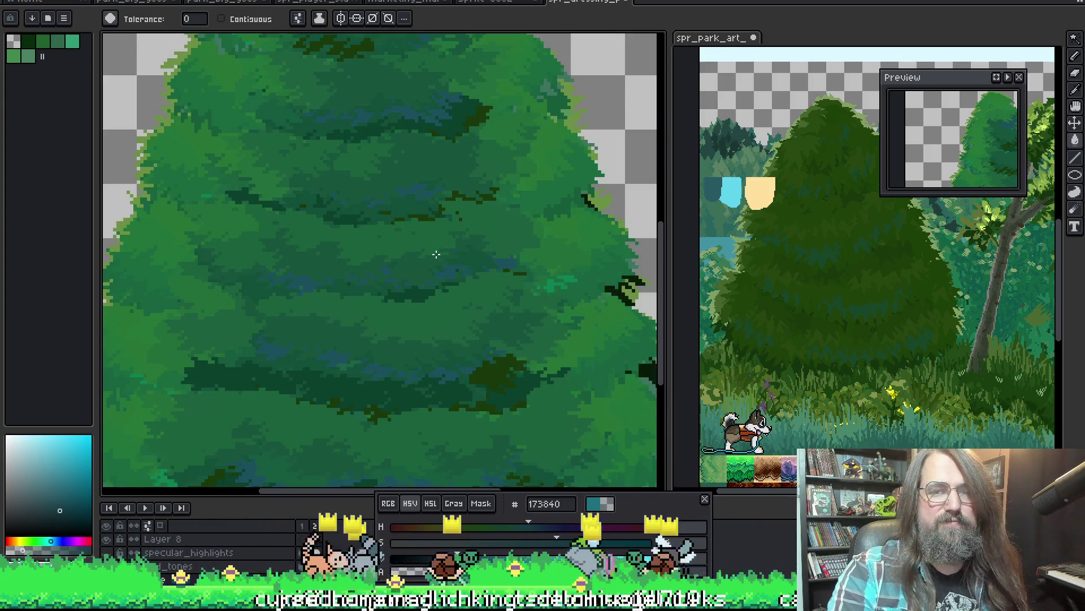
scroll(422, 246, down, 2)
key(i)
Sample a mid green and pan to the small leaf blob in the empty top corner.
alt+click(413, 264)
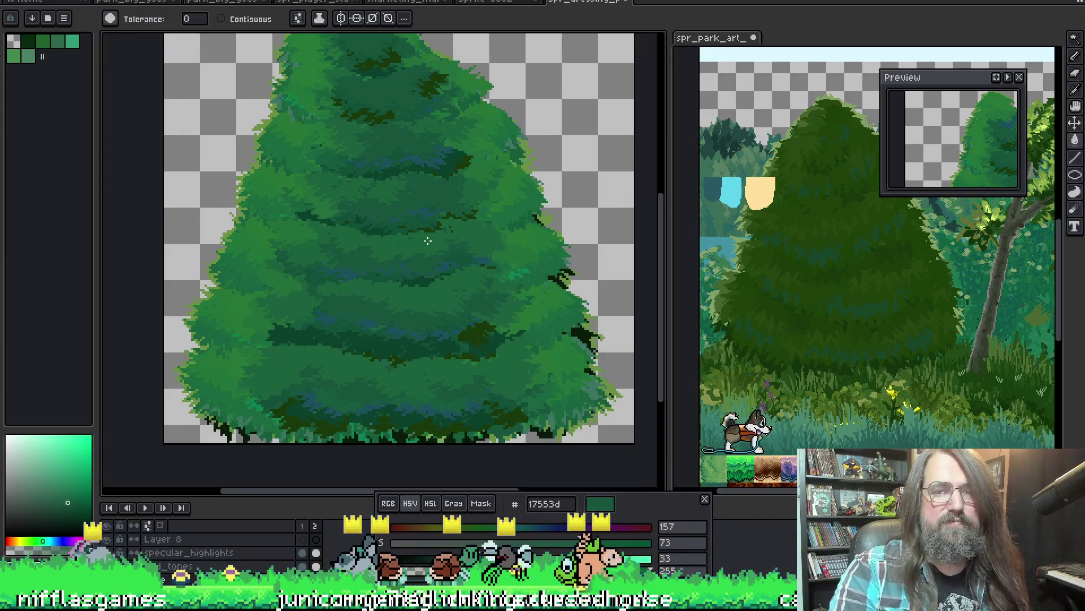
click(111, 18)
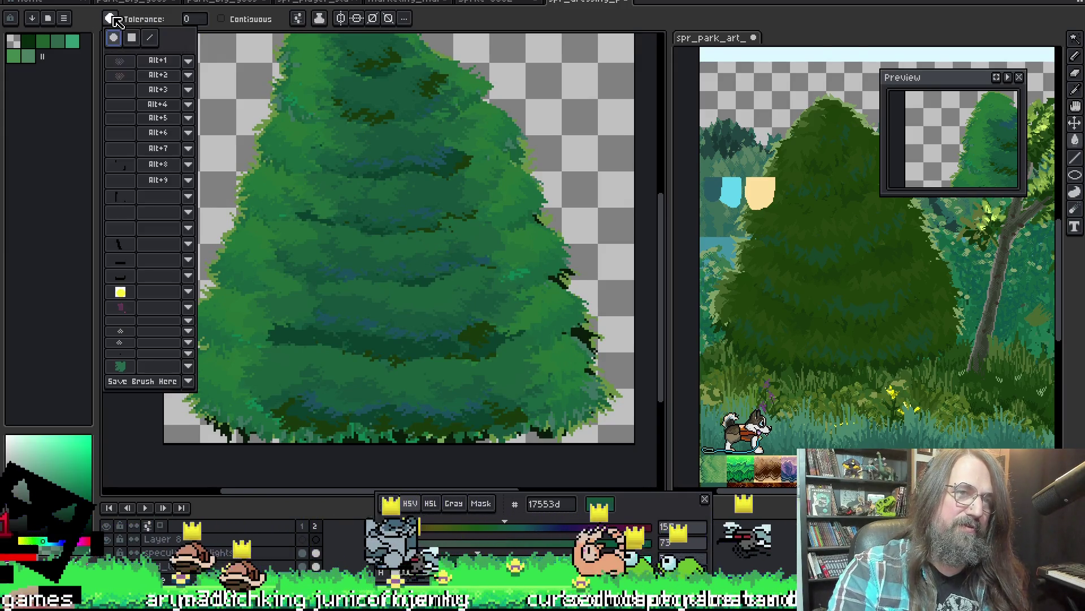
click(153, 278)
scroll(416, 270, up, 1)
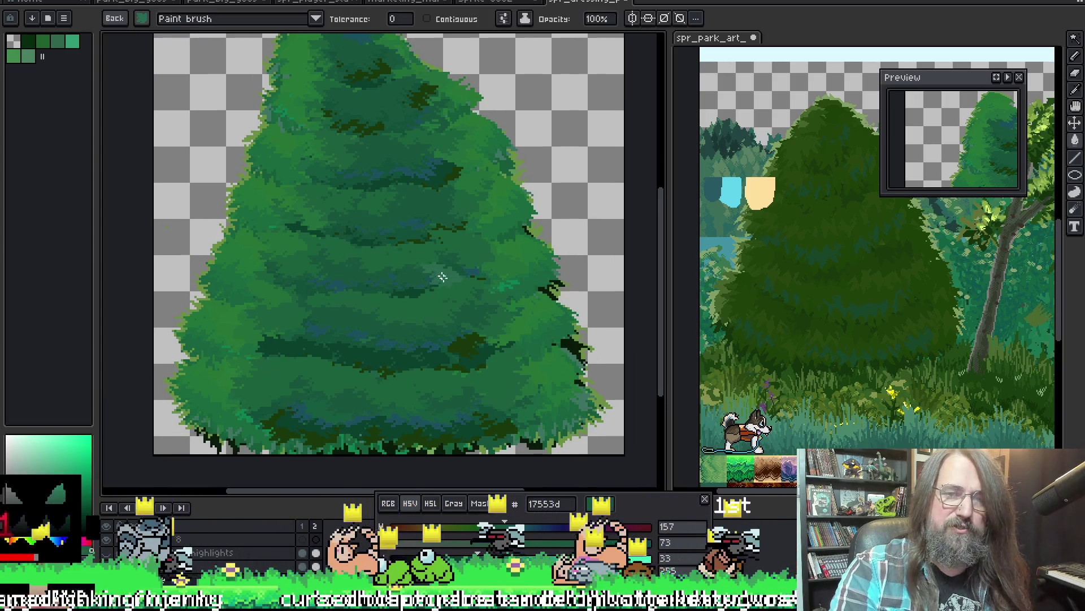
drag(415, 269, 339, 253)
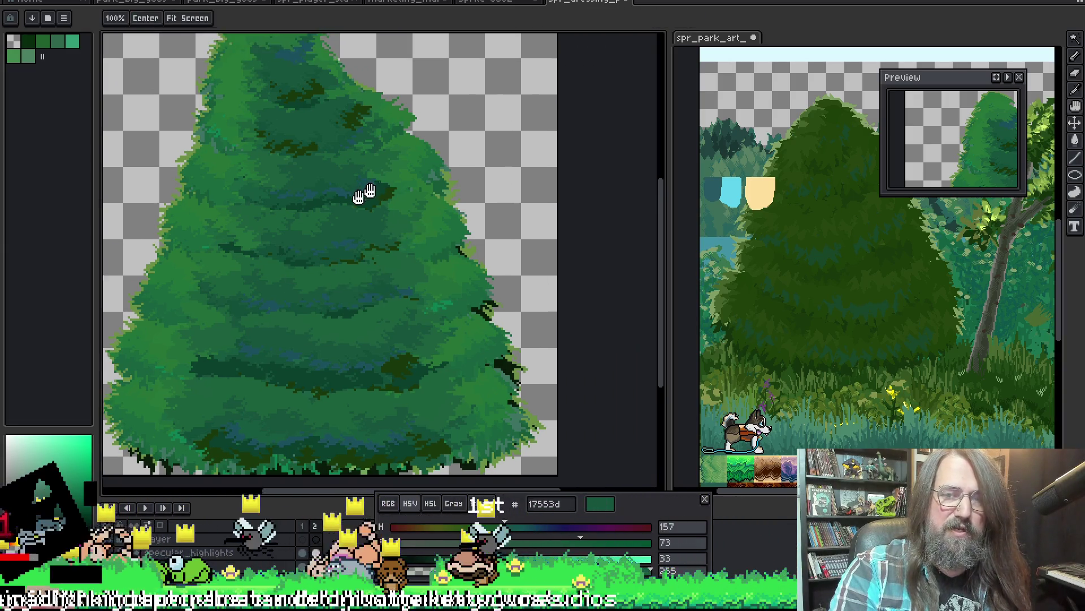
scroll(339, 254, up, 1)
scroll(396, 345, up, 1)
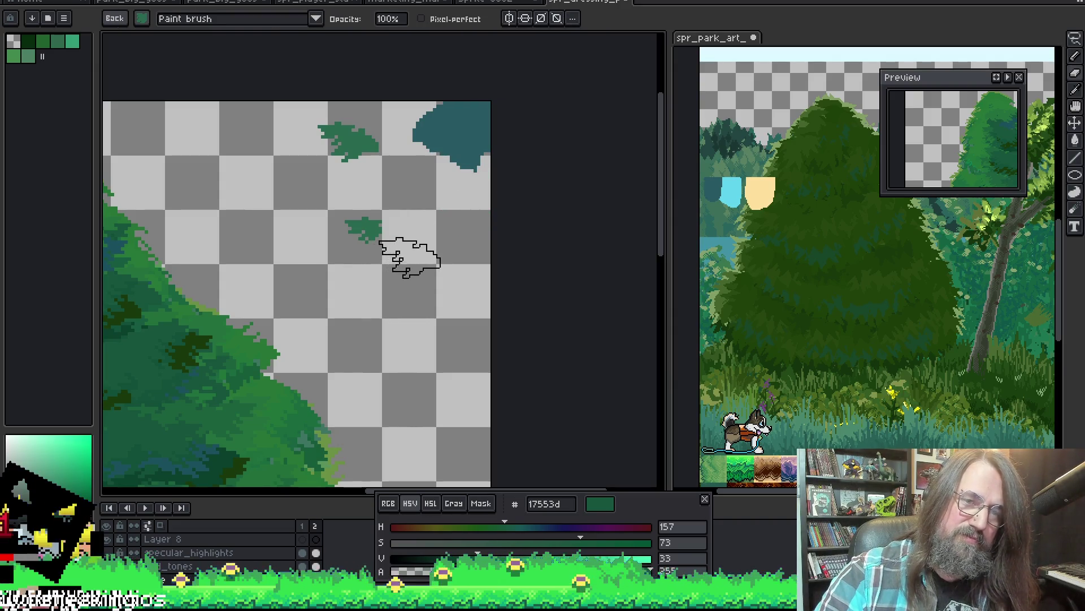
key(m)
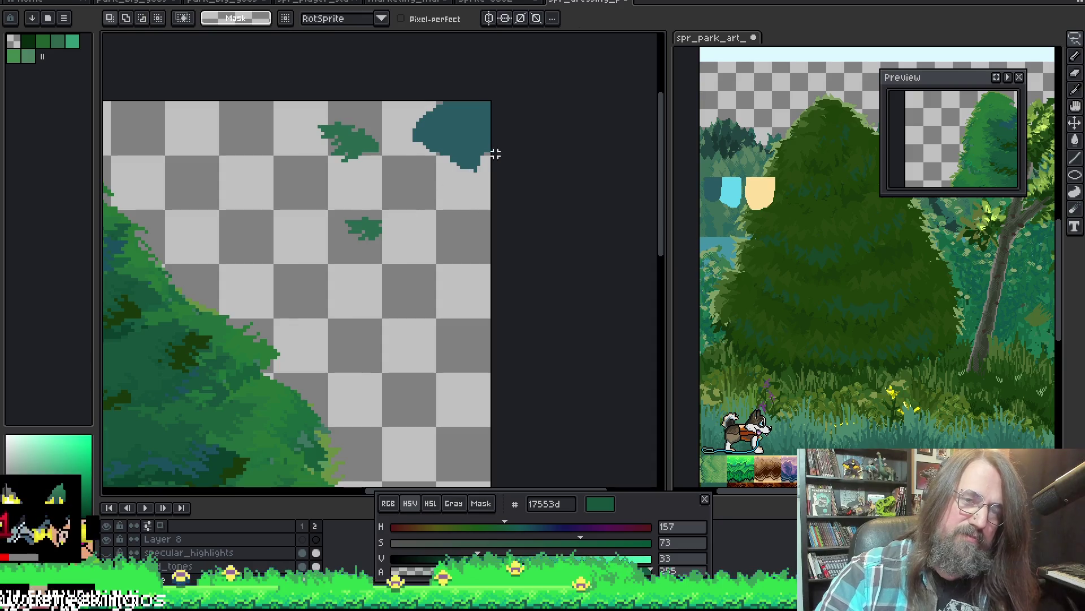
key(m)
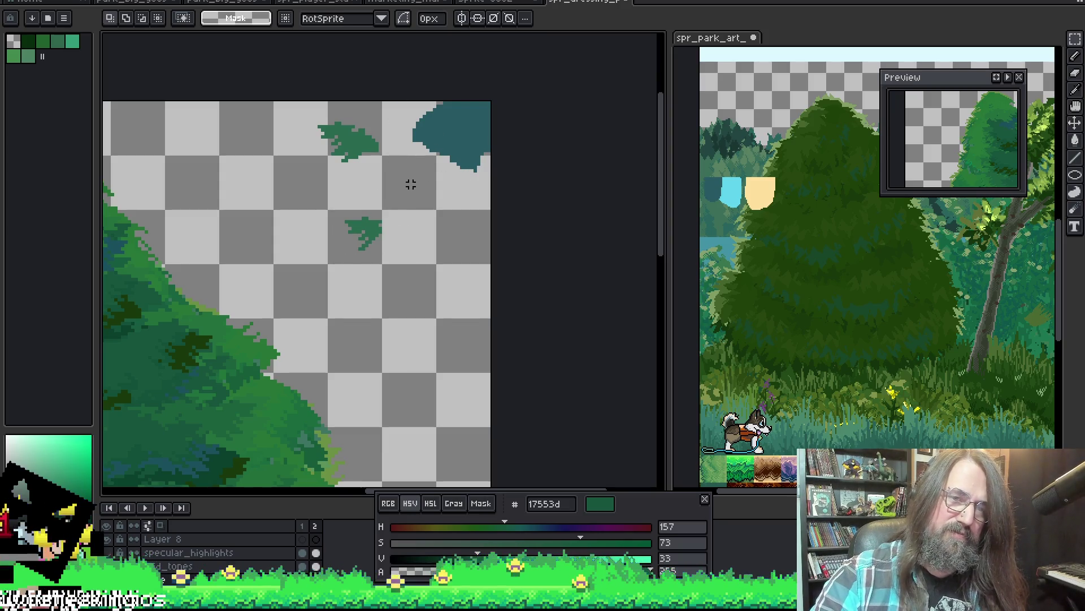
key(b)
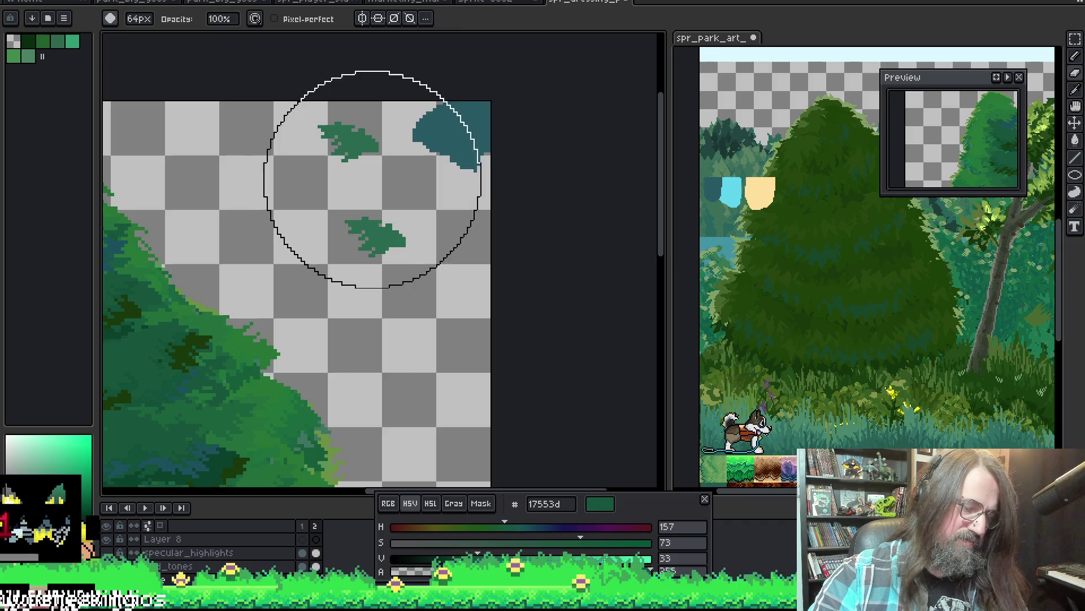
Set a 4px brush and reshape the leaf blob, extending it toward its top-right.
key(minus)
key(minus)
key(minus)
key(minus)
key(minus)
key(minus)
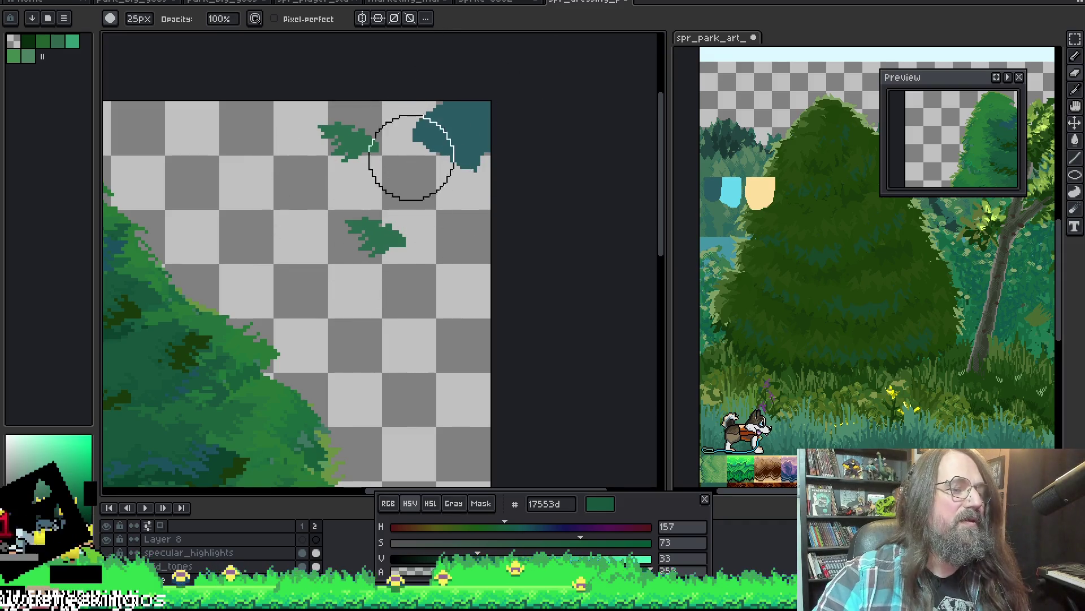
key(minus)
key(minus)
key(minus)
key(minus)
key(minus)
key(minus)
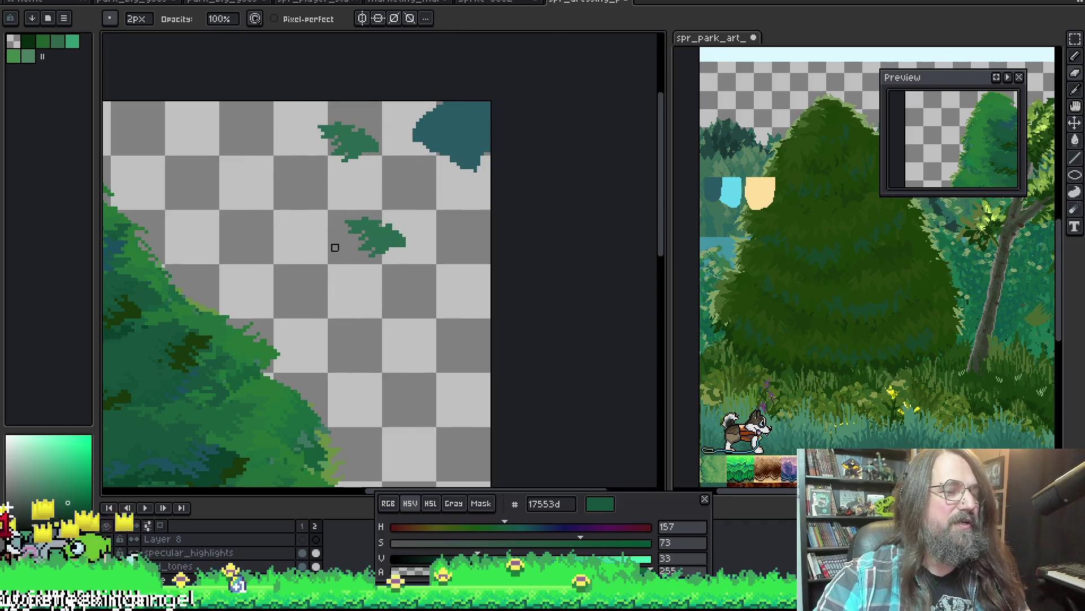
key(plus)
key(plus)
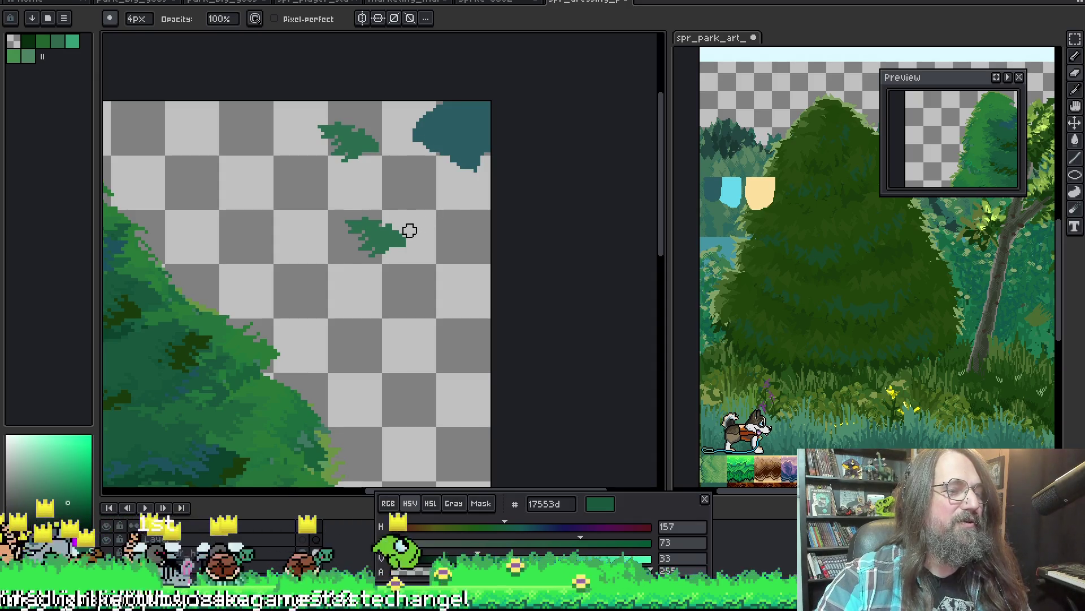
click(375, 244)
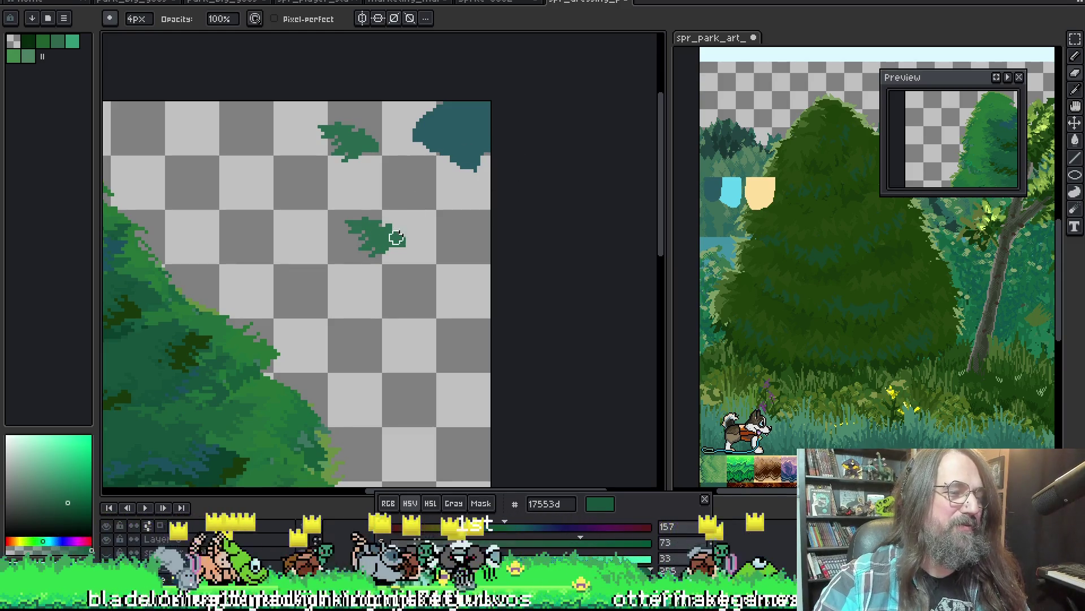
key(ctrl+z)
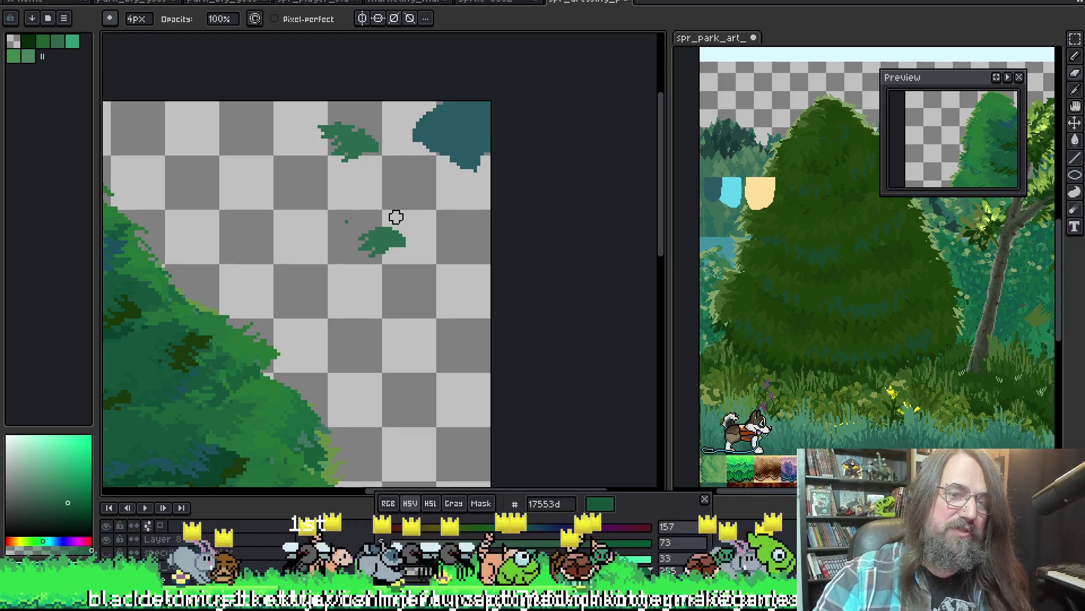
key(ctrl+y)
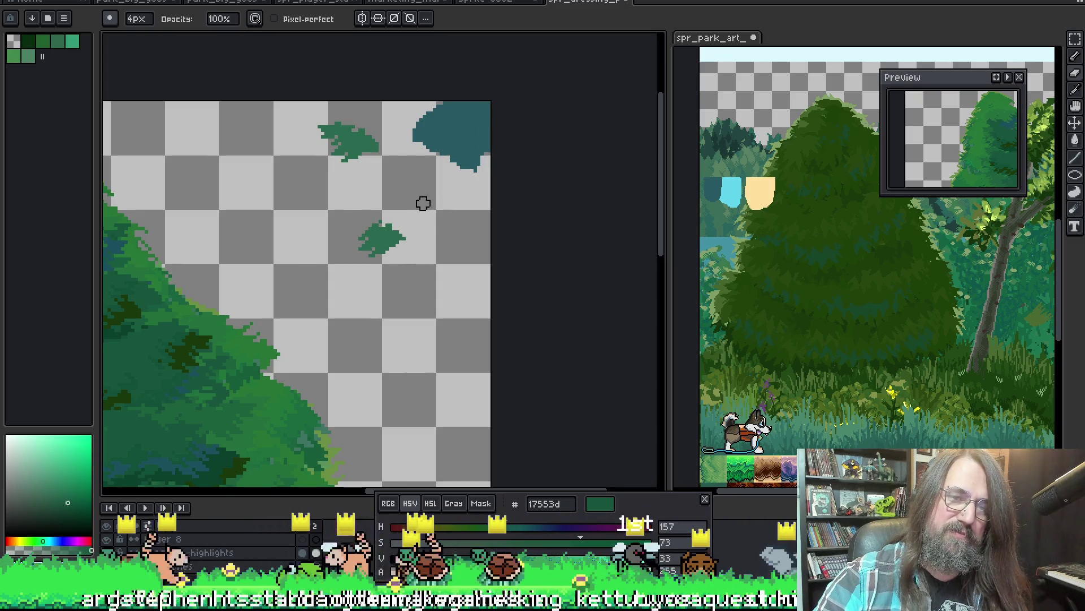
drag(420, 226, 404, 239)
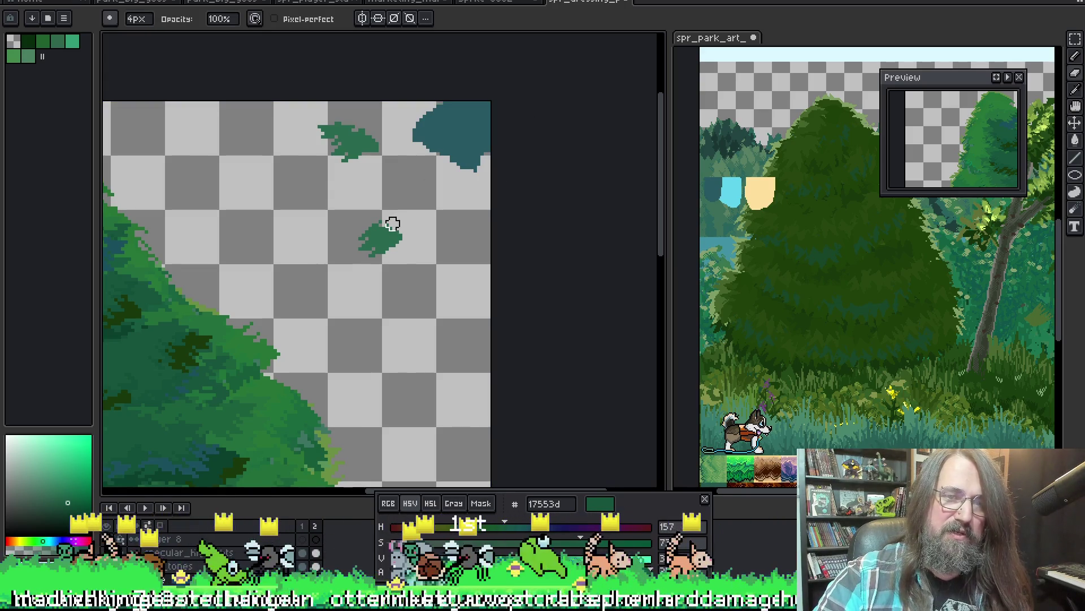
key(m)
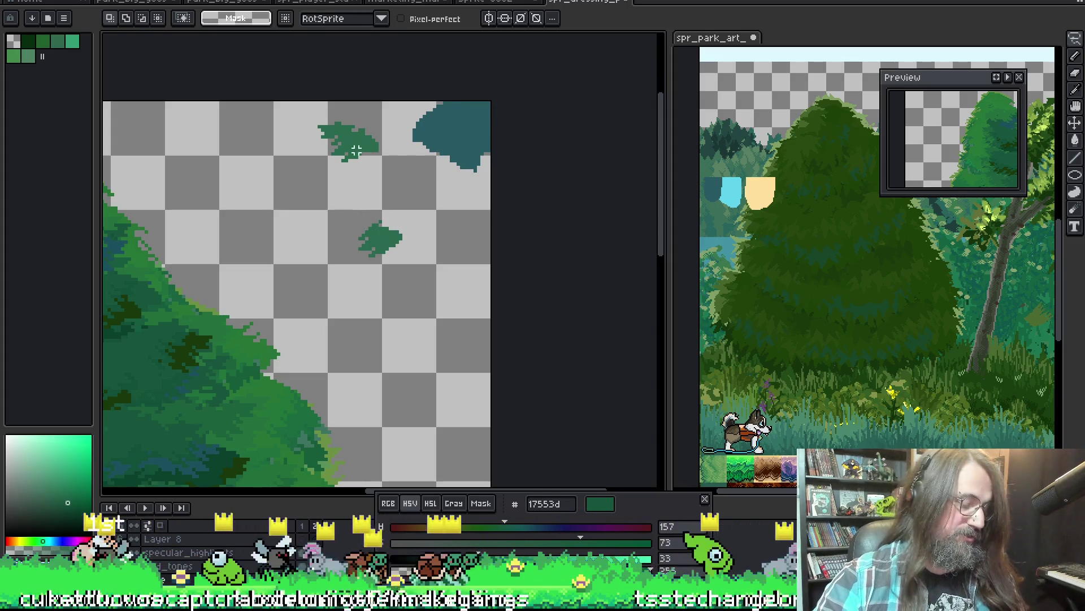
Marquee-select the small green leaf and stamp a copy down-left of it.
key(q)
drag(350, 215, 414, 263)
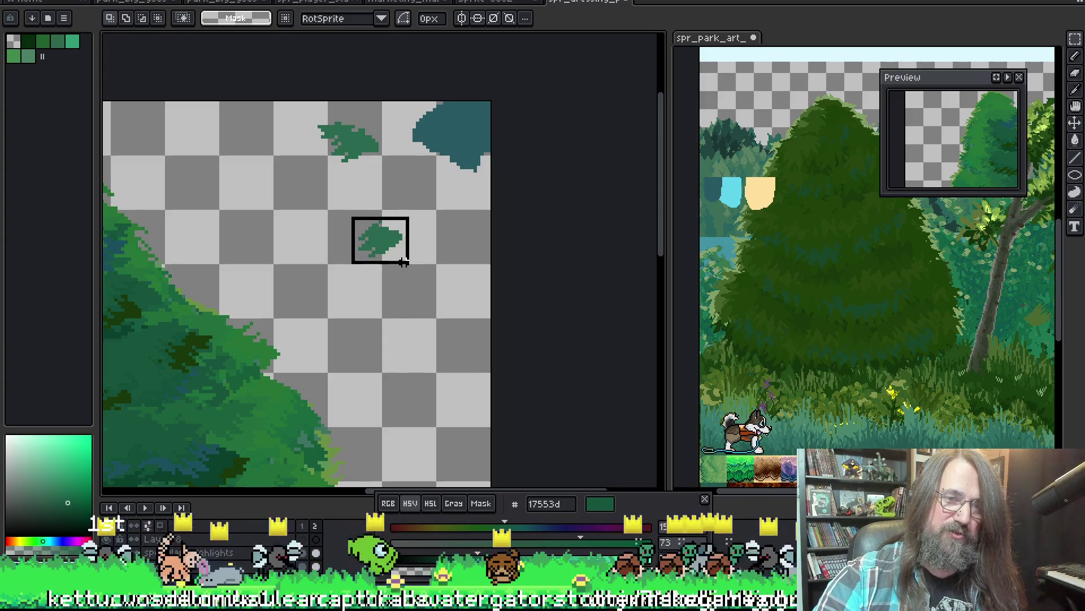
key(ctrl+d)
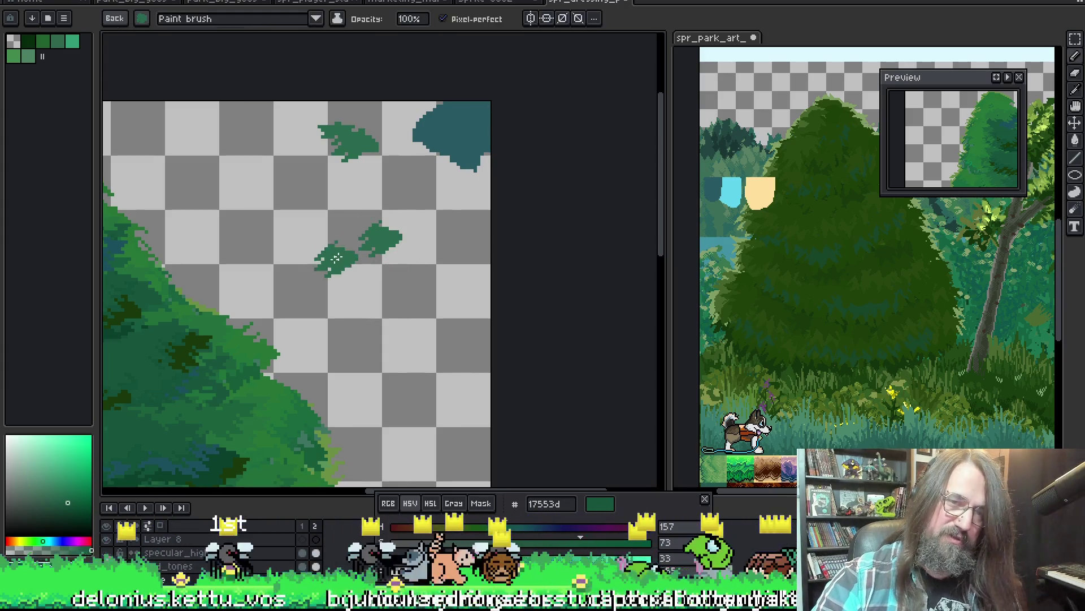
drag(559, 83, 348, 195)
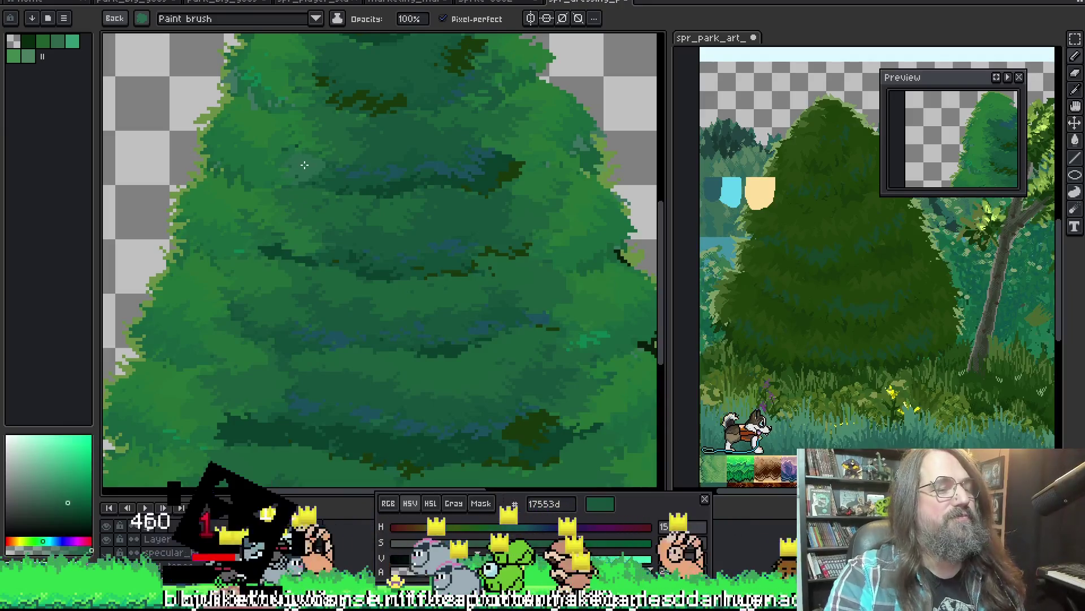
scroll(391, 339, down, 1)
Centre the whole tree in view and sample green 1c613c as the paint colour.
drag(392, 338, 310, 259)
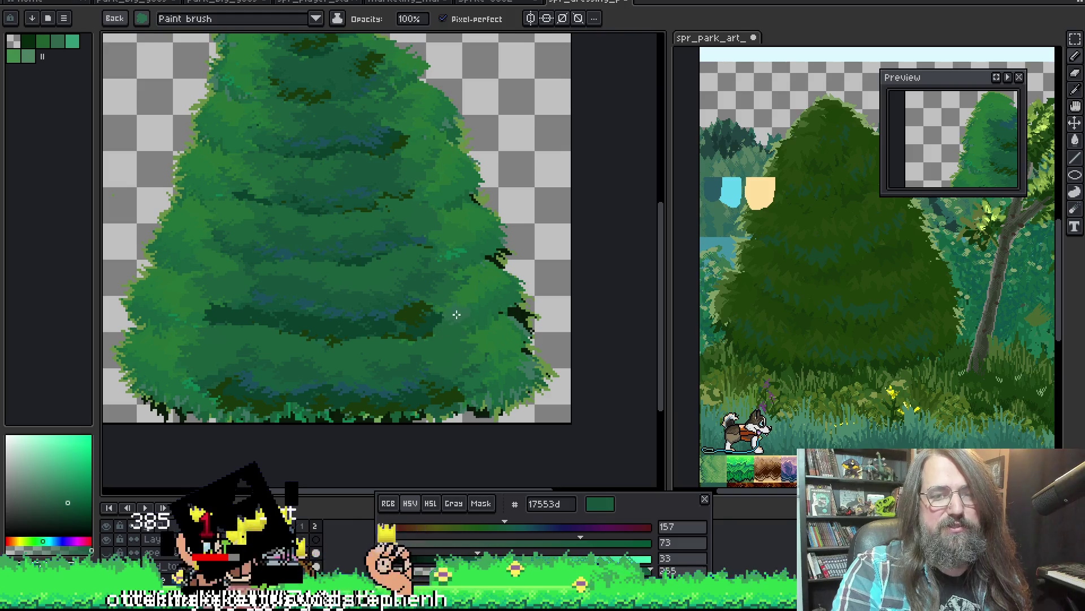
key(space)
scroll(431, 170, up, 1)
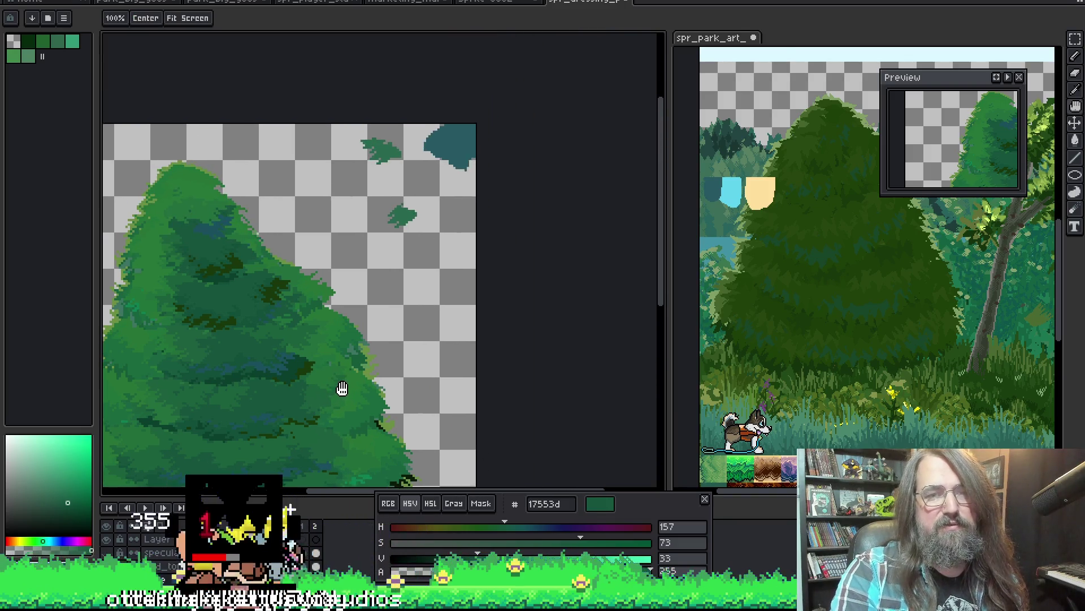
drag(339, 388, 348, 300)
scroll(347, 300, down, 1)
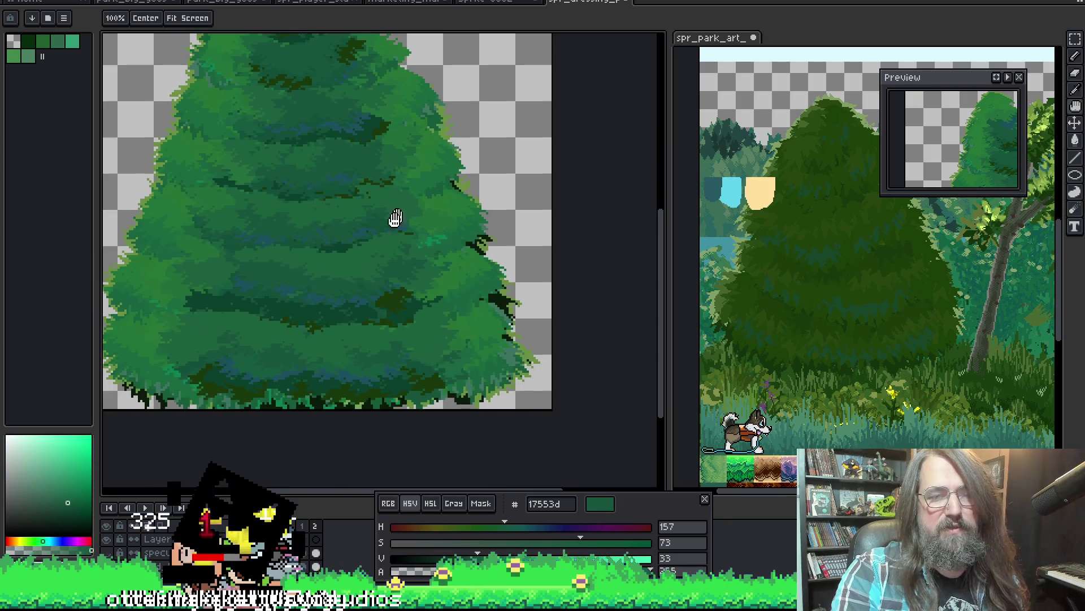
drag(395, 218, 417, 296)
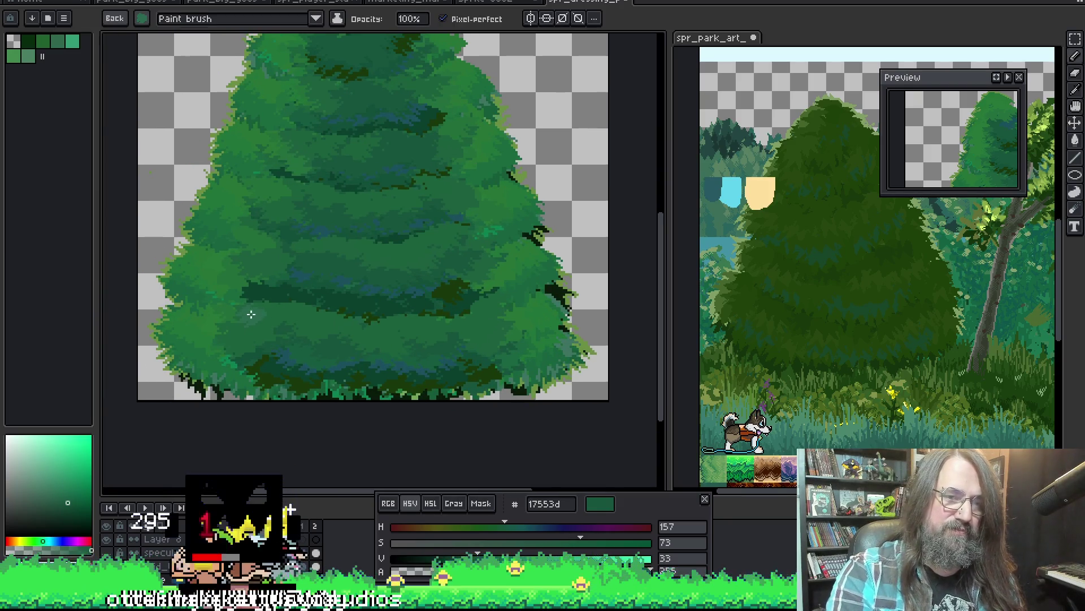
key(ctrl)
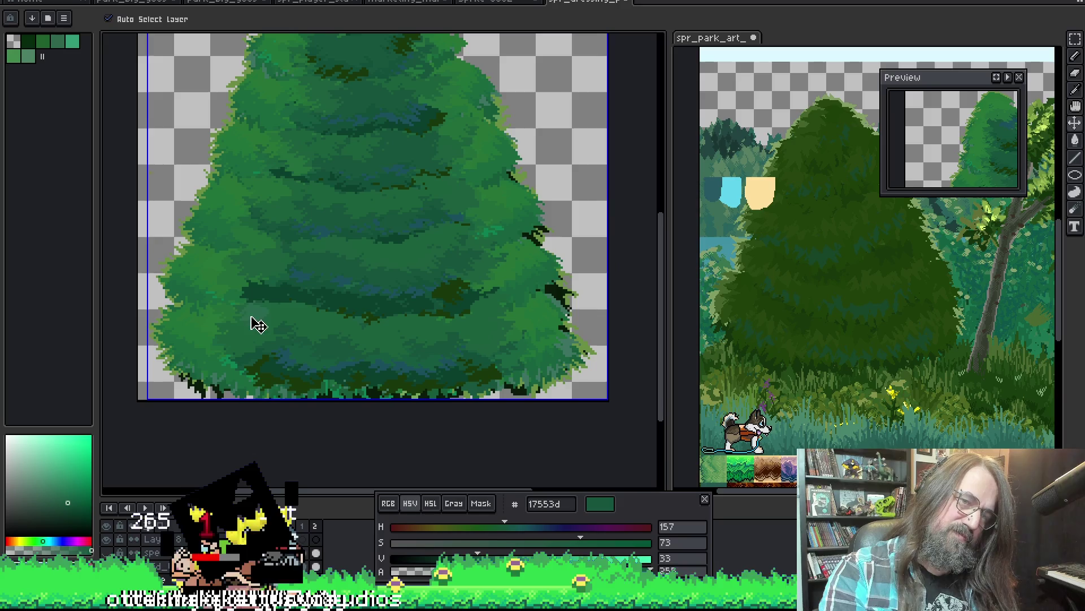
key(alt)
scroll(309, 327, down, 1)
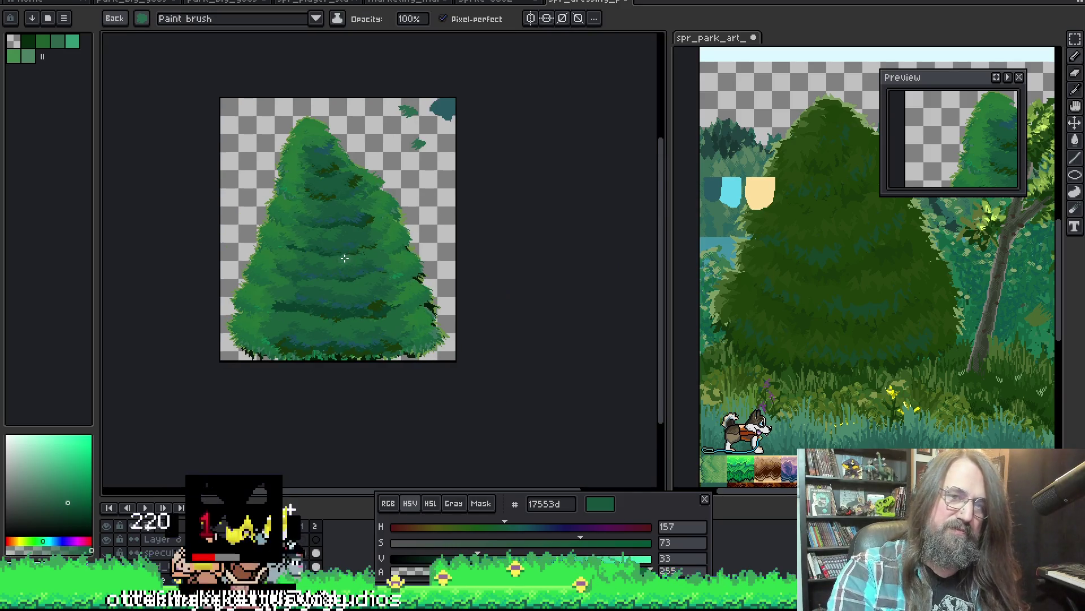
scroll(347, 255, up, 1)
Sample a foliage green and lighten the dark shading patch near the top of the tree.
alt+click(335, 204)
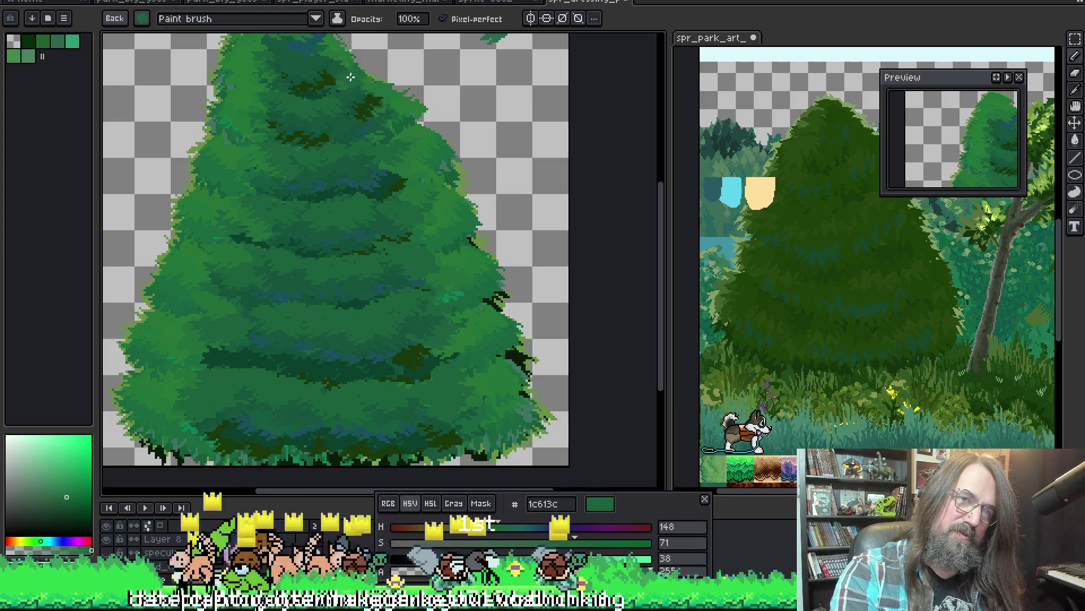
scroll(322, 85, up, 1)
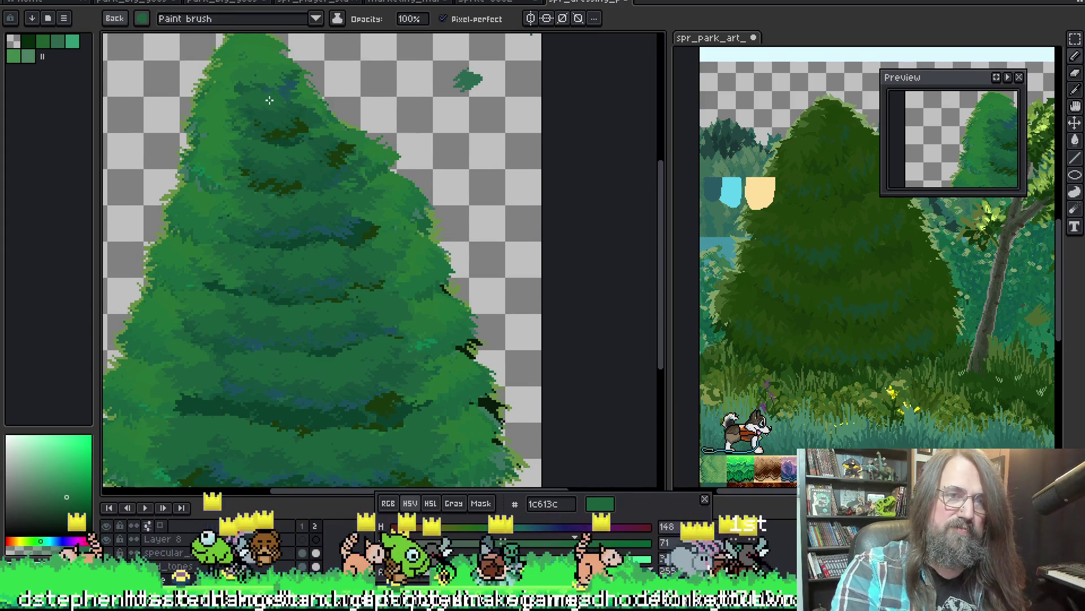
drag(298, 136, 259, 110)
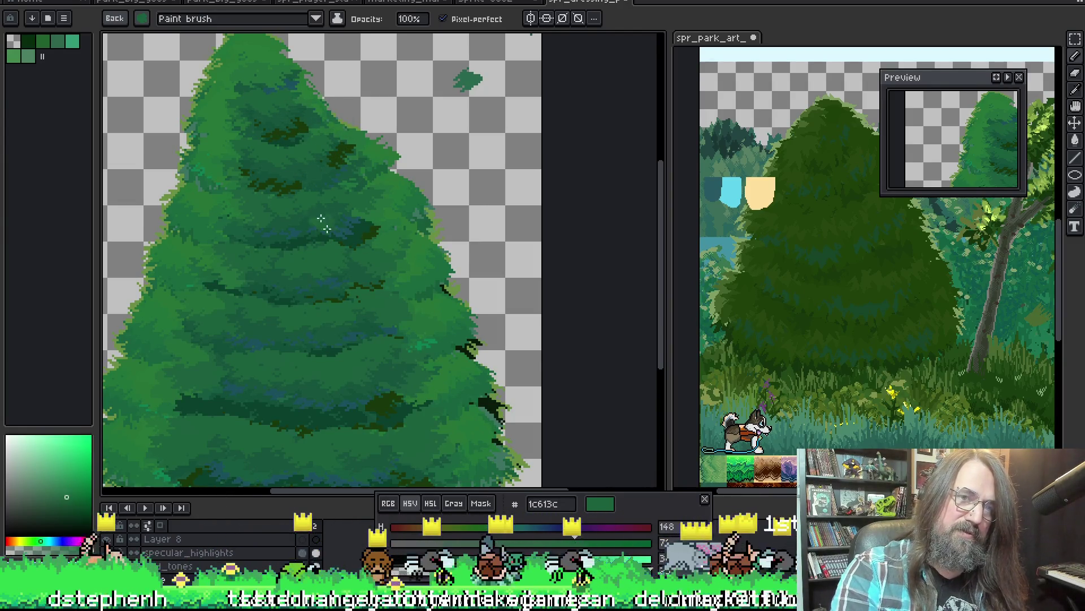
scroll(339, 254, down, 2)
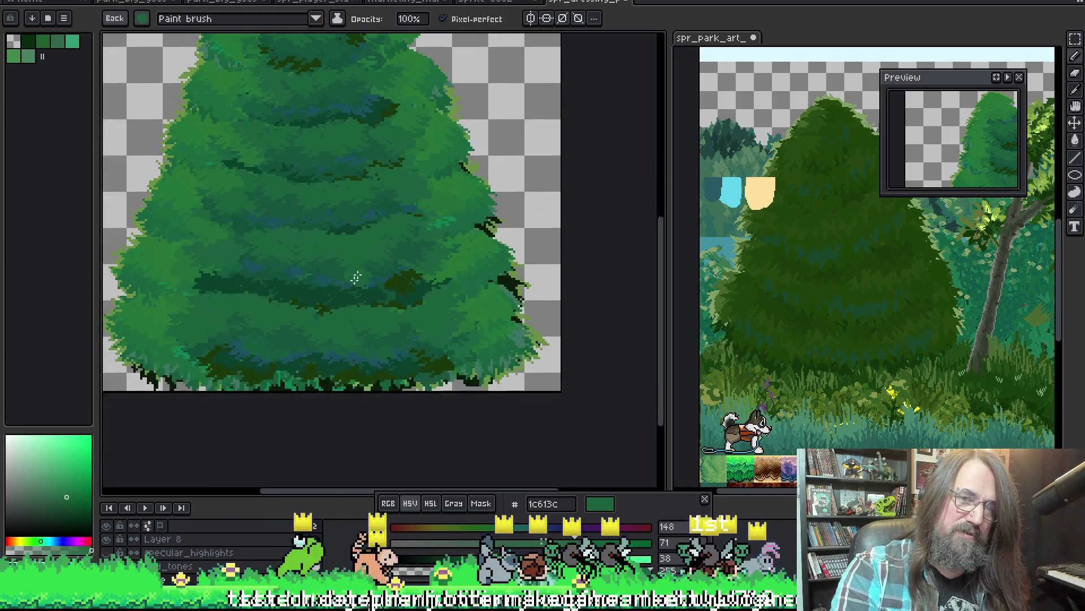
Sample the mid green 226d3a from the tree as the working colour.
alt+click(226, 232)
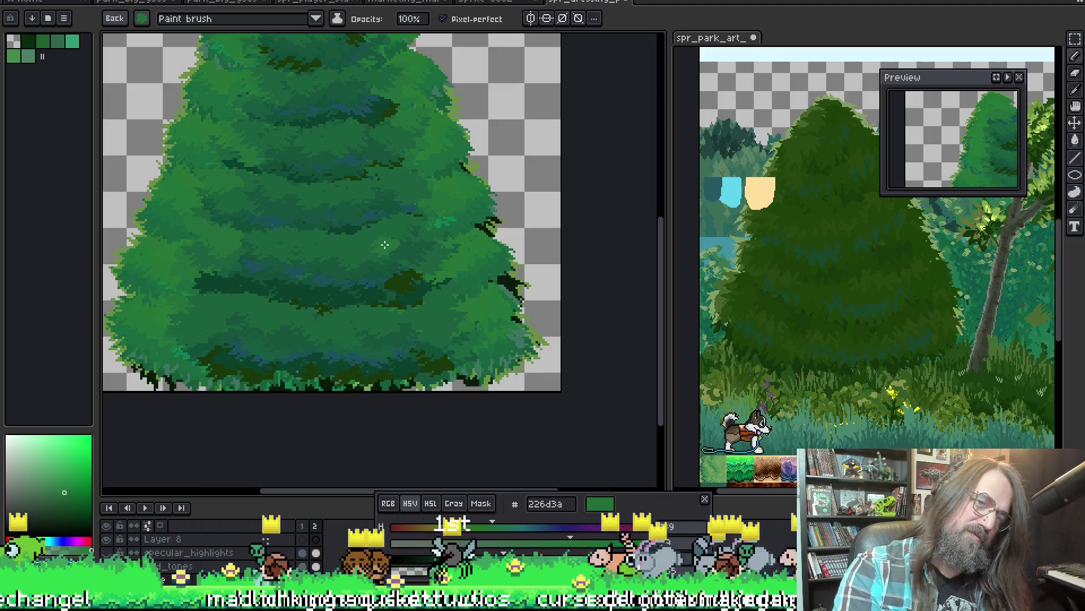
scroll(282, 201, down, 2)
scroll(308, 203, up, 2)
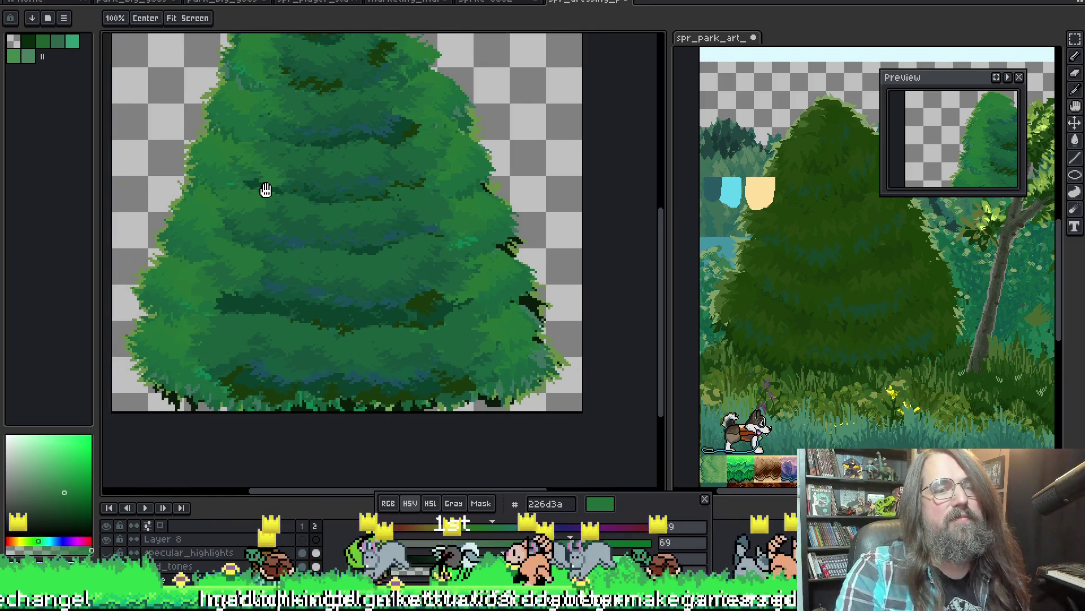
drag(308, 212, 319, 228)
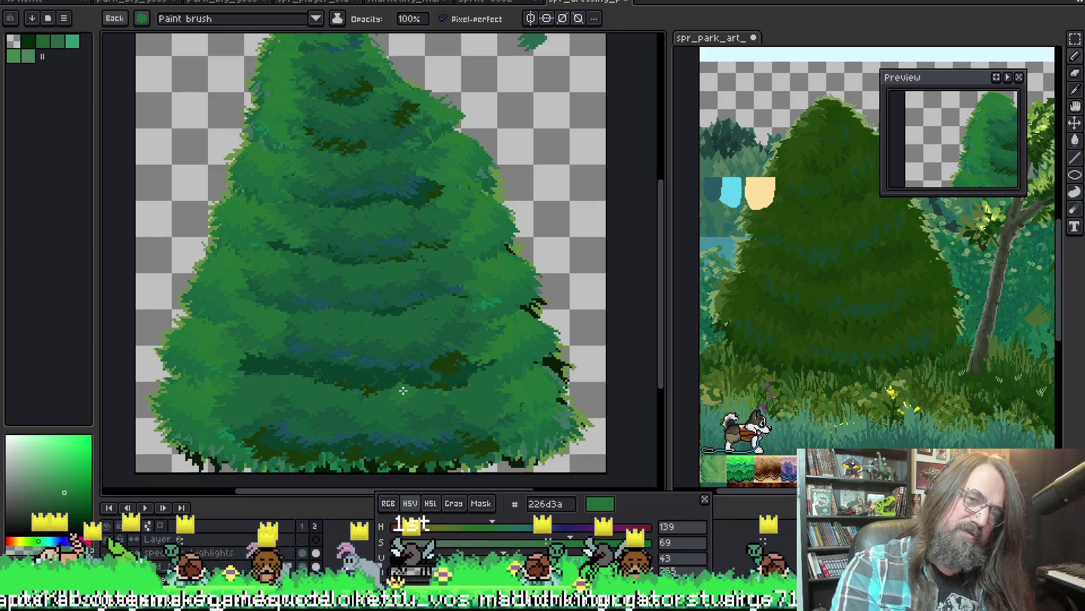
key(alt+n)
Set the working colour to the deep saturated green 06452d using the HSV sliders.
alt+click(329, 282)
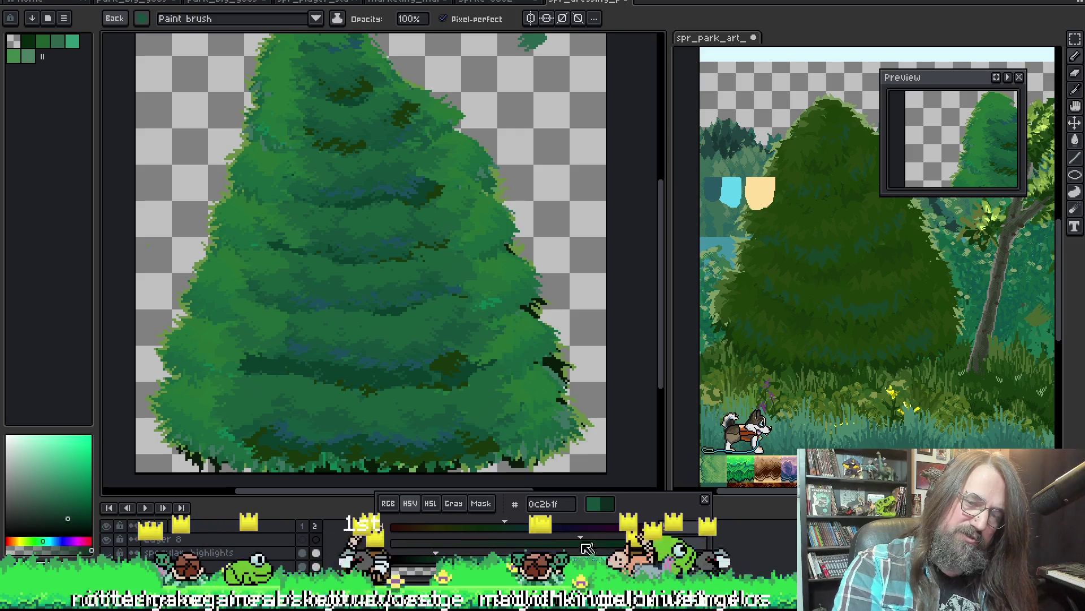
alt+click(323, 285)
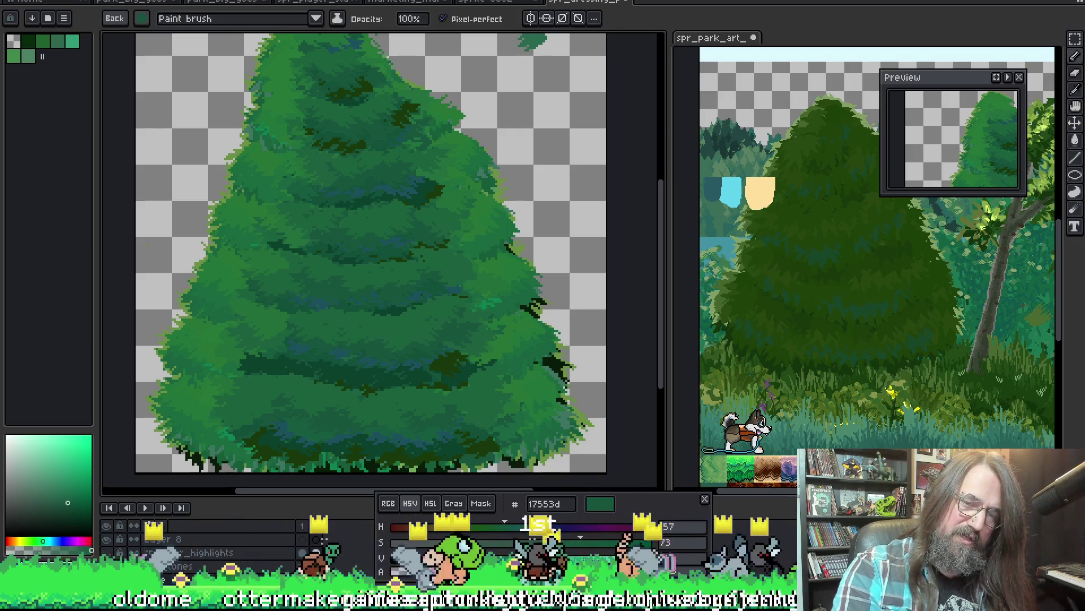
click(582, 538)
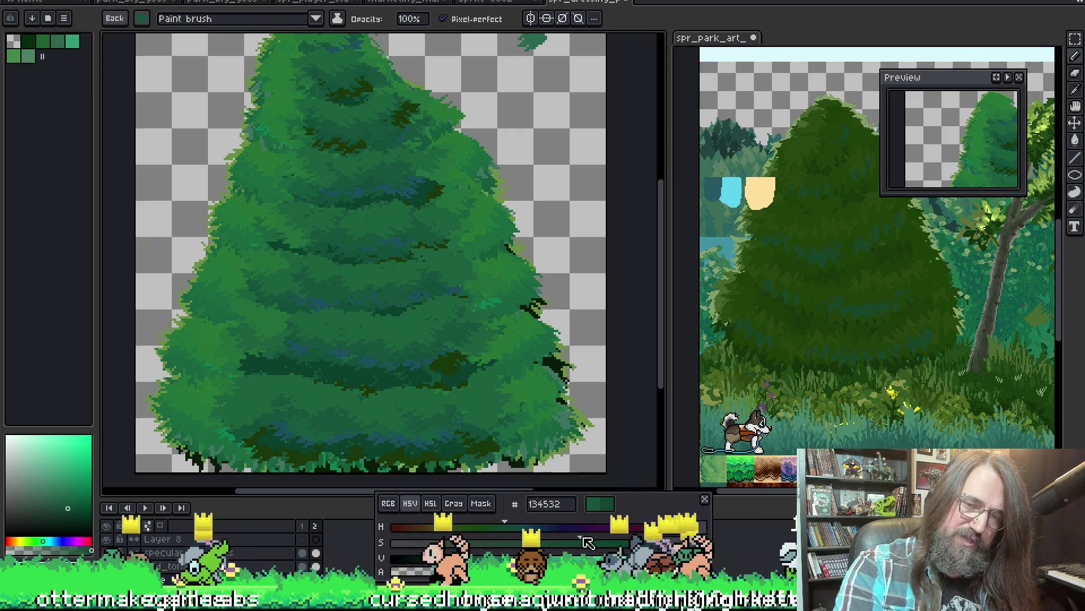
drag(605, 536, 626, 536)
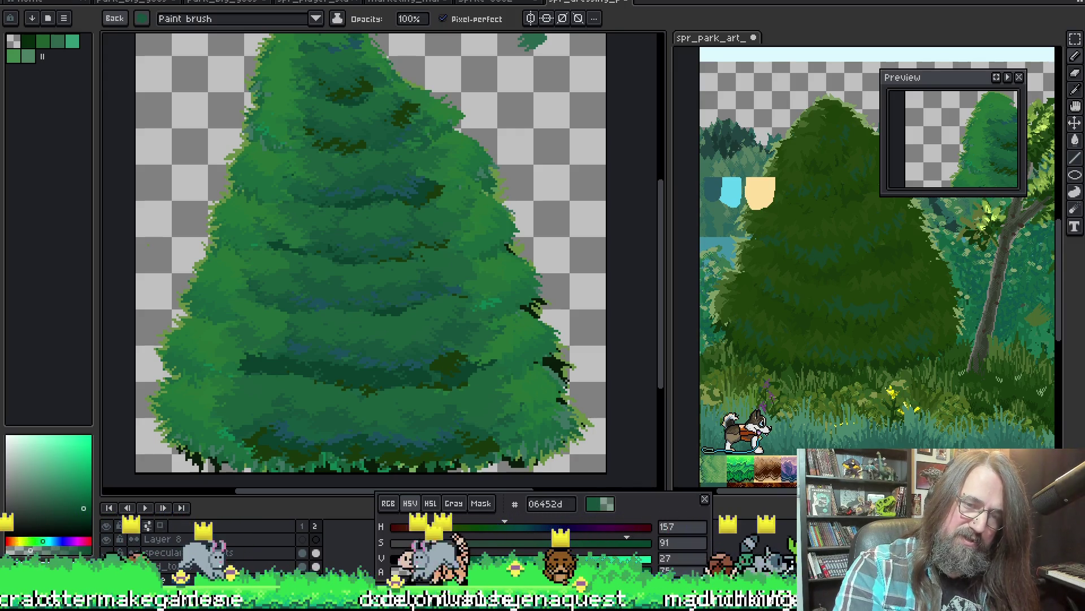
Switch to the bucket tool and bring up the saved brush presets.
key(g)
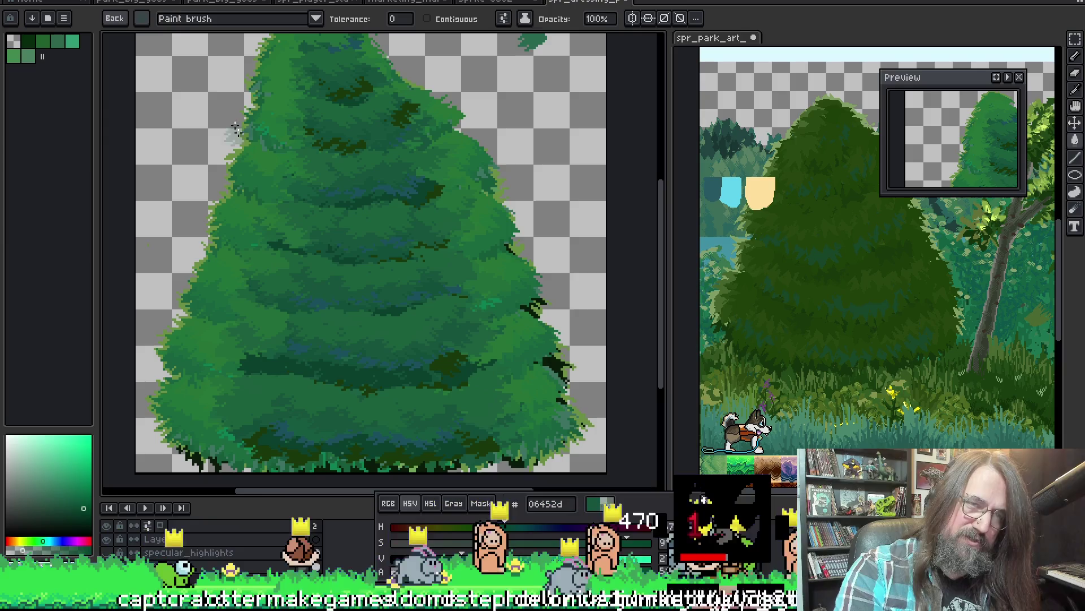
click(141, 18)
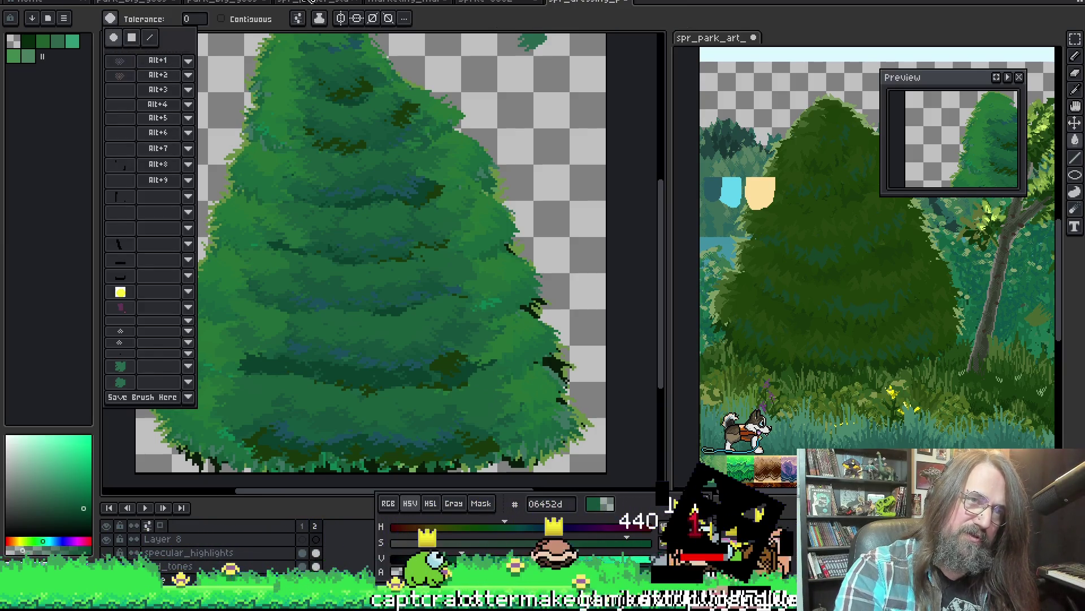
drag(327, 248, 331, 237)
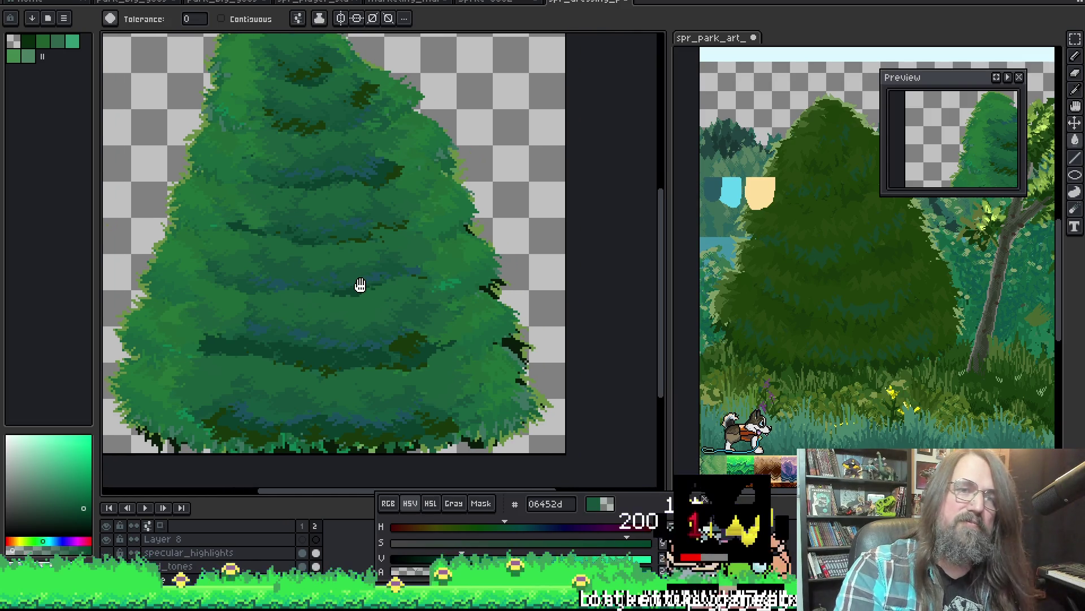
scroll(376, 293, down, 2)
scroll(343, 295, up, 2)
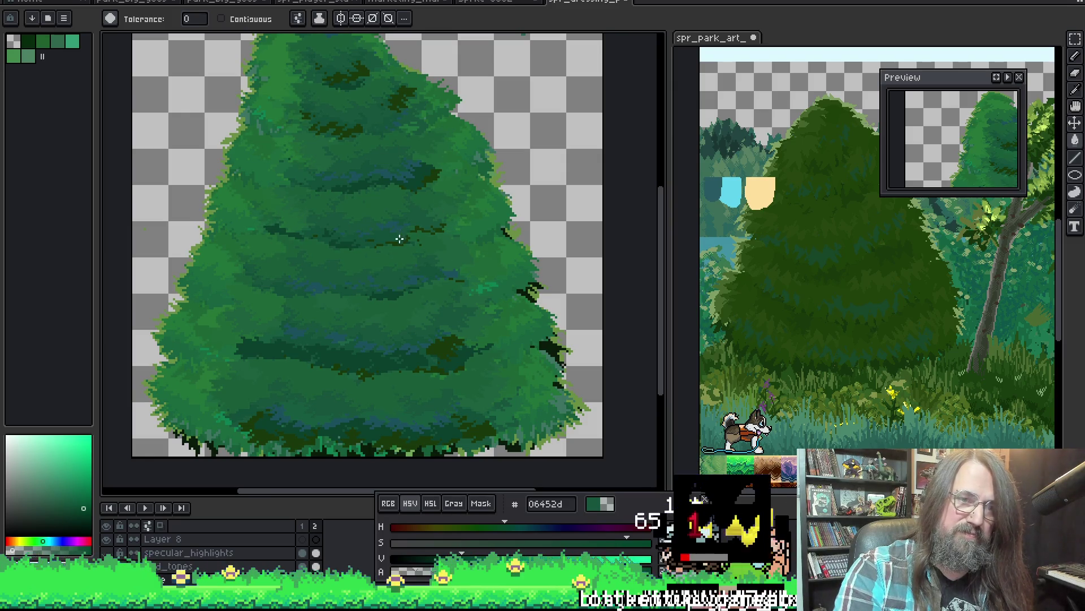
scroll(370, 291, down, 2)
scroll(342, 292, up, 2)
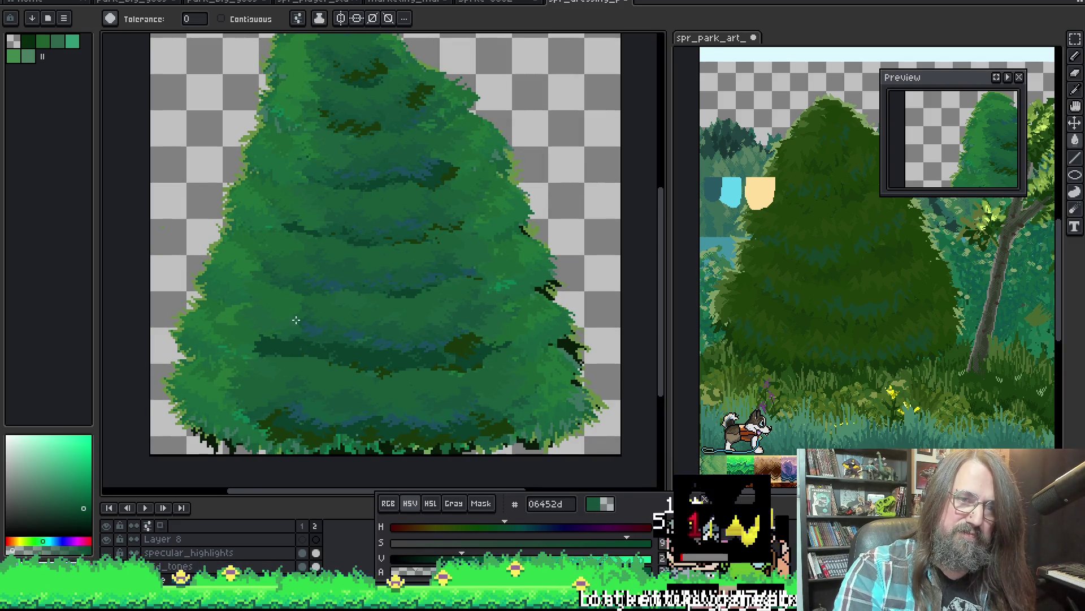
scroll(428, 344, down, 1)
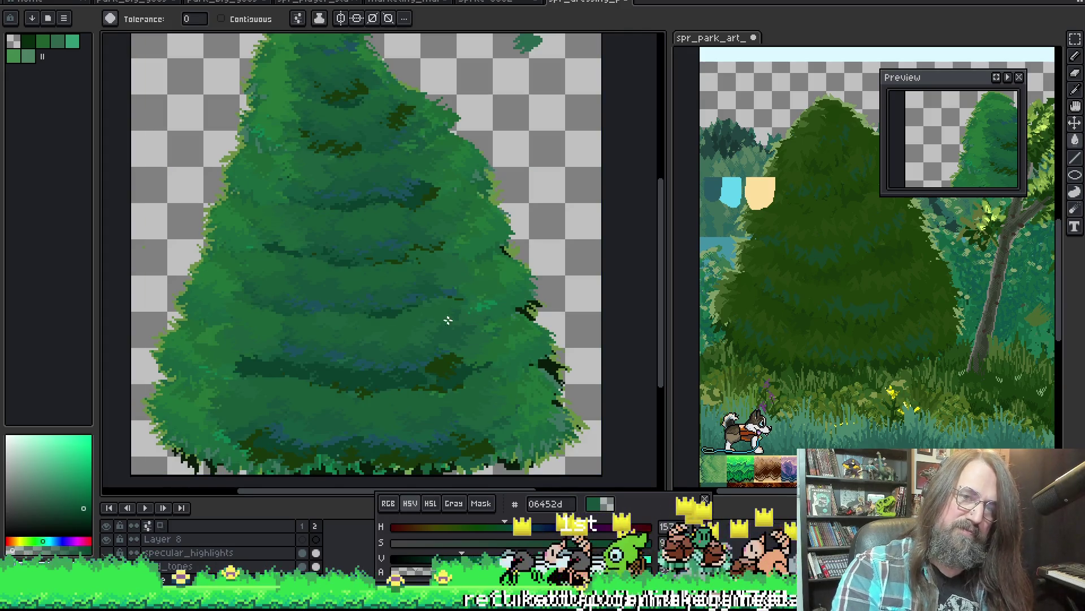
scroll(397, 239, up, 1)
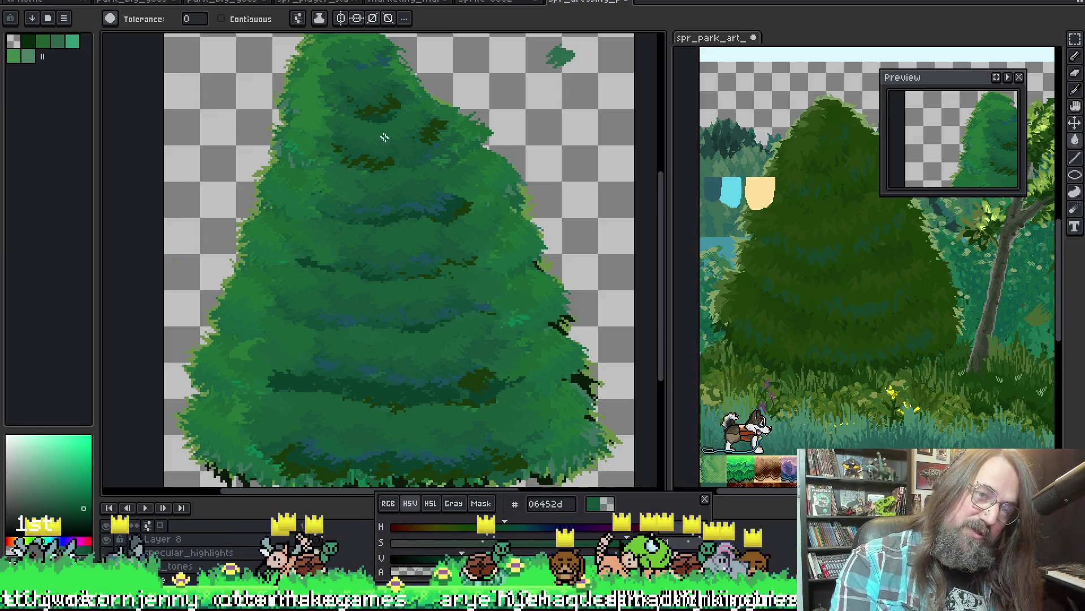
scroll(321, 196, down, 2)
scroll(421, 262, up, 1)
scroll(422, 262, up, 2)
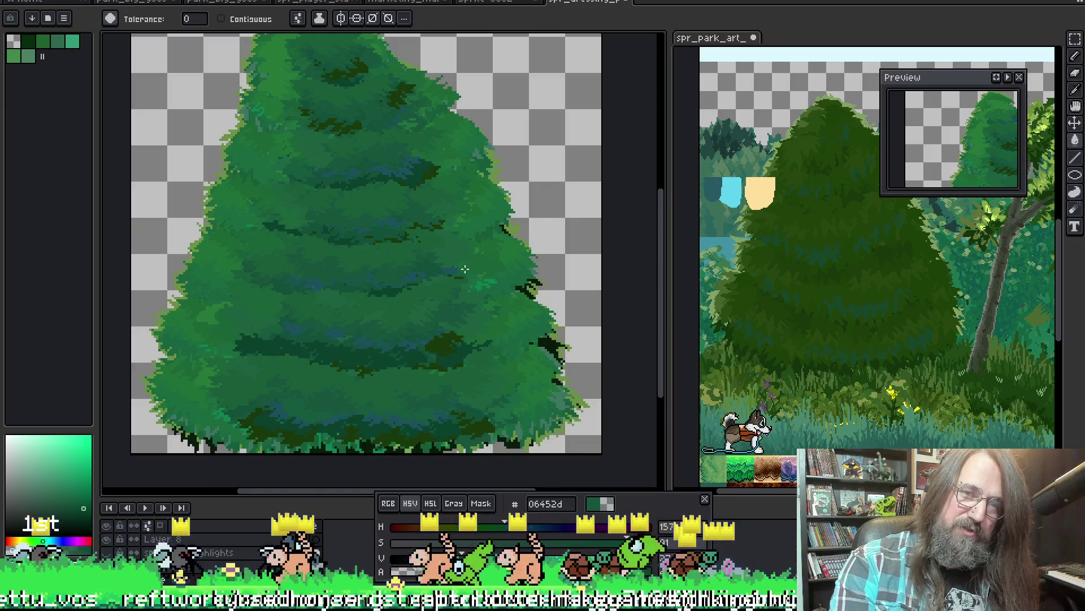
Pan around the tree sprite and pick a mid green for the foliage.
drag(401, 238, 485, 252)
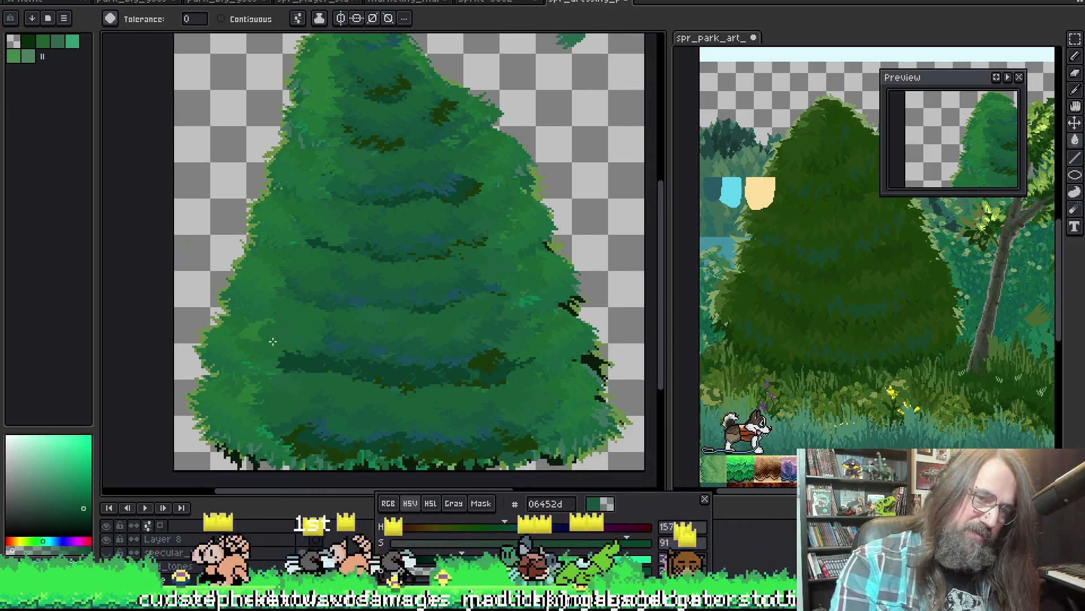
alt+click(251, 332)
scroll(305, 327, down, 1)
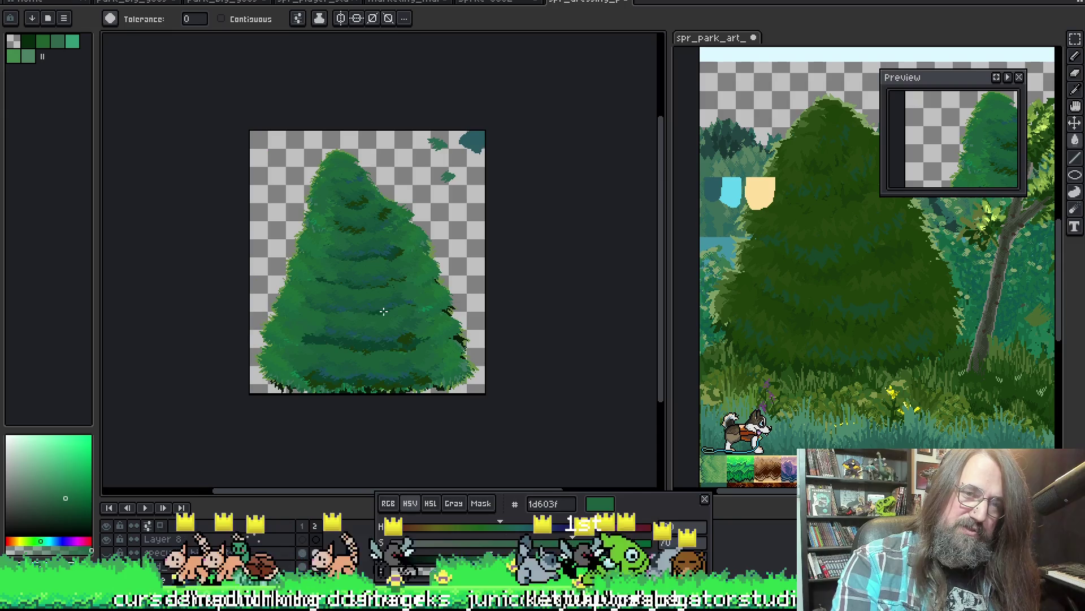
scroll(341, 240, down, 1)
scroll(340, 240, up, 2)
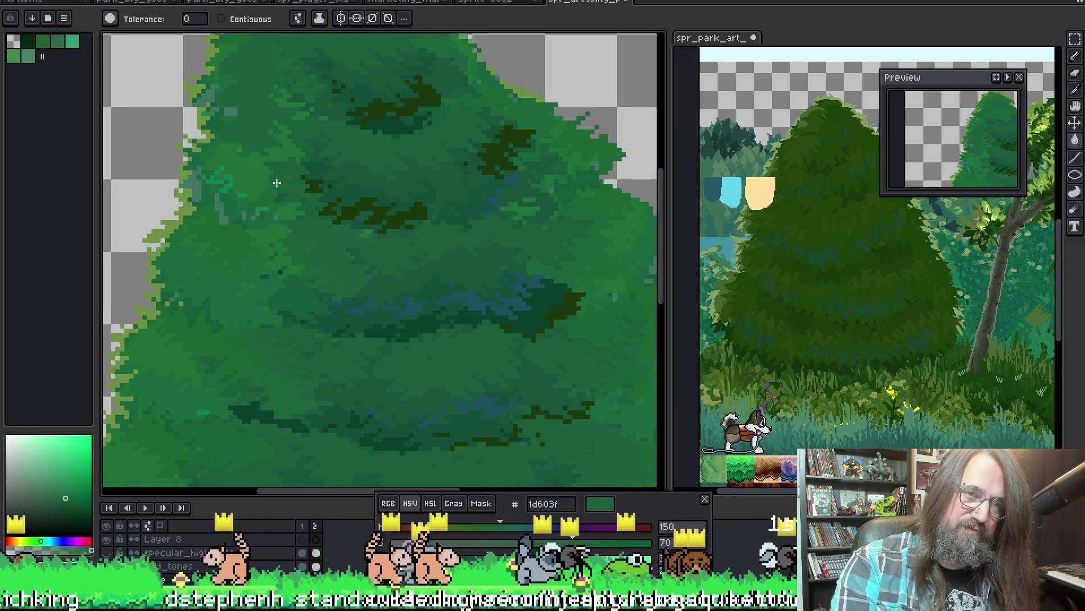
scroll(373, 280, down, 1)
scroll(375, 280, down, 1)
mouse_move(374, 280)
mouse_down()
mouse_move(434, 305)
mouse_move(392, 237)
mouse_up()
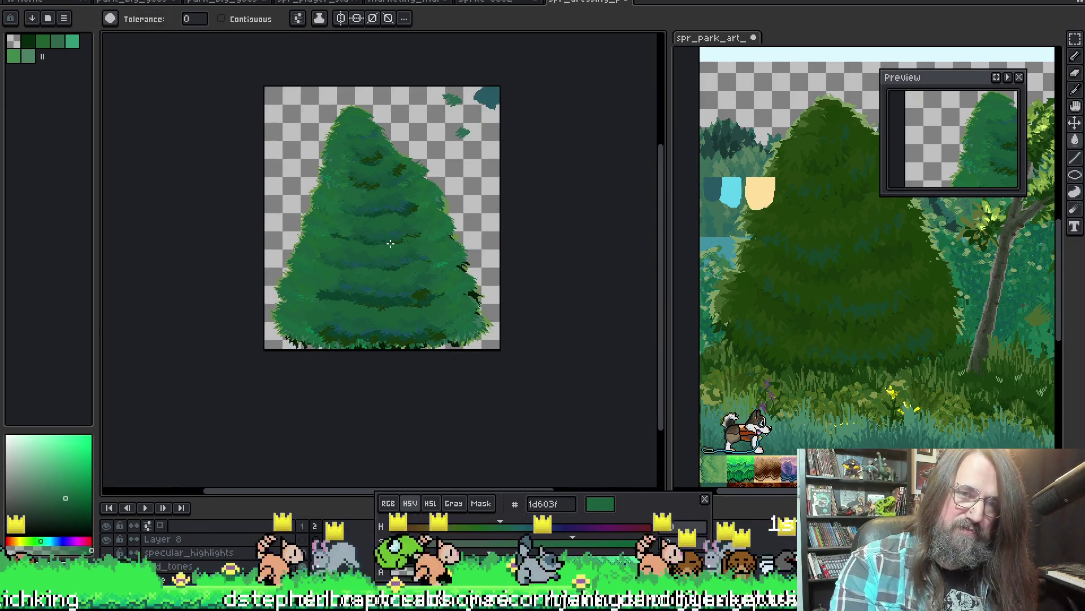
scroll(384, 251, up, 1)
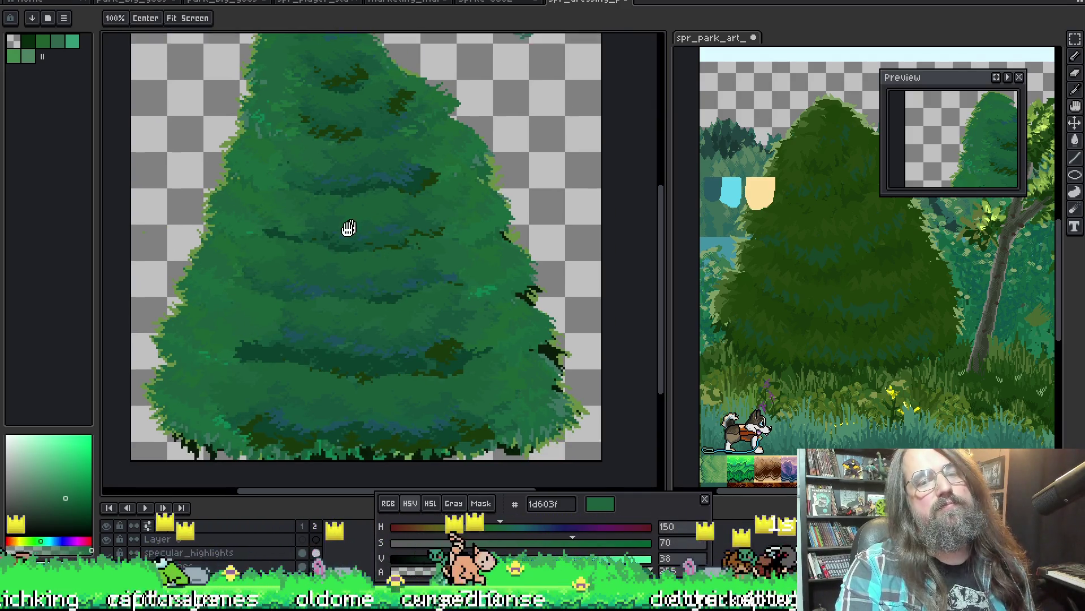
mouse_move(315, 217)
mouse_down()
mouse_move(331, 262)
mouse_move(304, 228)
mouse_up()
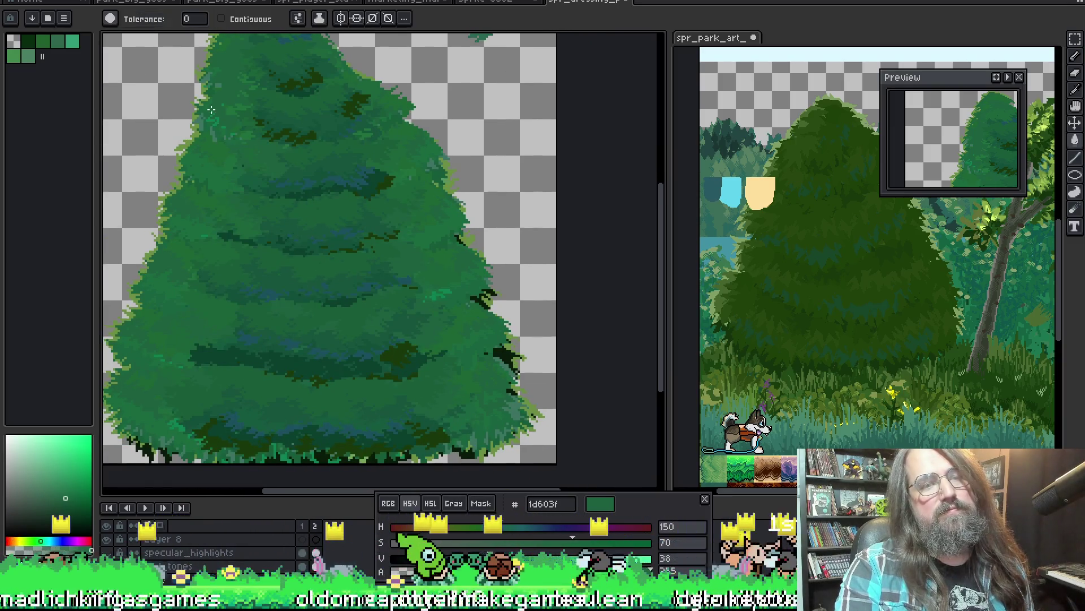
scroll(387, 161, down, 3)
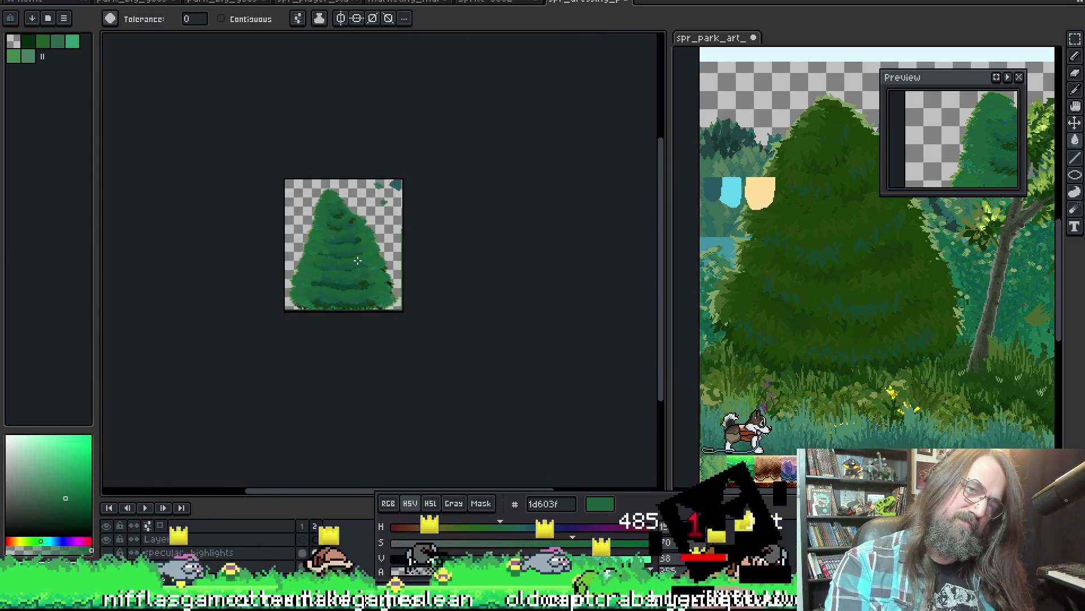
scroll(366, 266, up, 1)
scroll(366, 266, up, 2)
scroll(393, 306, up, 1)
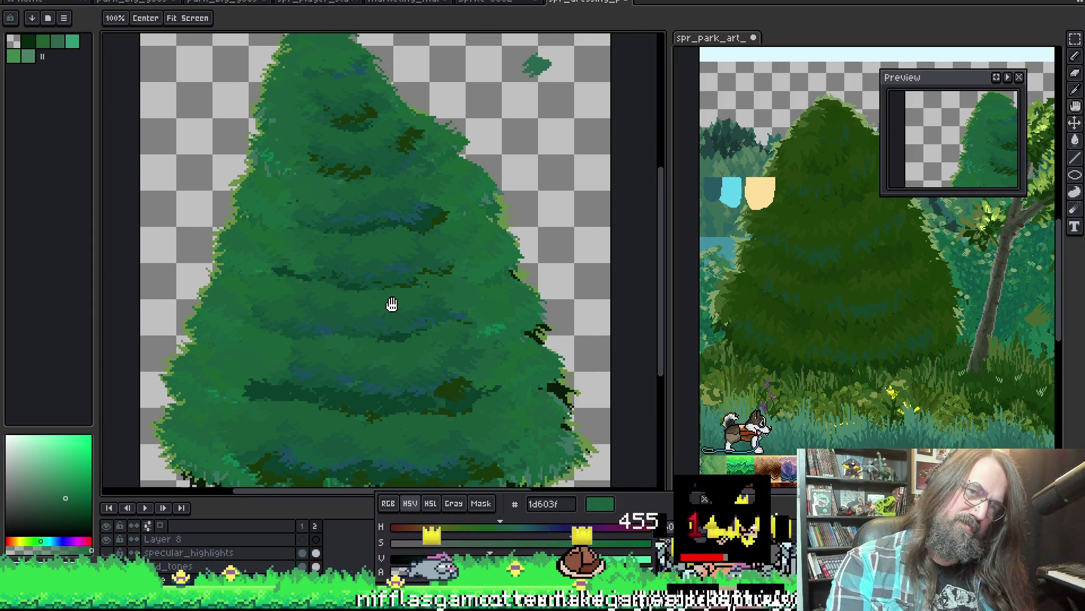
Eyedrop the mid green 1a5d3a from the foliage and bring up the brush presets.
drag(383, 282, 366, 250)
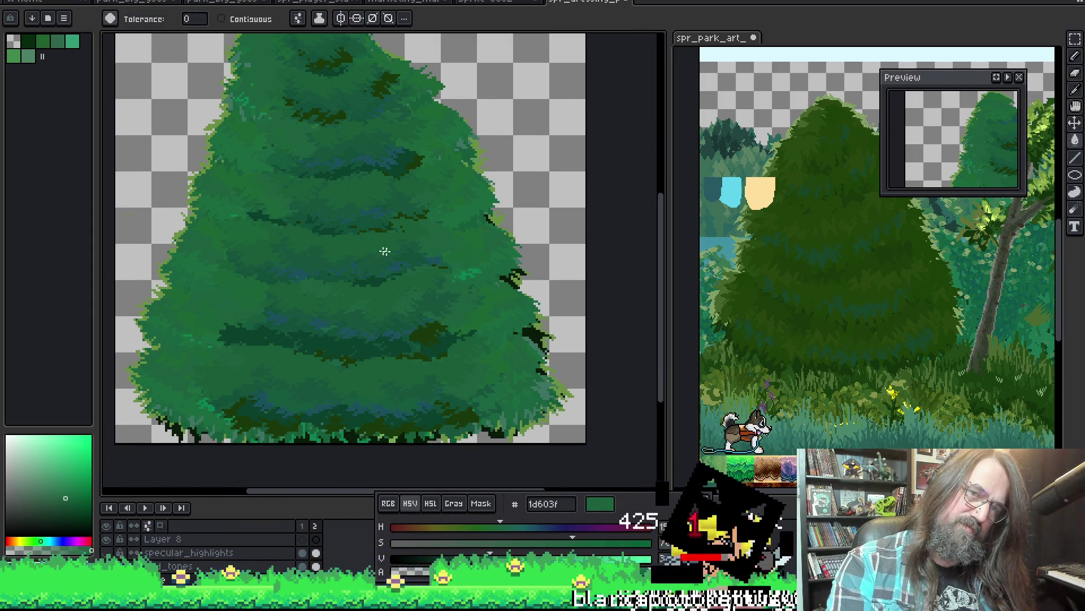
key(alt)
alt+click(363, 308)
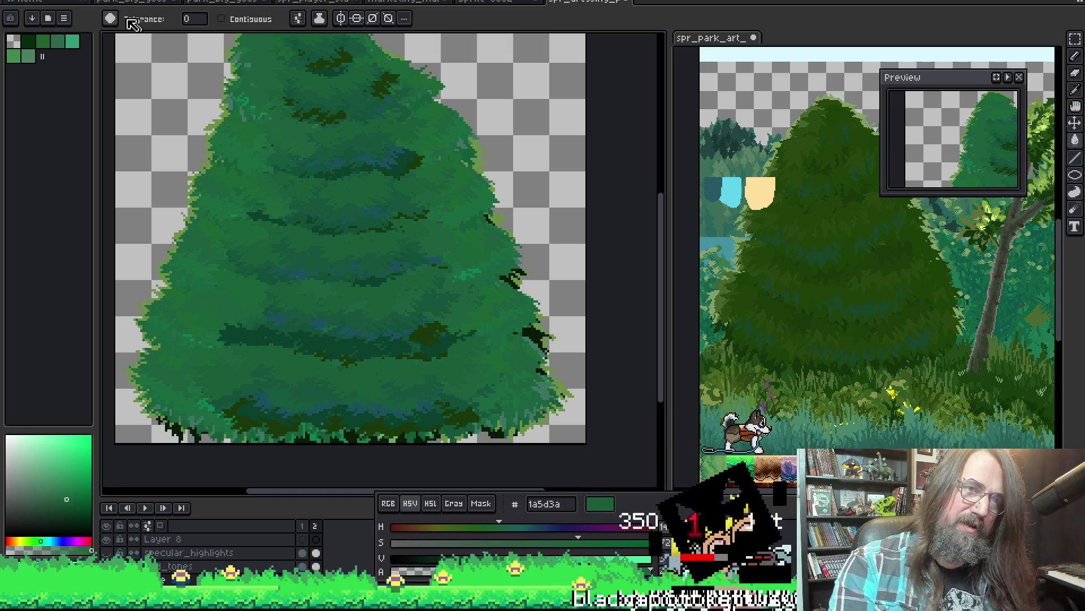
click(110, 18)
Choose a saved foliage brush and sample a dark green from the tree's shading.
click(128, 383)
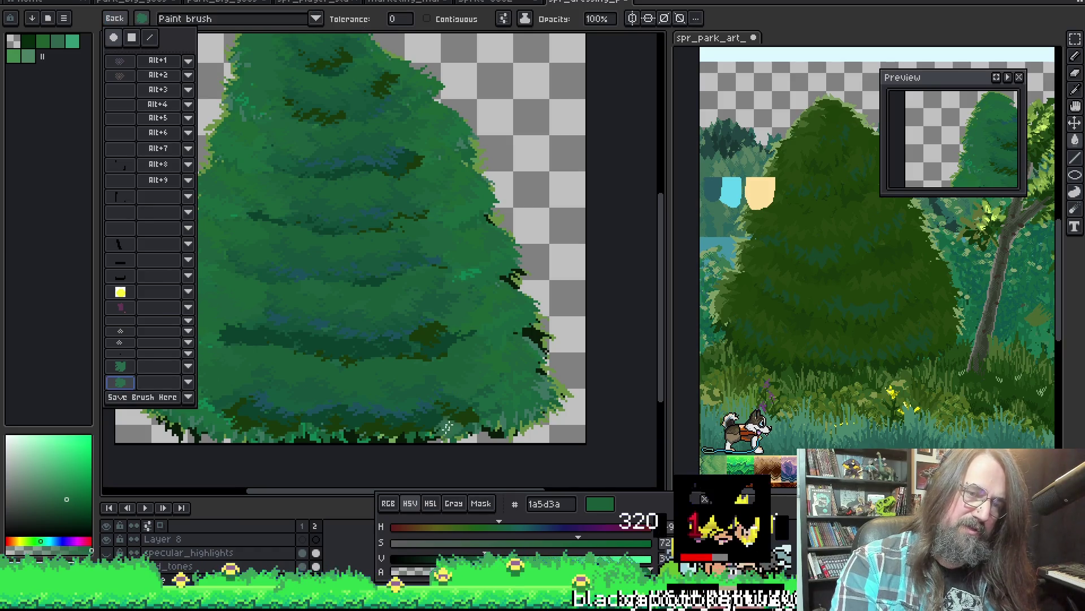
key(alt)
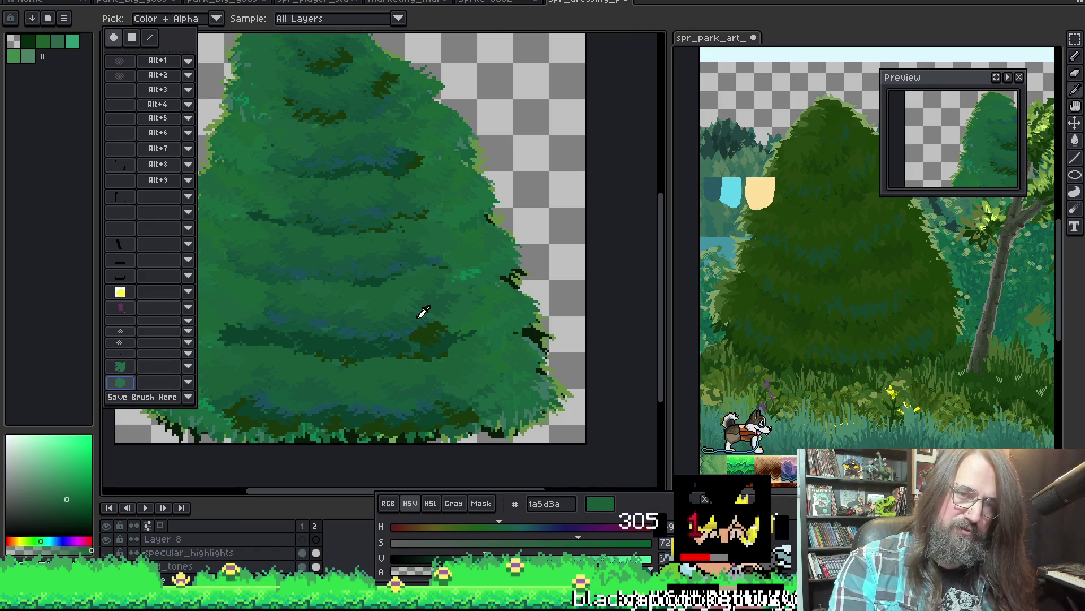
alt+click(380, 347)
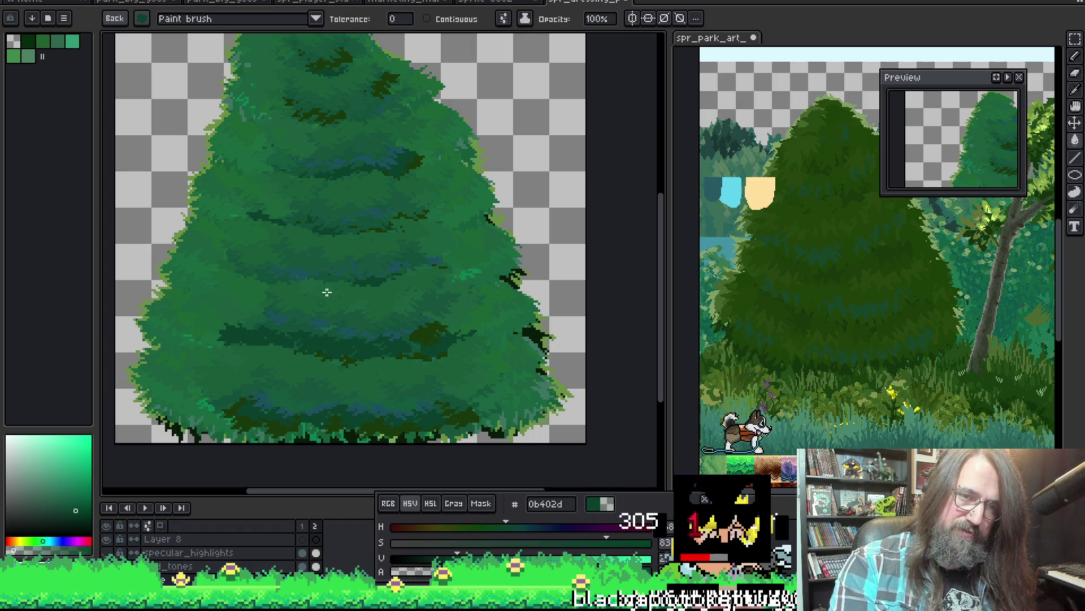
scroll(328, 262, down, 1)
scroll(331, 237, up, 1)
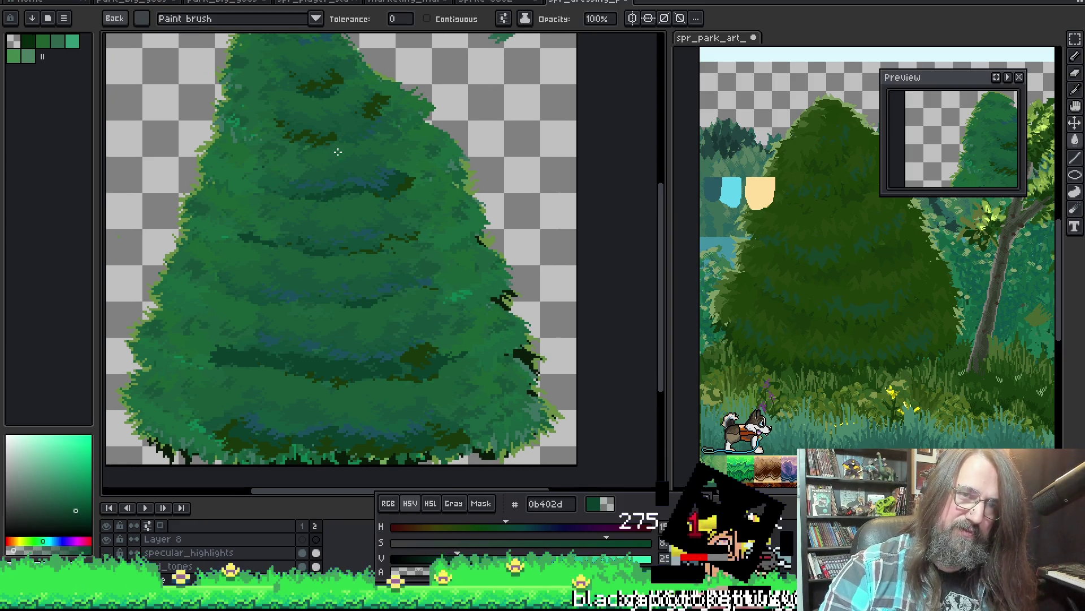
click(148, 17)
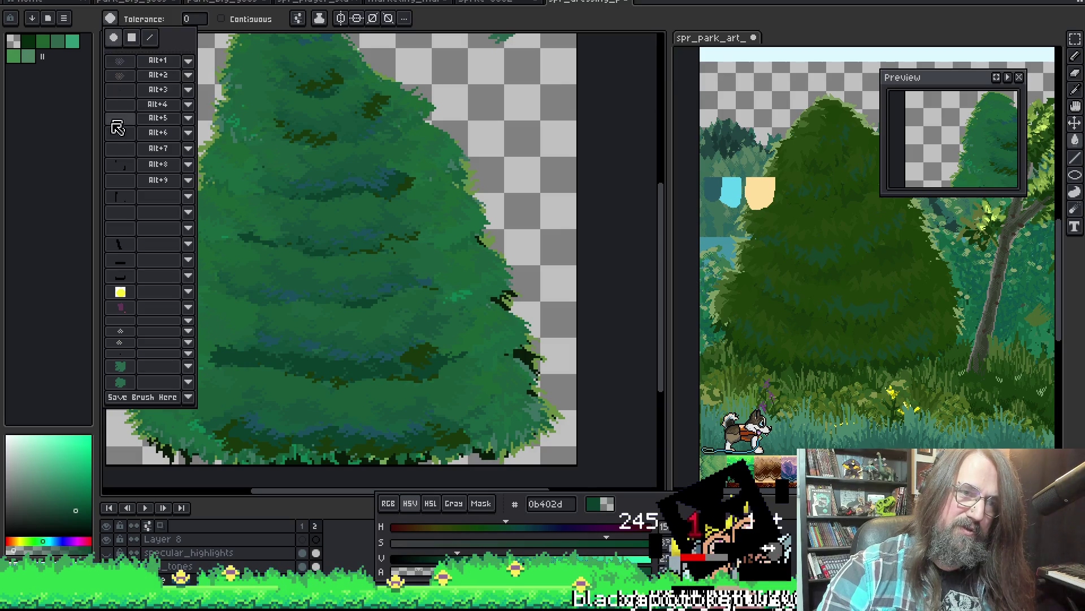
click(121, 384)
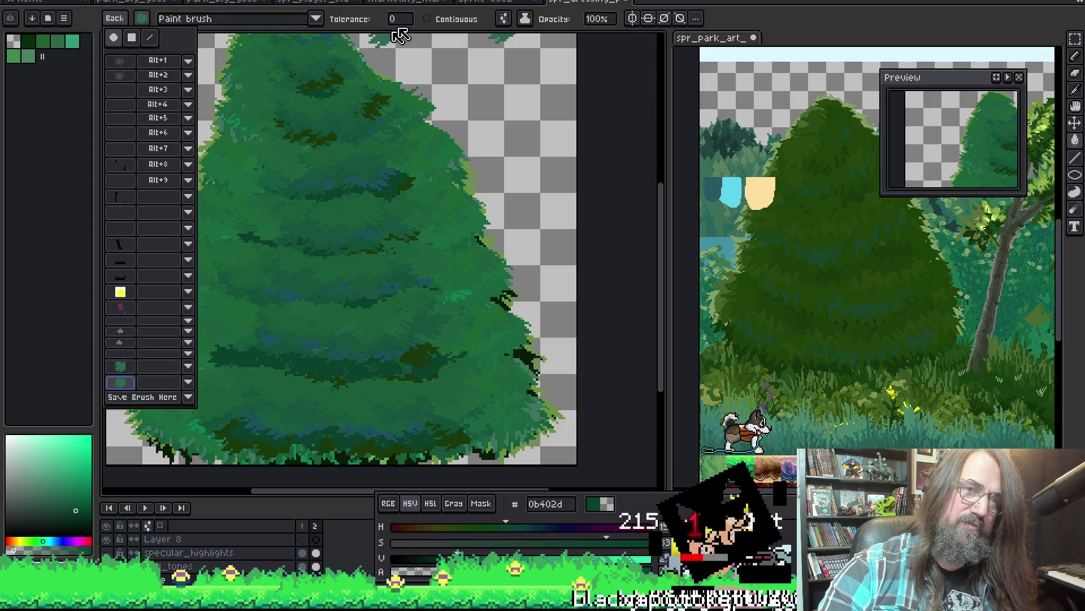
scroll(352, 262, down, 2)
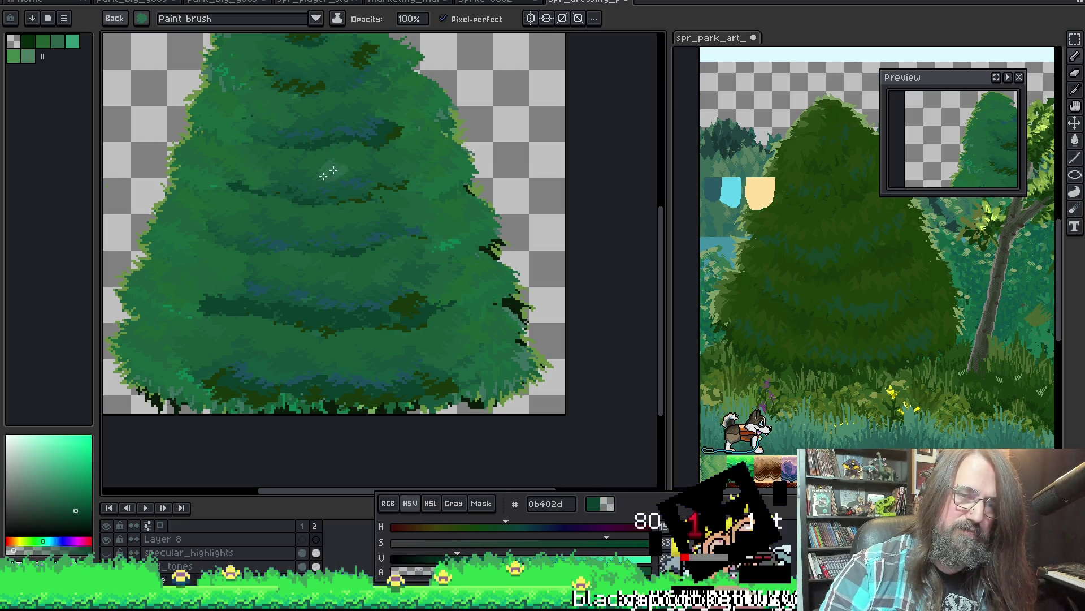
Sample a dark green and paint dark strokes near the top of the conifer.
drag(298, 202, 286, 213)
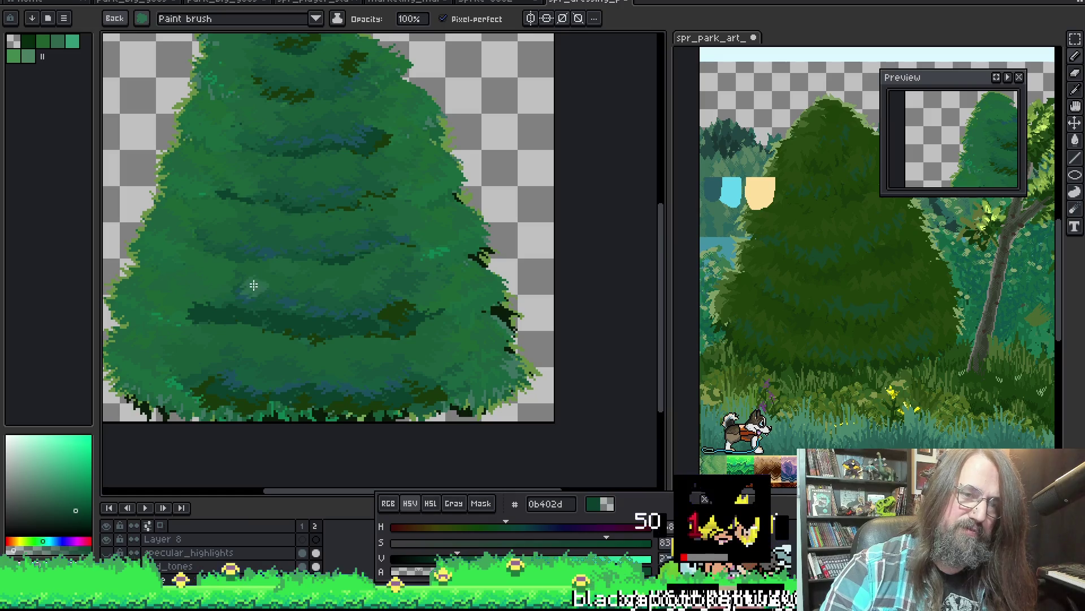
drag(258, 171, 266, 275)
scroll(266, 275, down, 2)
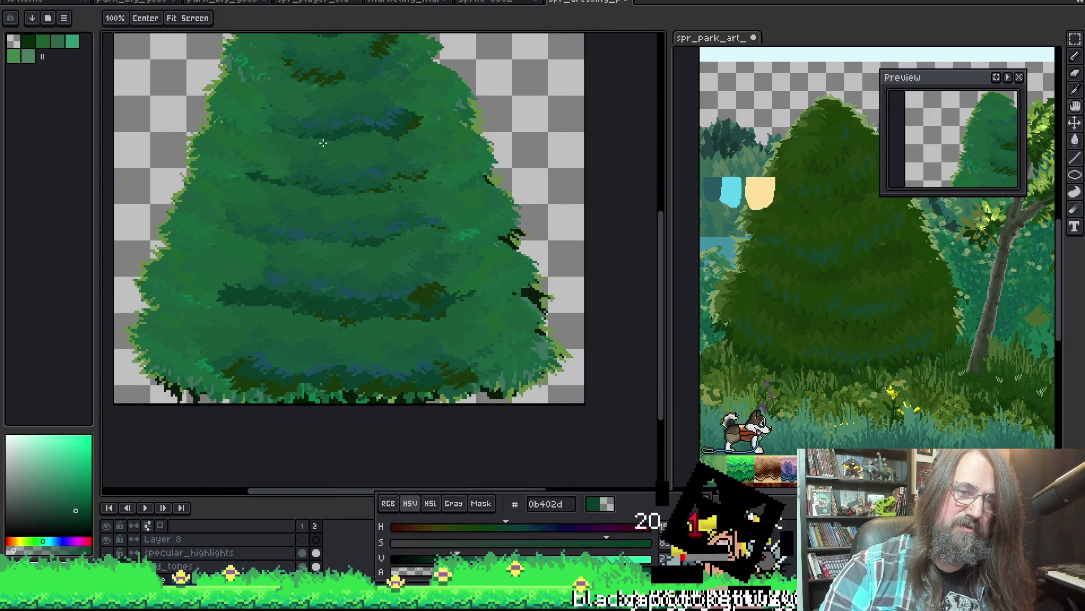
scroll(278, 194, up, 2)
scroll(290, 181, up, 1)
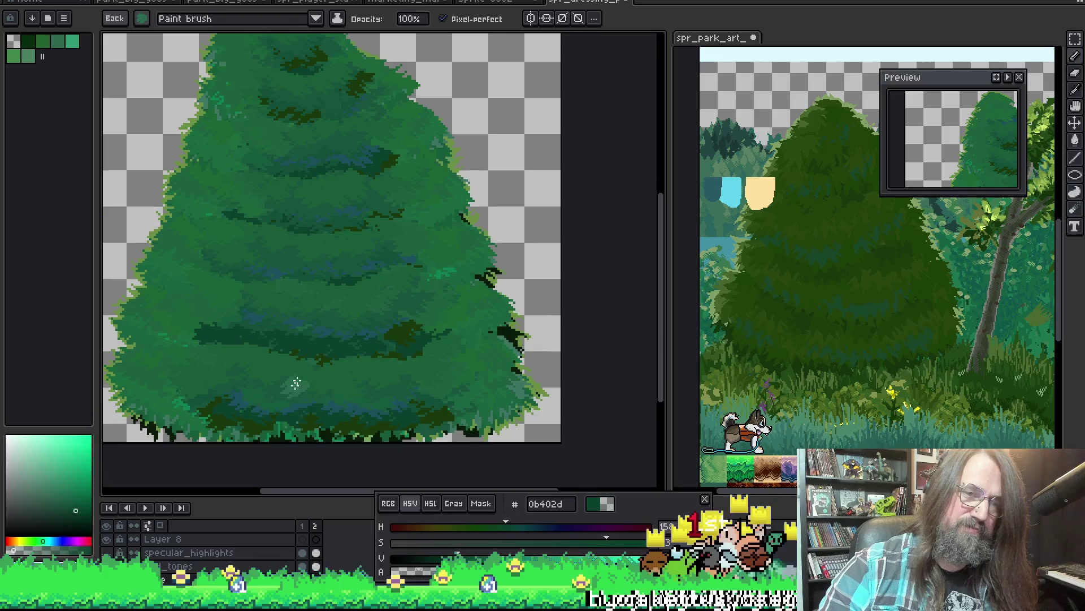
key(alt)
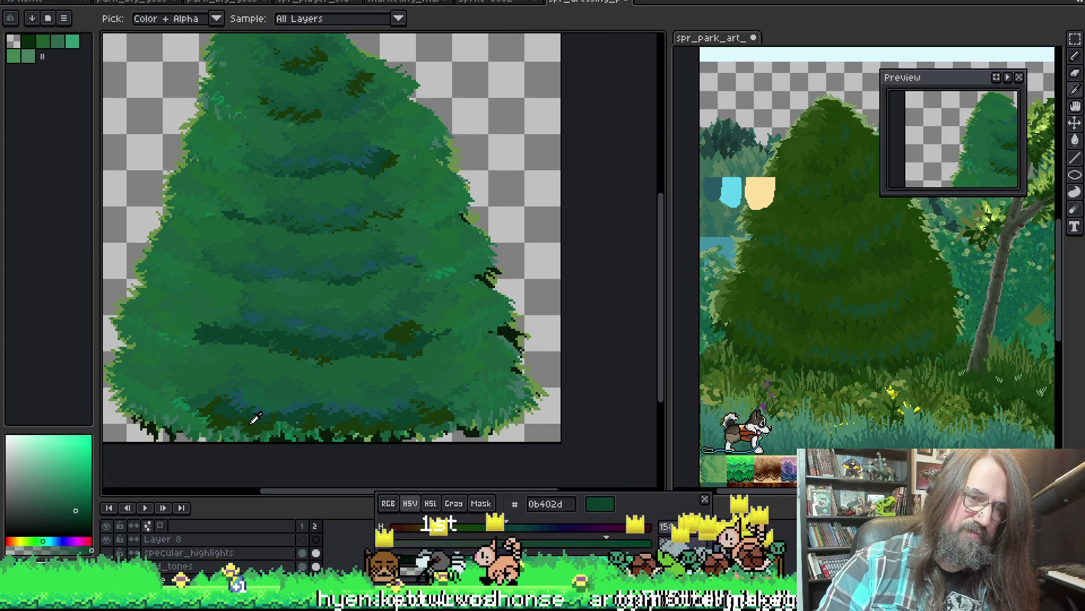
alt+click(229, 424)
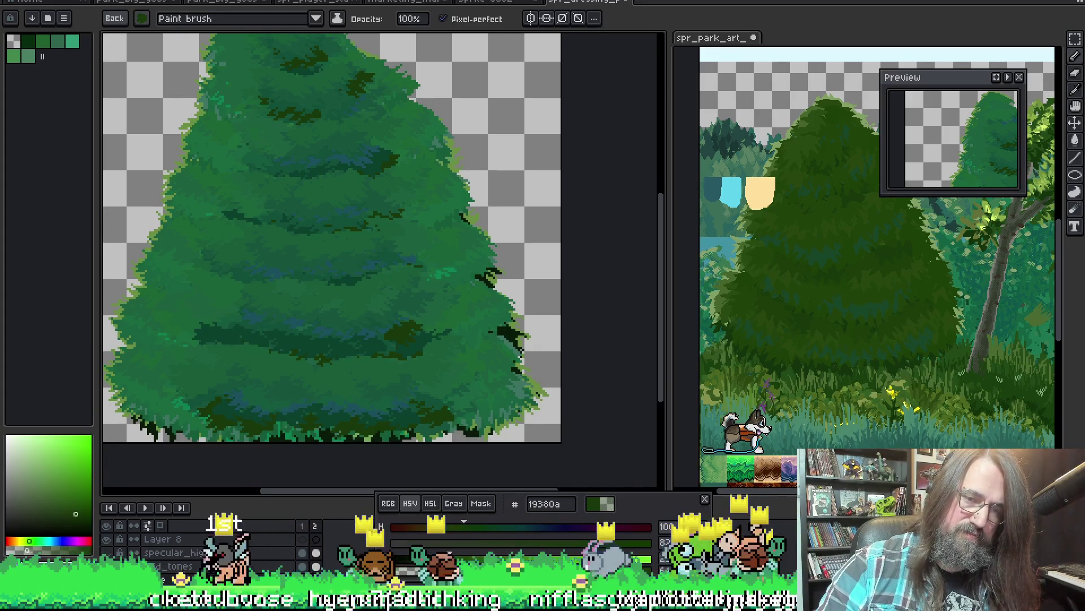
drag(368, 130, 357, 166)
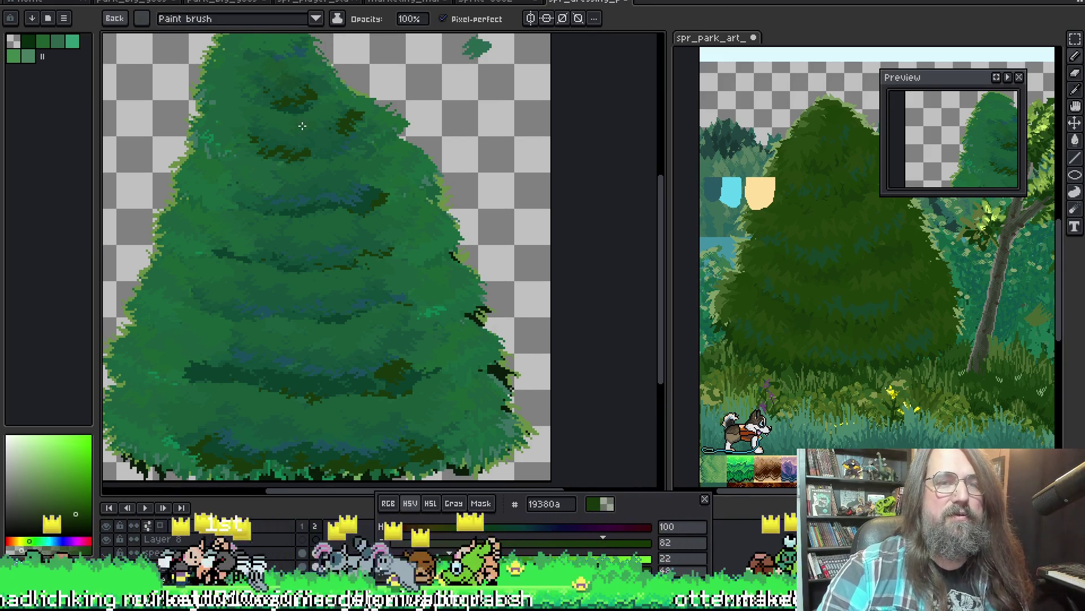
drag(297, 91, 337, 110)
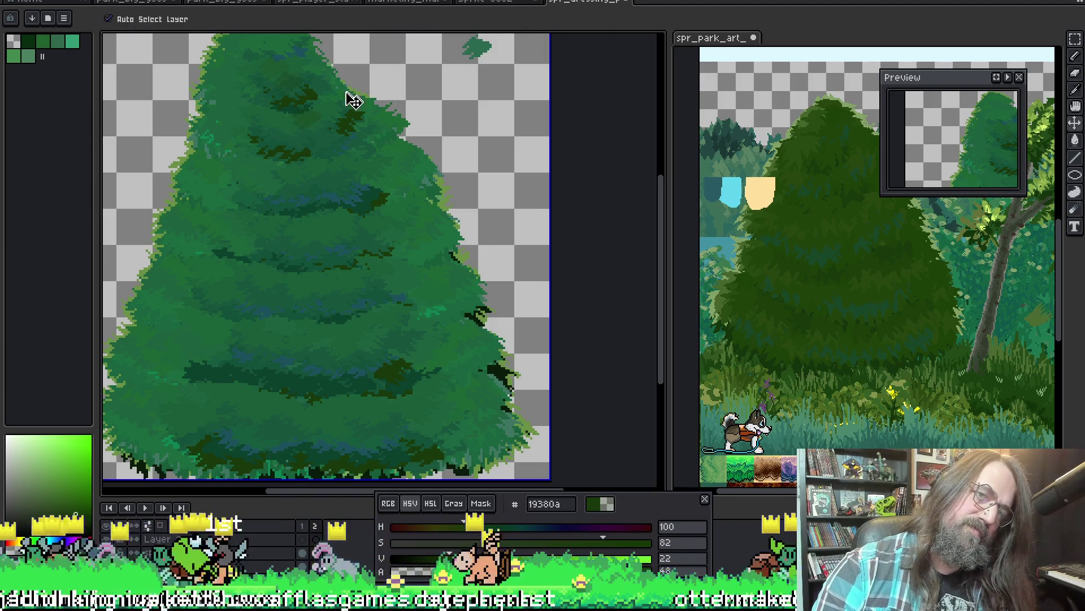
Sample a mid green, then pan to the lower foliage to eyedrop the teal green 165a3e.
alt+click(305, 125)
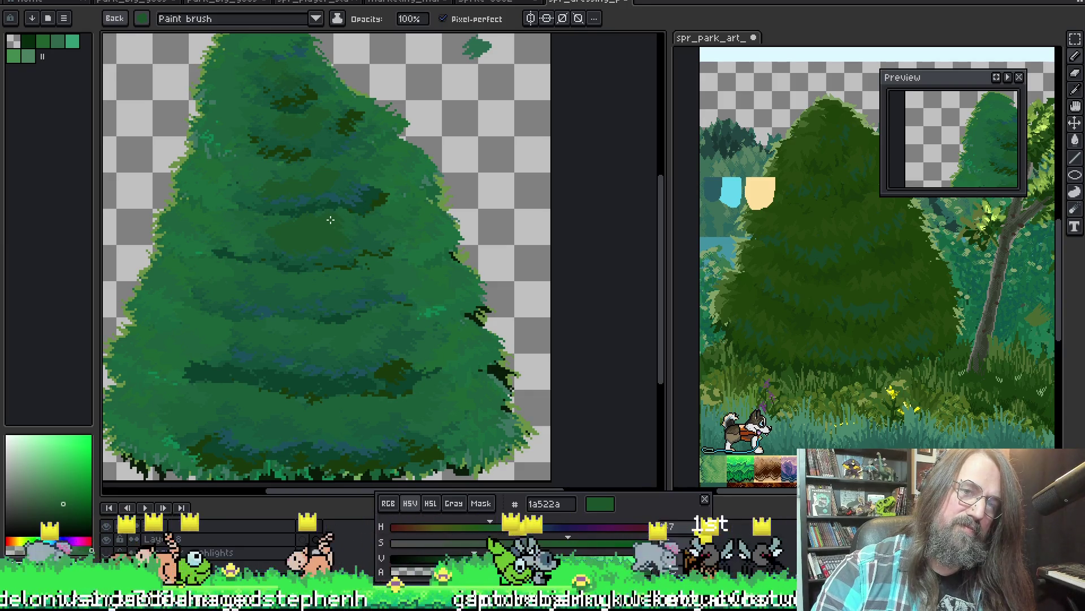
key(space)
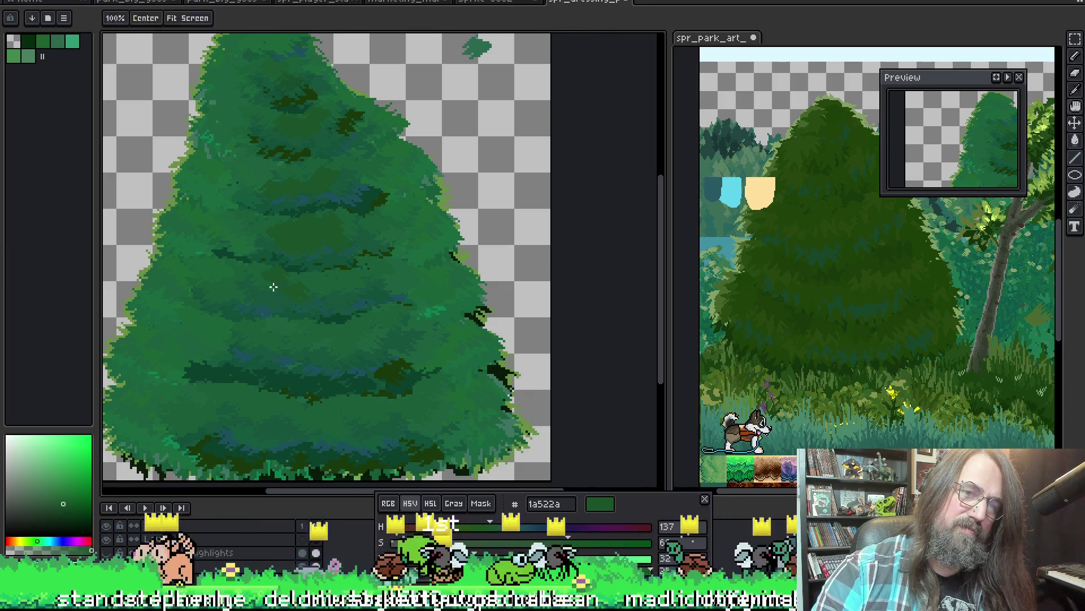
key(space)
key(space)
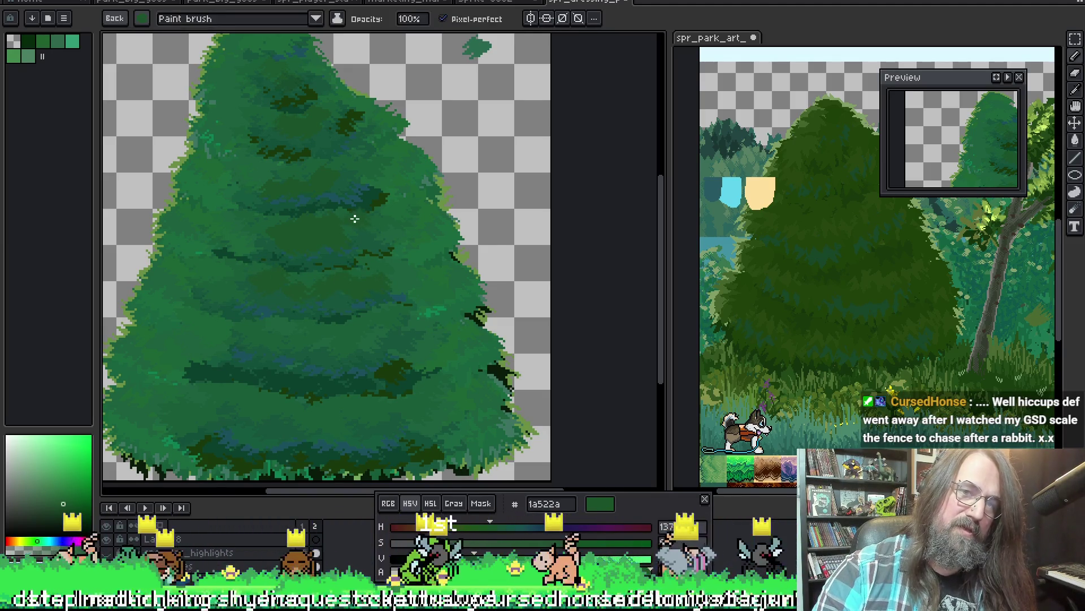
drag(354, 218, 338, 172)
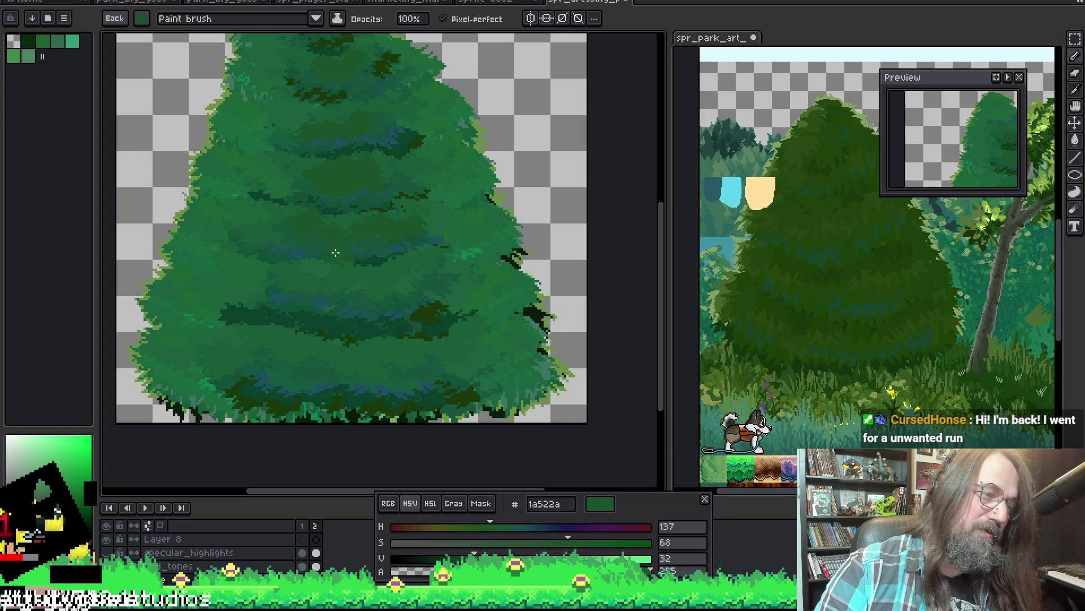
drag(404, 188, 410, 145)
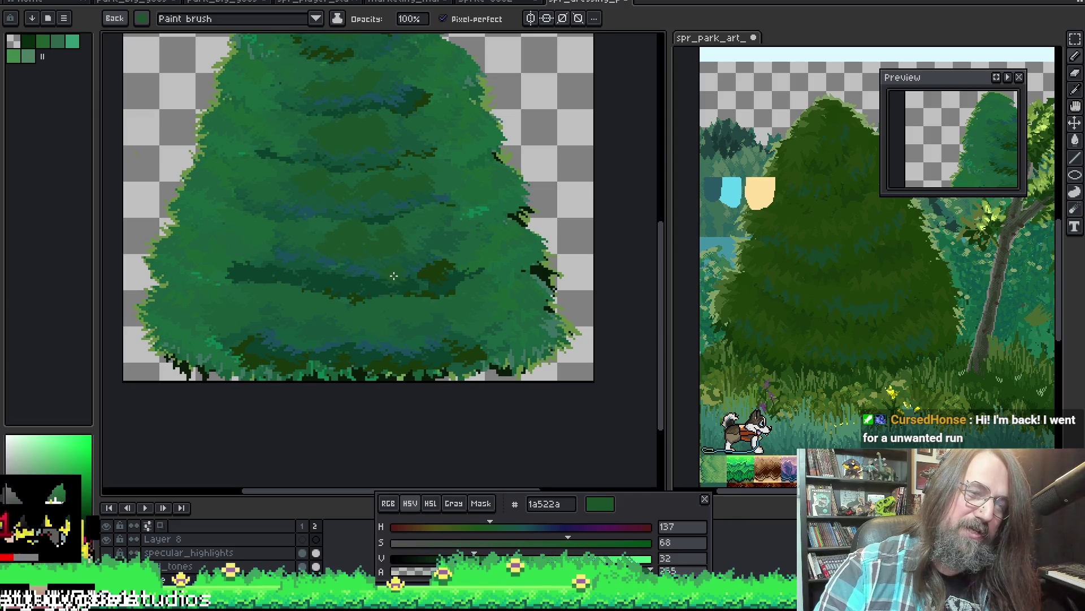
mouse_move(394, 276)
mouse_down()
mouse_move(435, 221)
mouse_move(372, 239)
mouse_up()
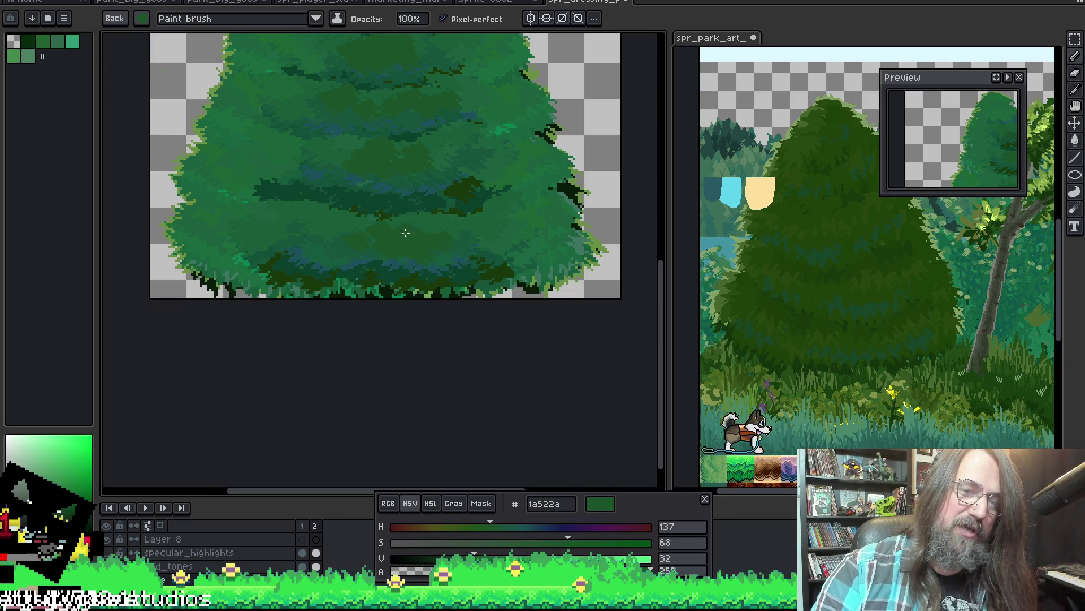
key(alt)
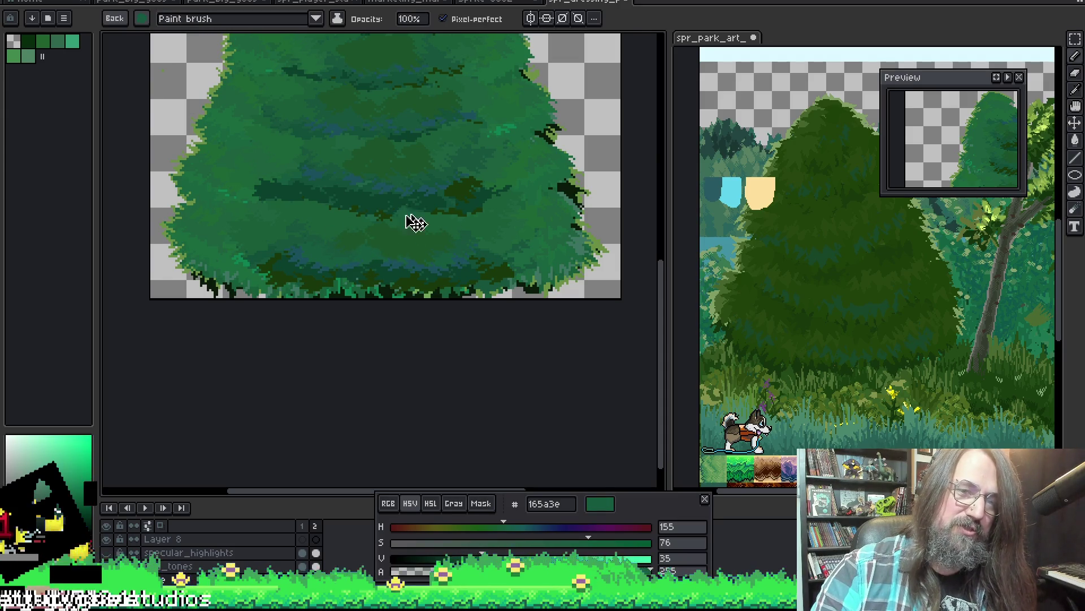
scroll(416, 222, down, 3)
scroll(504, 146, up, 2)
Centre the tree and sample the deep green 0b402d from its shadow bands.
key(space)
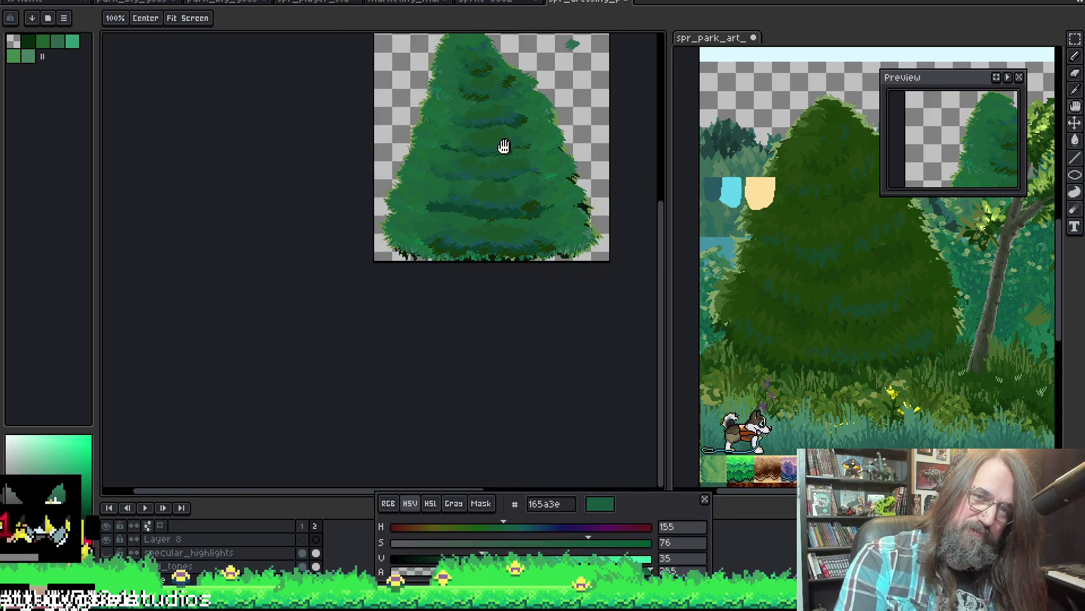
drag(503, 147, 419, 222)
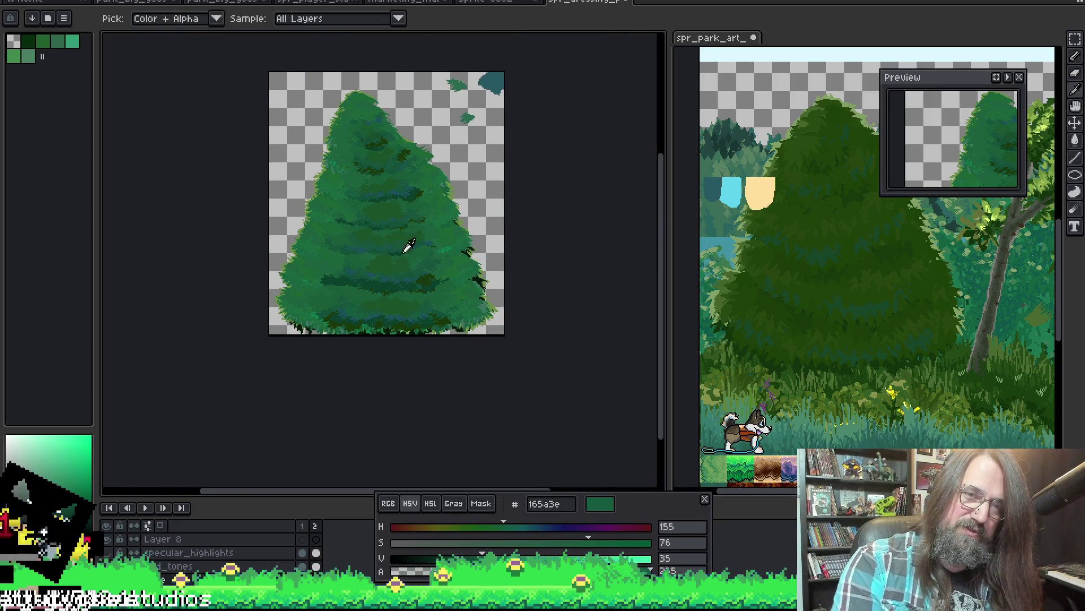
scroll(407, 245, up, 3)
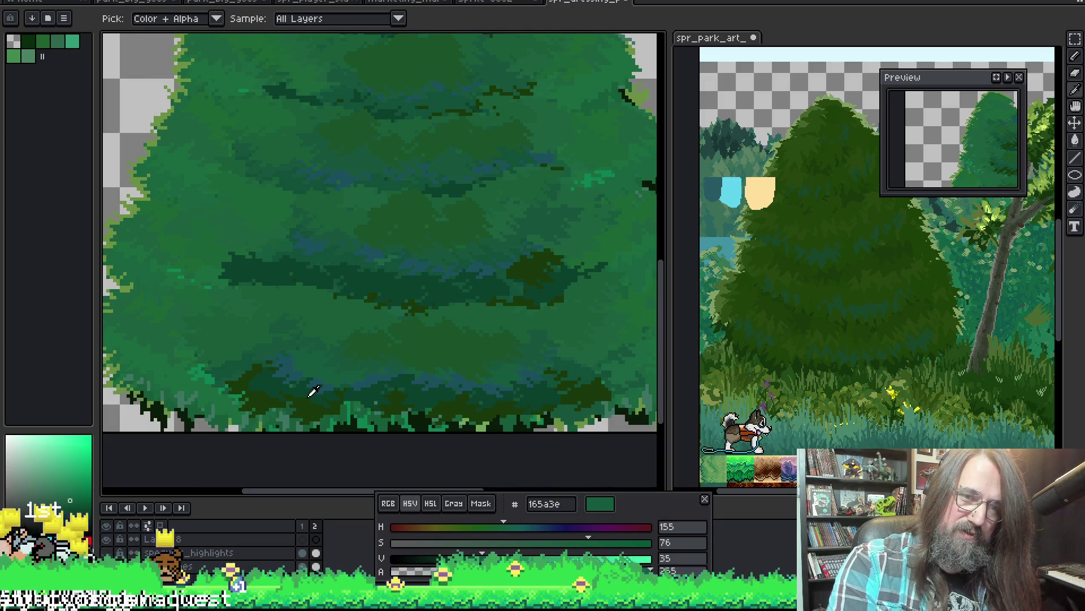
alt+click(286, 363)
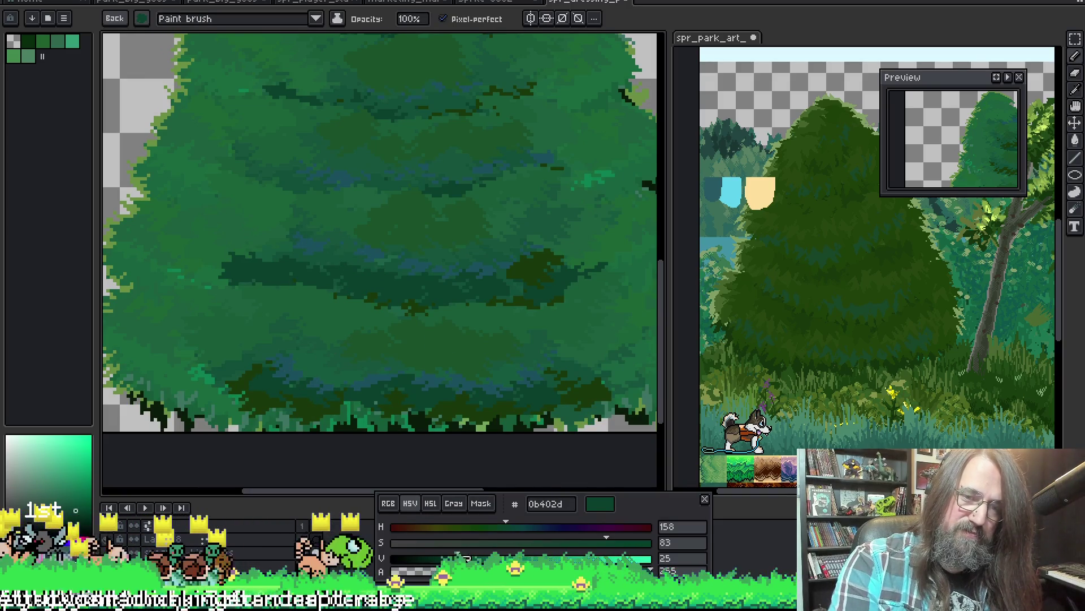
key(g)
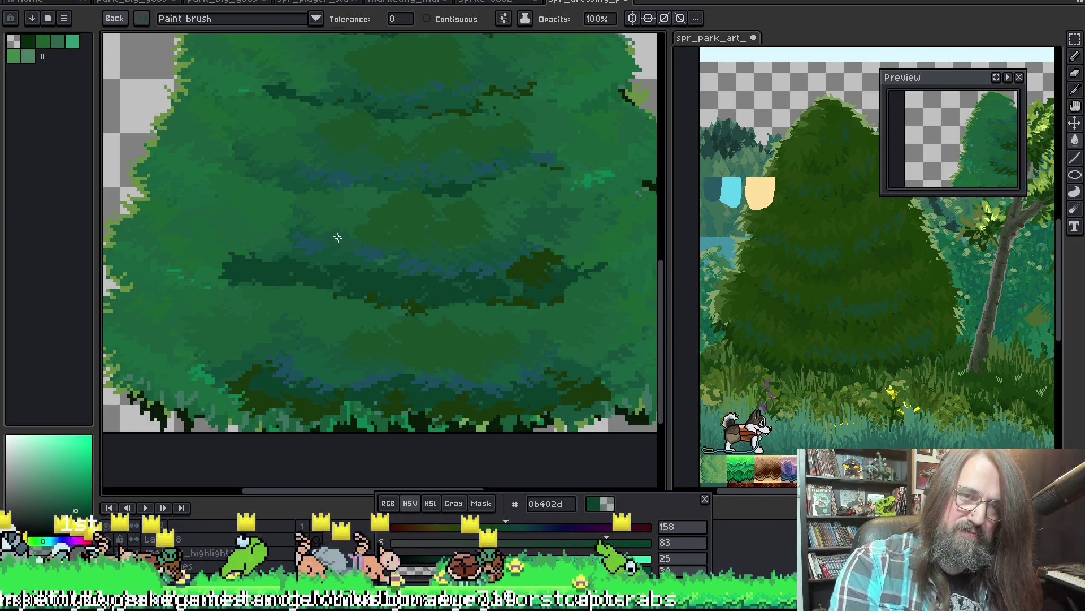
key(g)
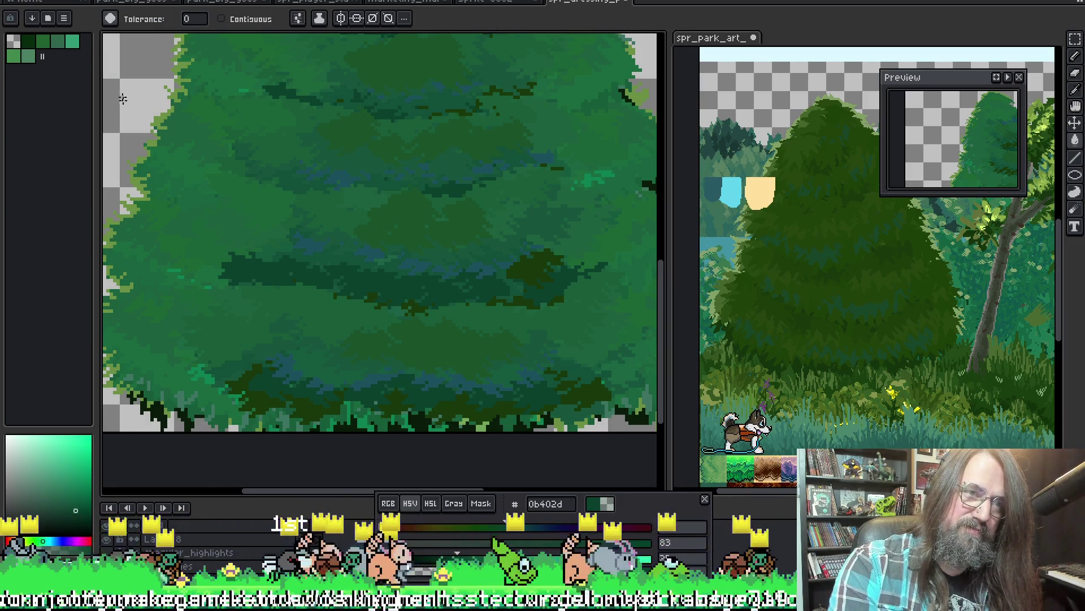
Bring the right side of the tree into view, zooming in and back out.
drag(376, 203, 293, 198)
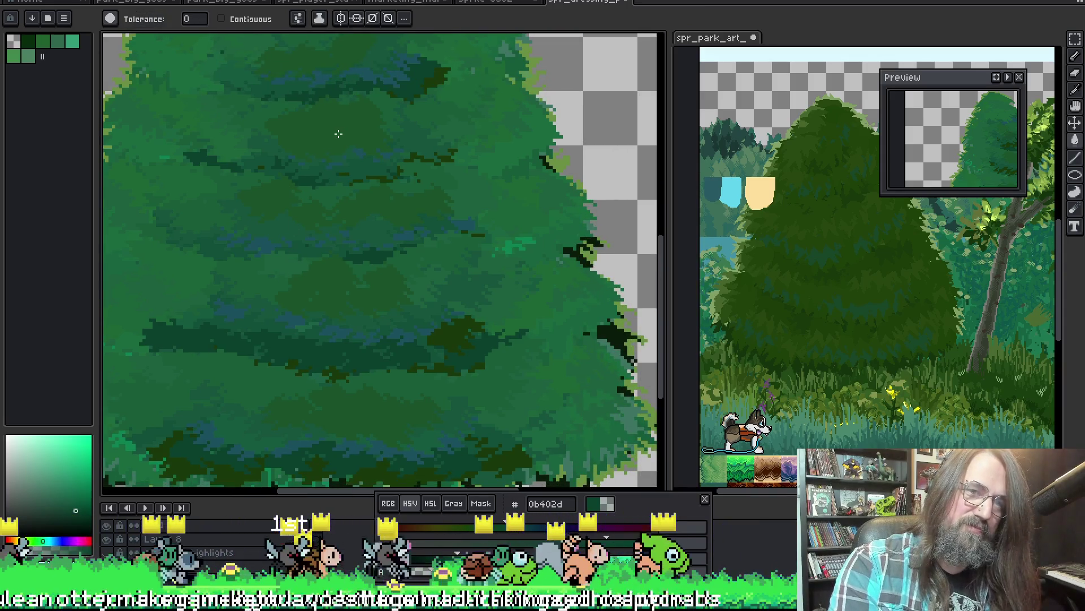
scroll(356, 161, down, 1)
scroll(377, 199, down, 1)
scroll(398, 238, down, 1)
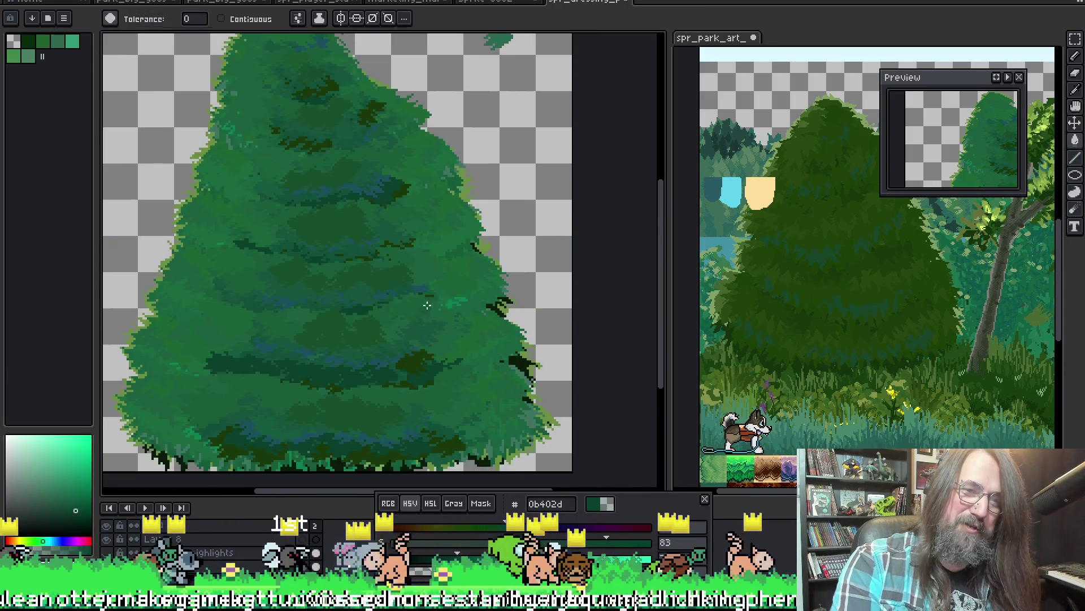
scroll(419, 276, down, 1)
scroll(375, 270, up, 2)
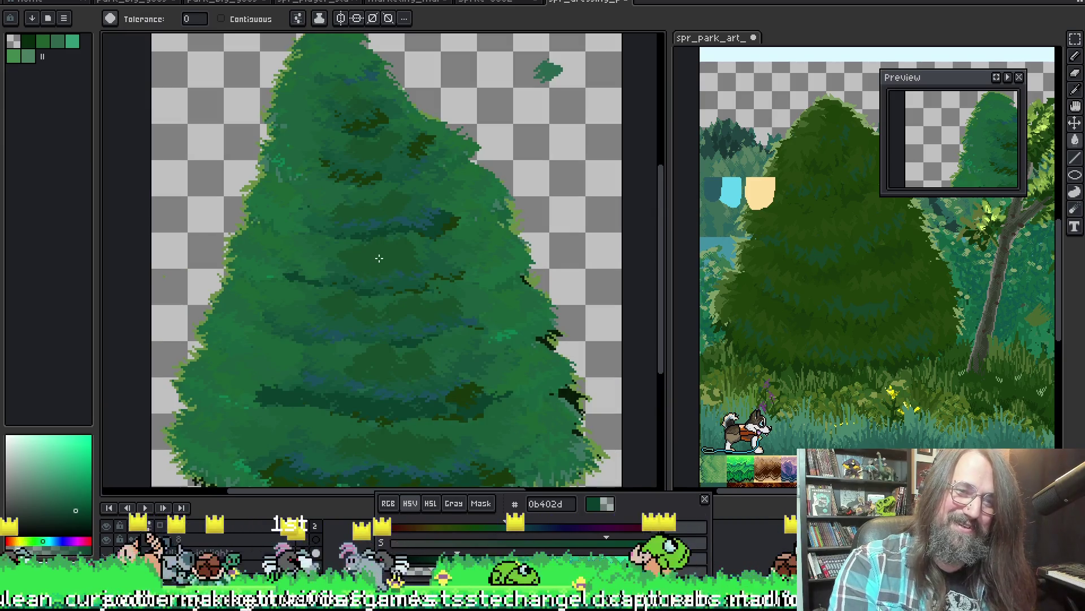
key(v)
scroll(447, 264, down, 2)
key(w)
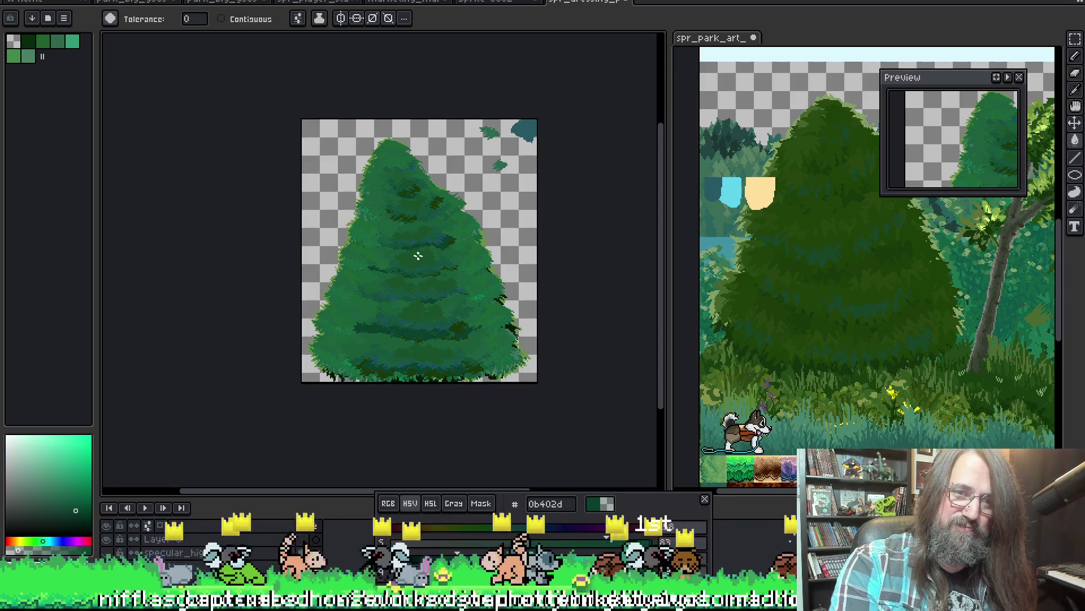
scroll(421, 336, up, 1)
scroll(399, 289, up, 1)
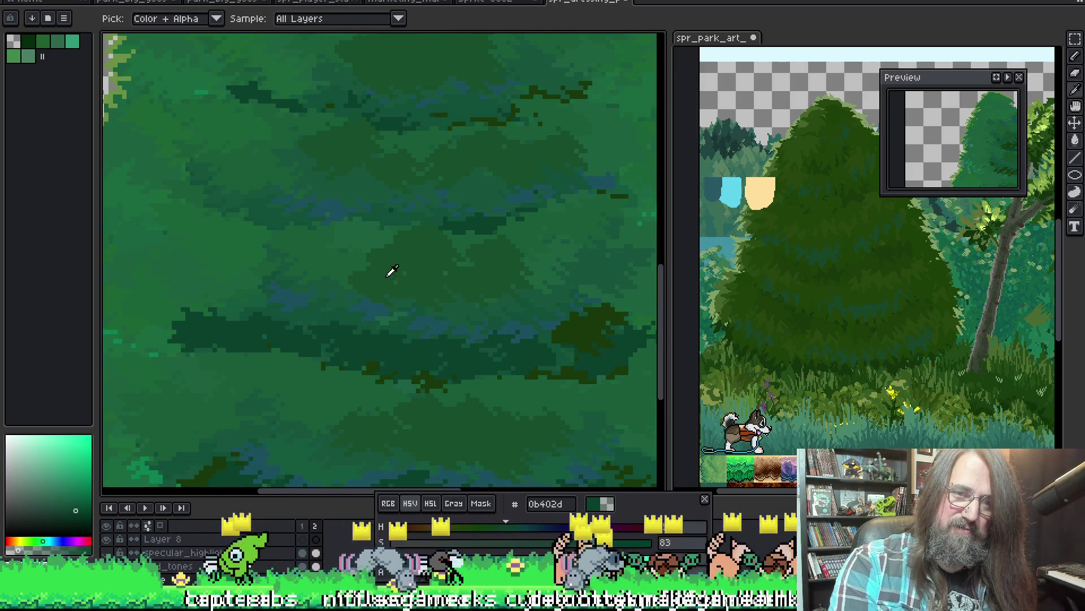
Sample a shading green and select the Paint brush preset.
alt+click(425, 303)
key(b)
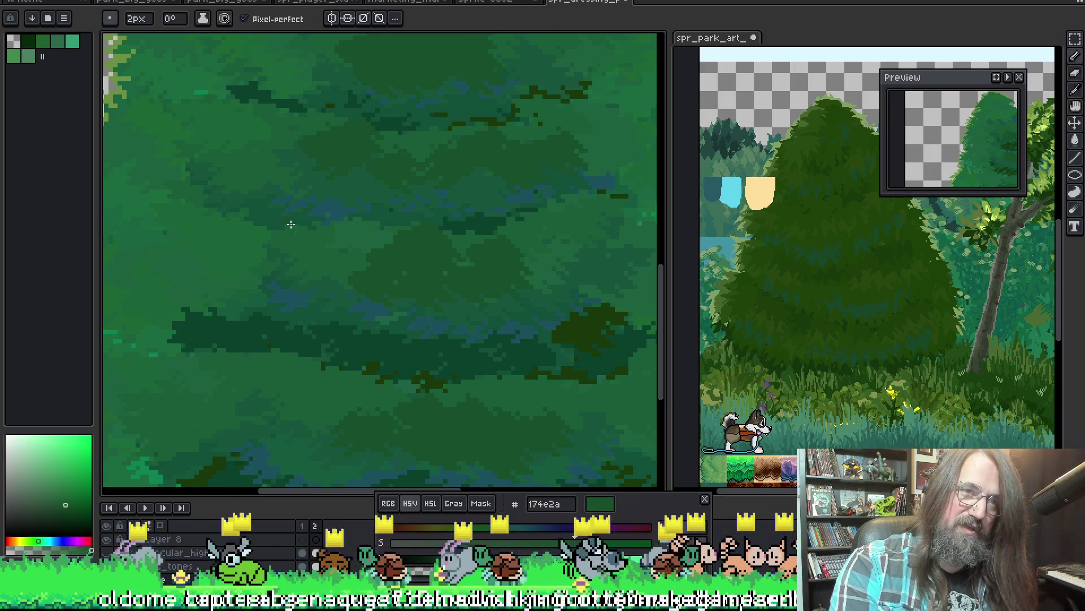
click(112, 18)
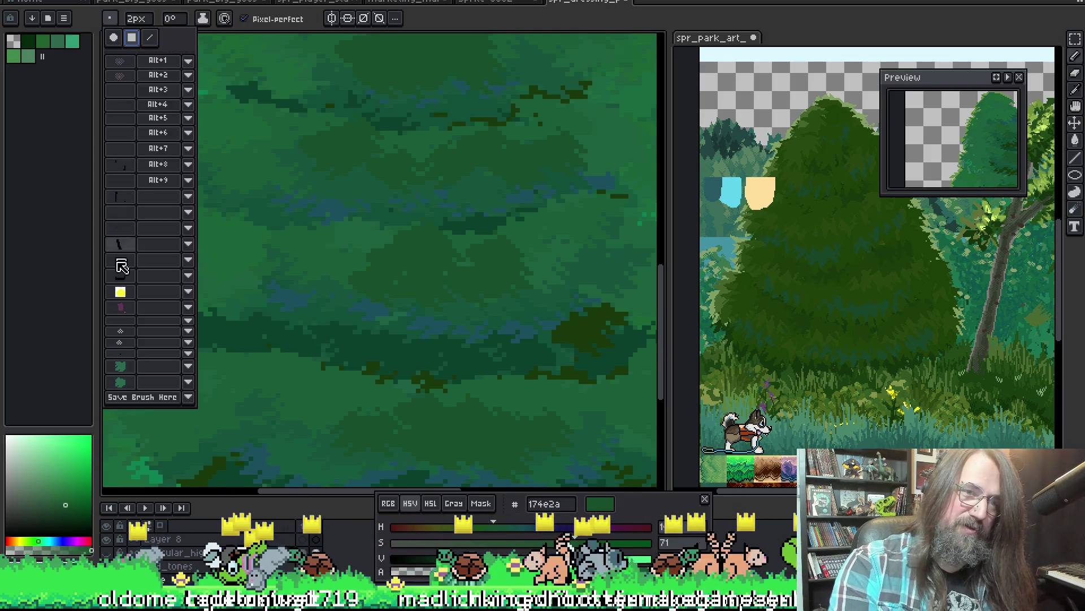
click(131, 397)
Eyedrop a dark foliage green from the tree and pan to show more foliage.
drag(376, 311, 368, 290)
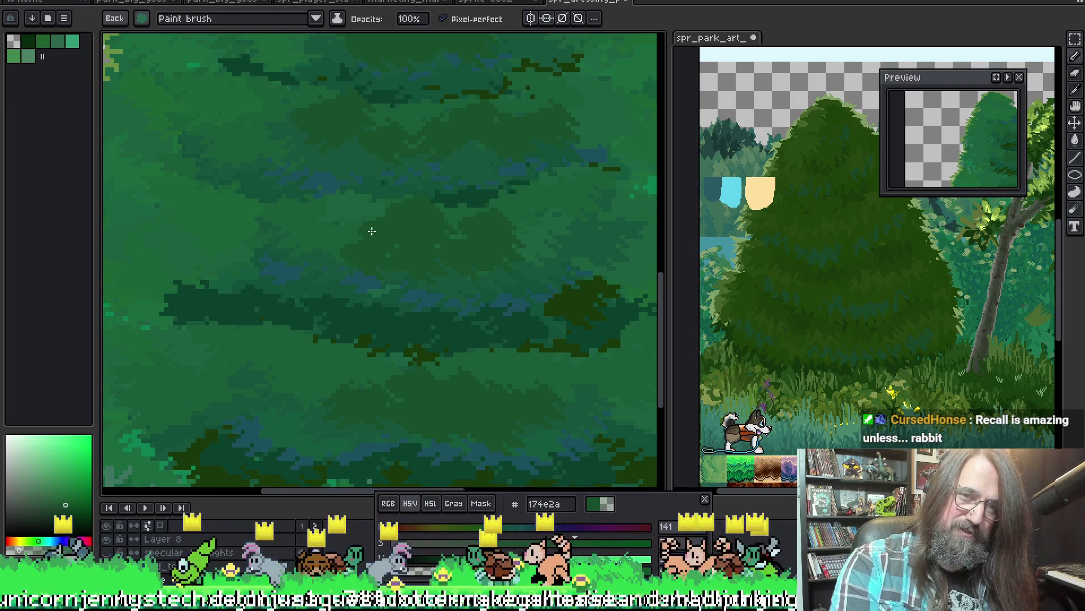
key(alt)
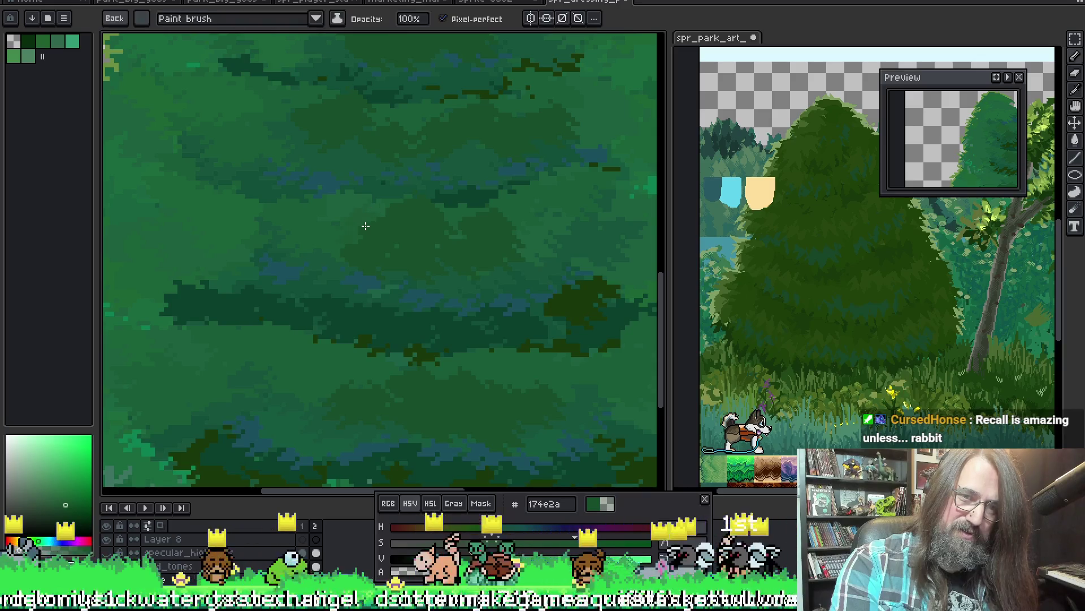
key(alt)
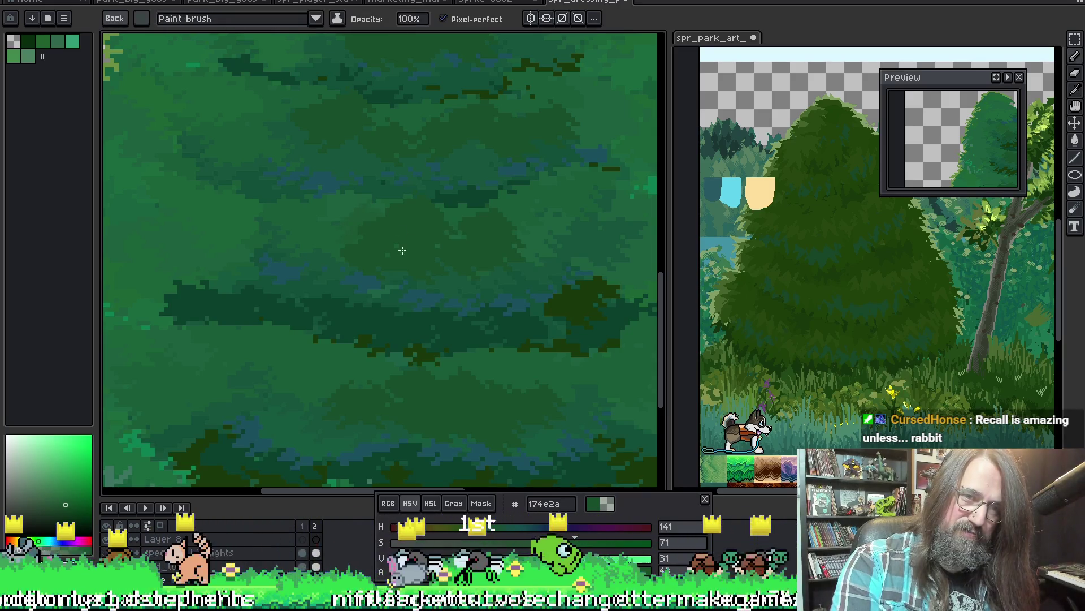
alt+click(380, 226)
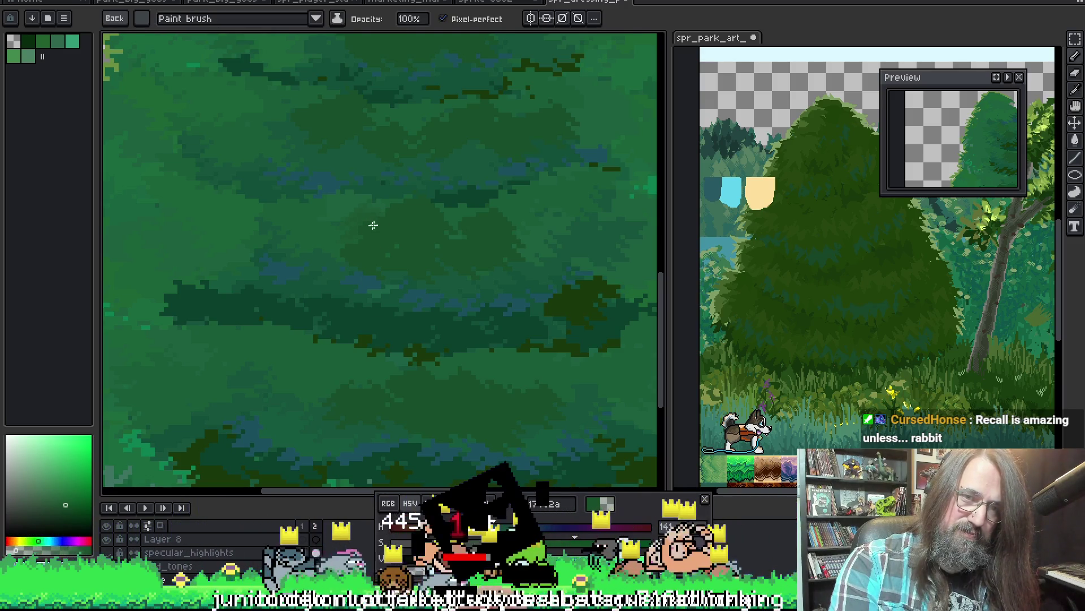
key(alt)
alt+click(356, 236)
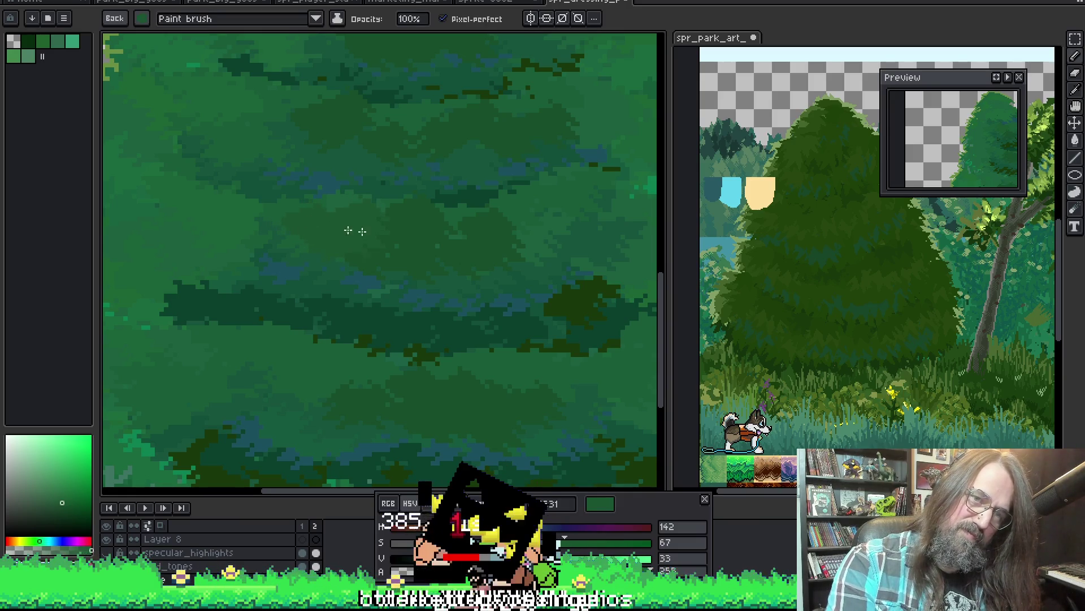
mouse_move(446, 216)
mouse_down()
mouse_move(425, 213)
mouse_move(386, 280)
mouse_up()
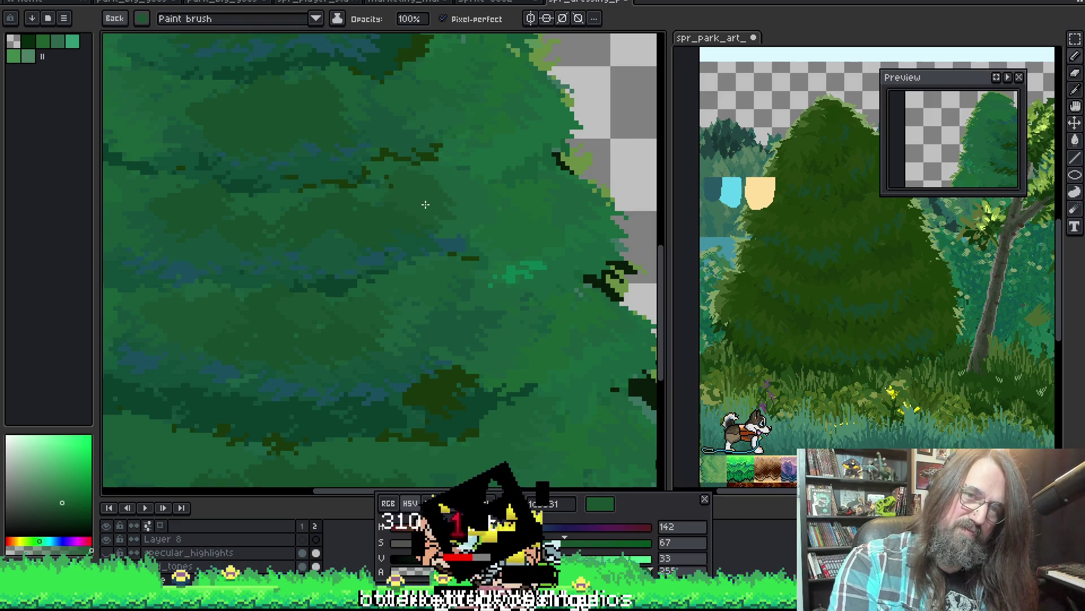
mouse_move(242, 175)
mouse_down()
mouse_move(266, 201)
mouse_move(271, 235)
mouse_up()
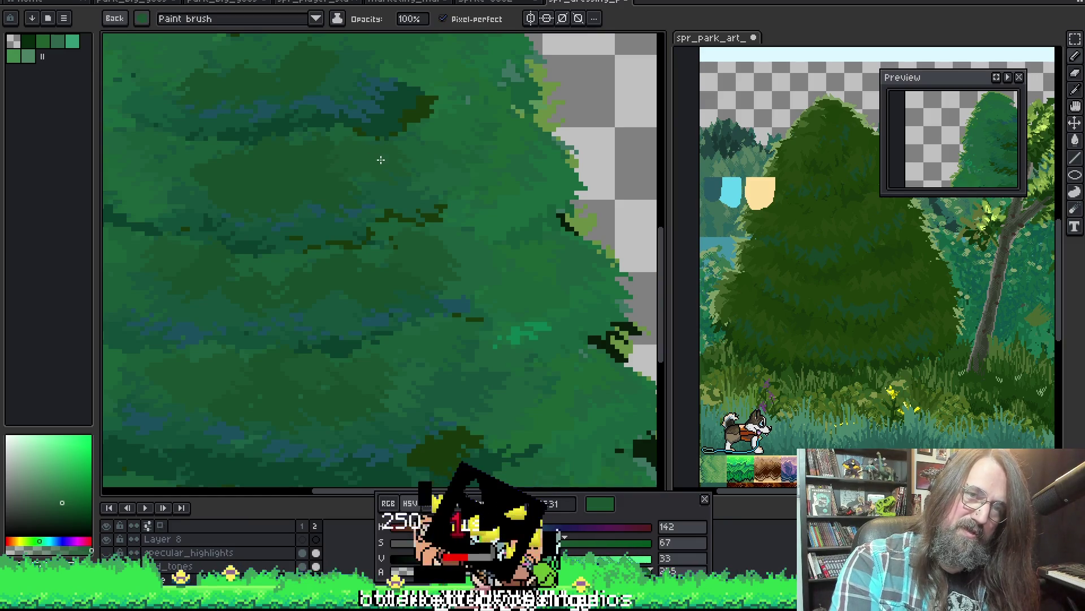
scroll(201, 159, up, 3)
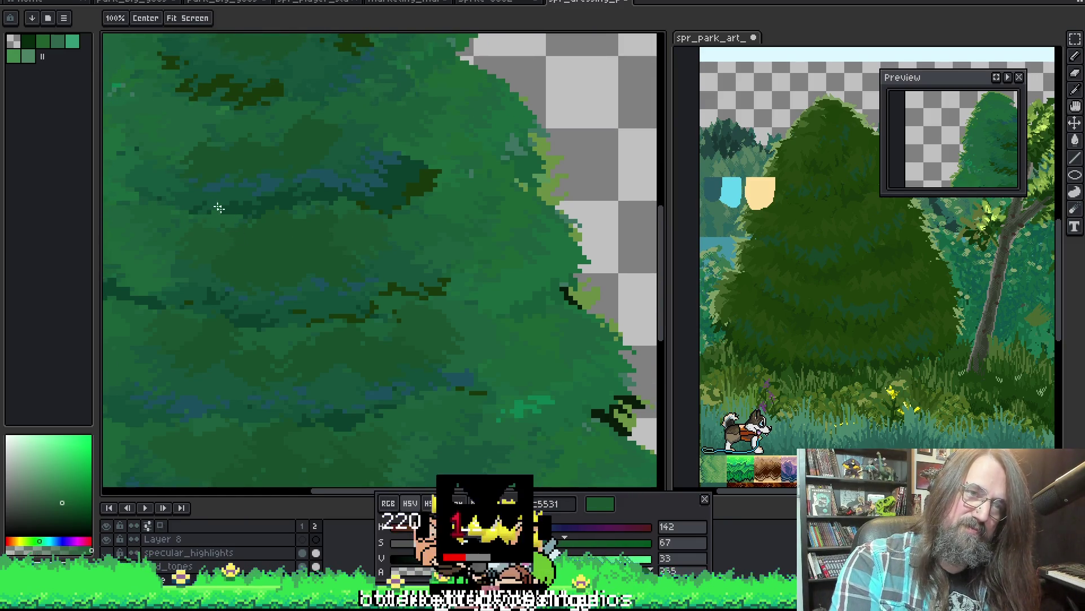
scroll(368, 136, down, 2)
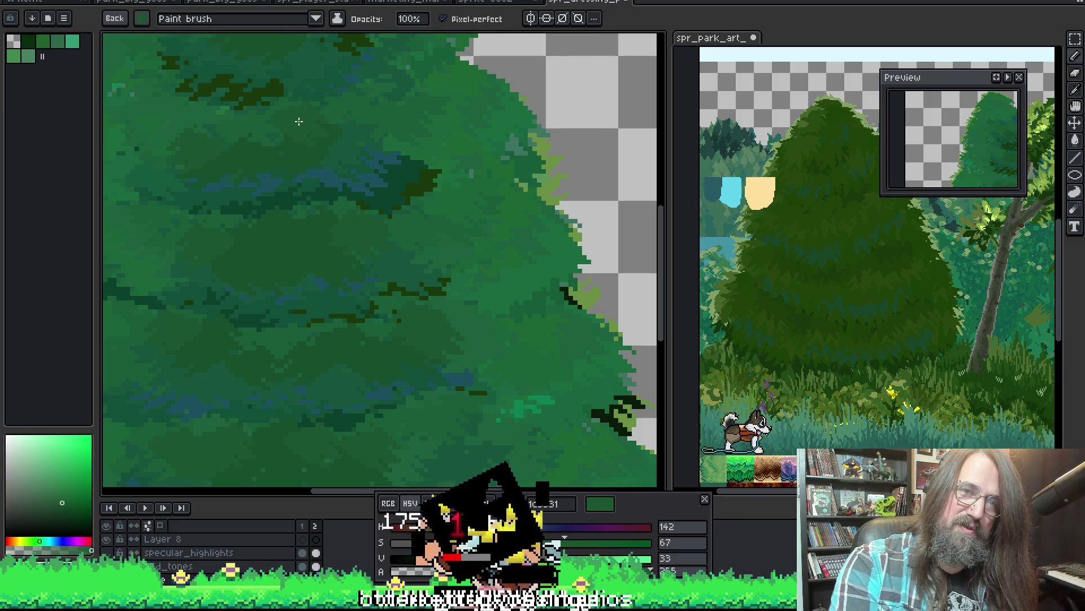
scroll(420, 235, down, 1)
scroll(387, 294, up, 1)
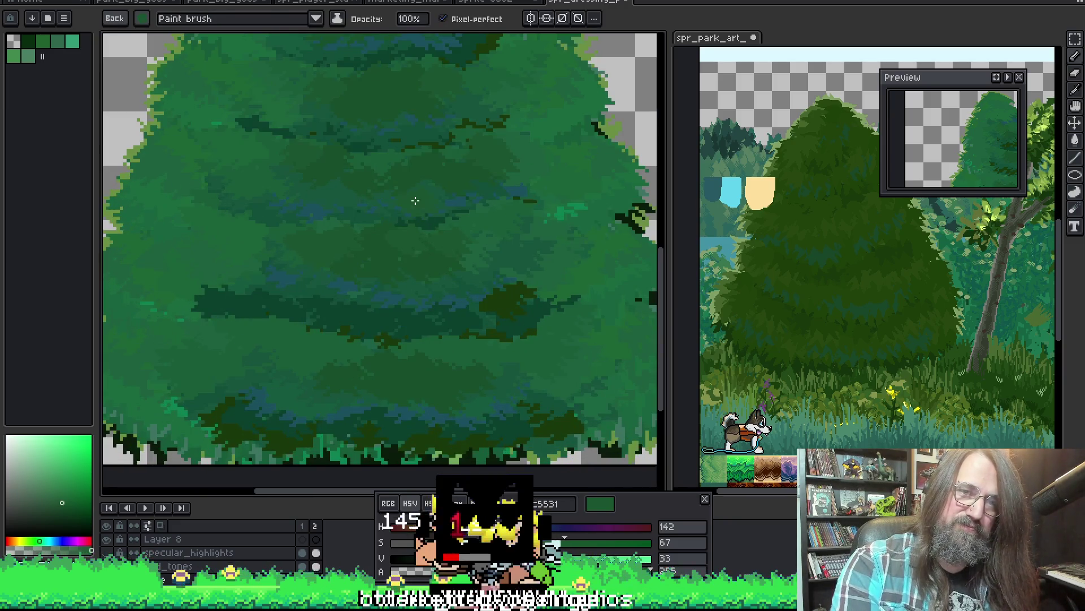
scroll(368, 294, down, 1)
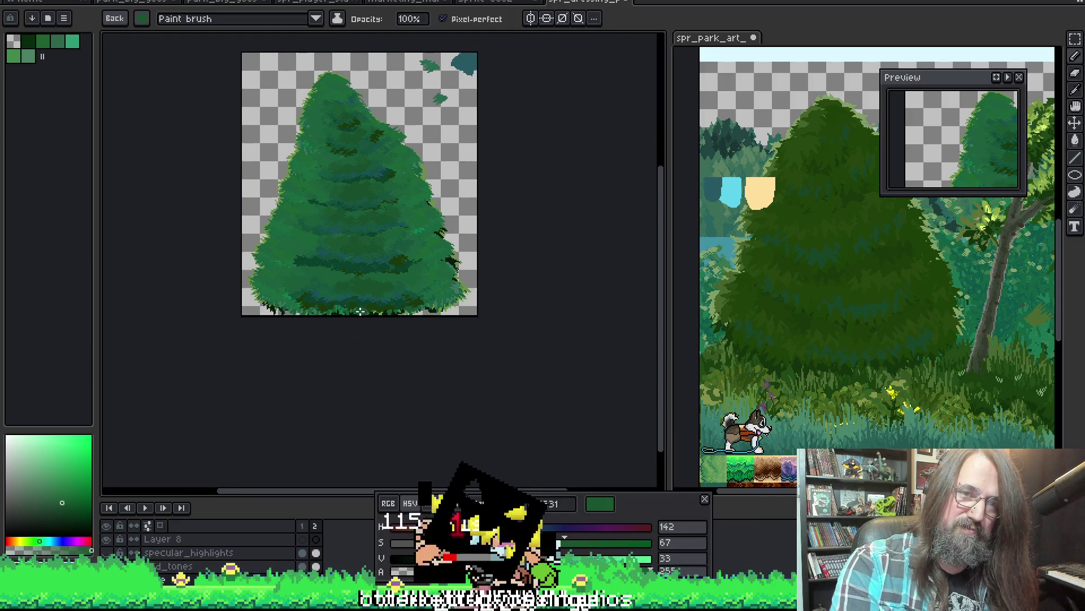
scroll(379, 264, up, 1)
scroll(351, 298, up, 2)
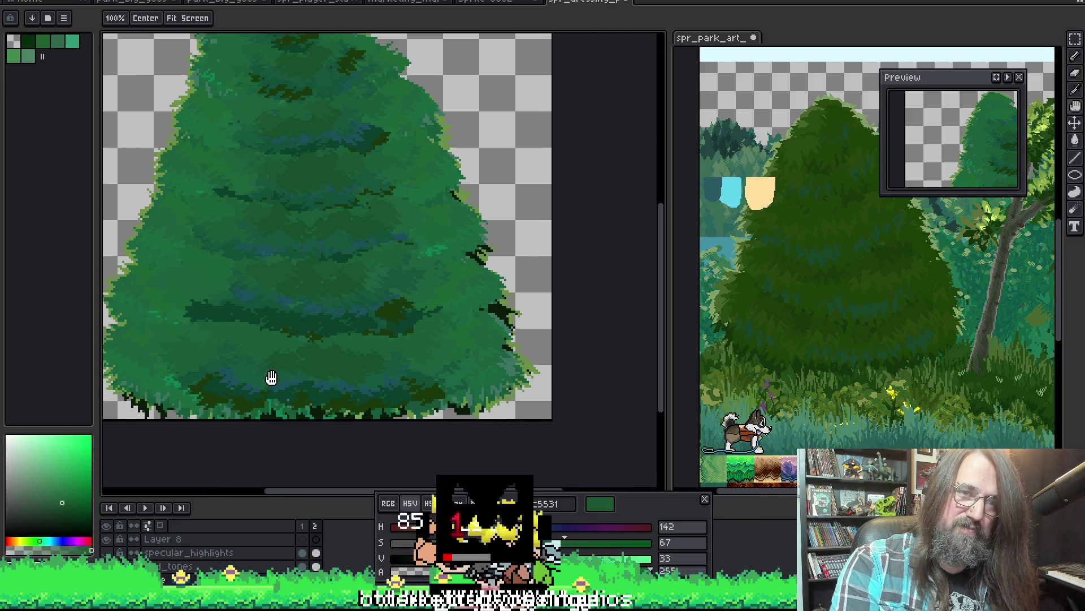
Pan to the tree base and sample the brighter foliage green 1b6238.
drag(337, 245, 365, 187)
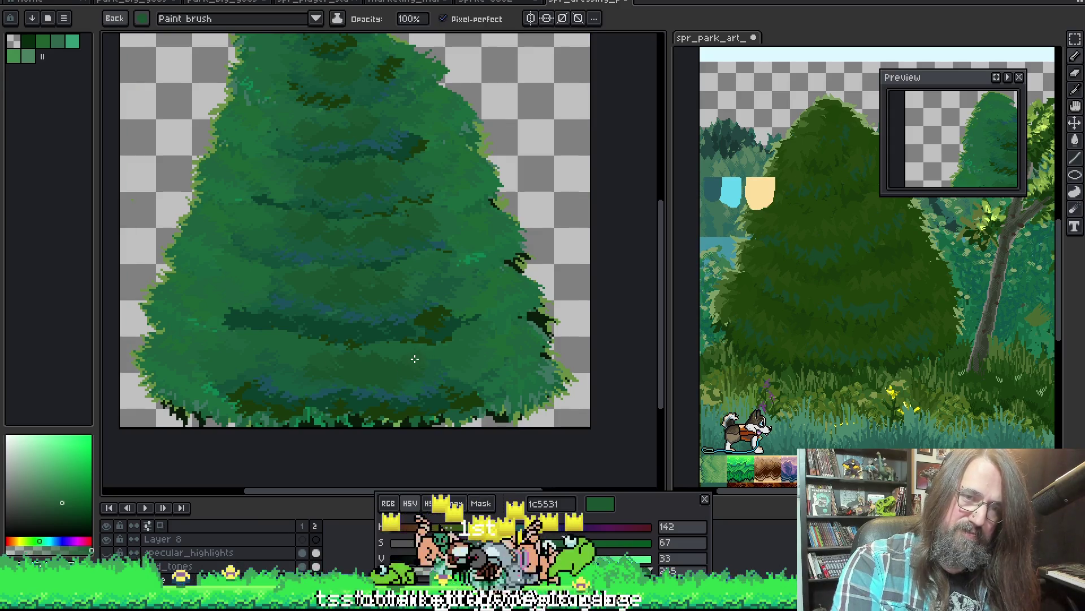
alt+click(354, 286)
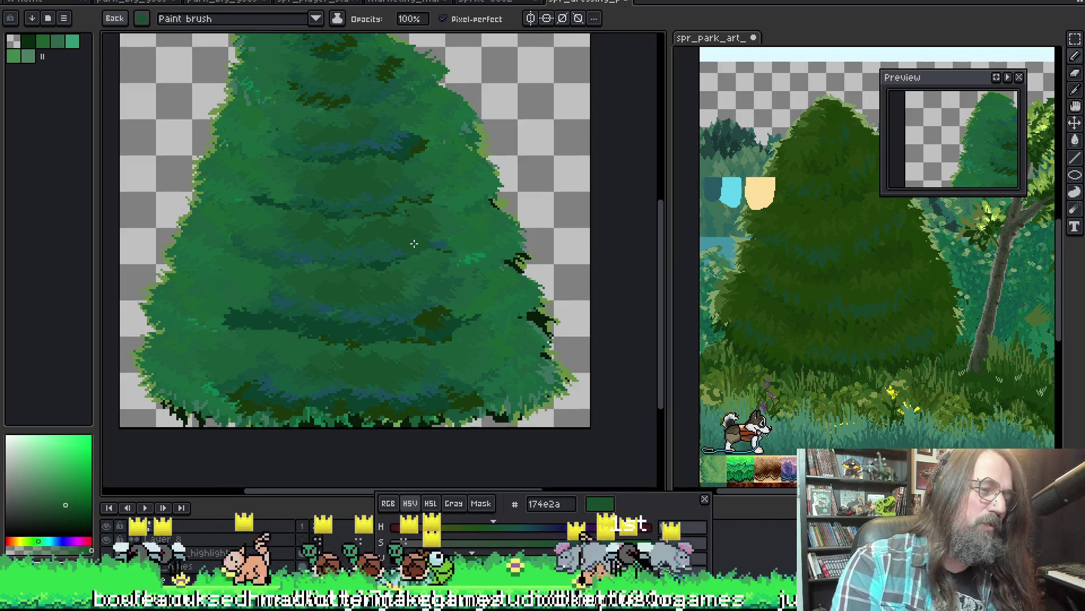
scroll(417, 198, down, 1)
scroll(393, 230, up, 1)
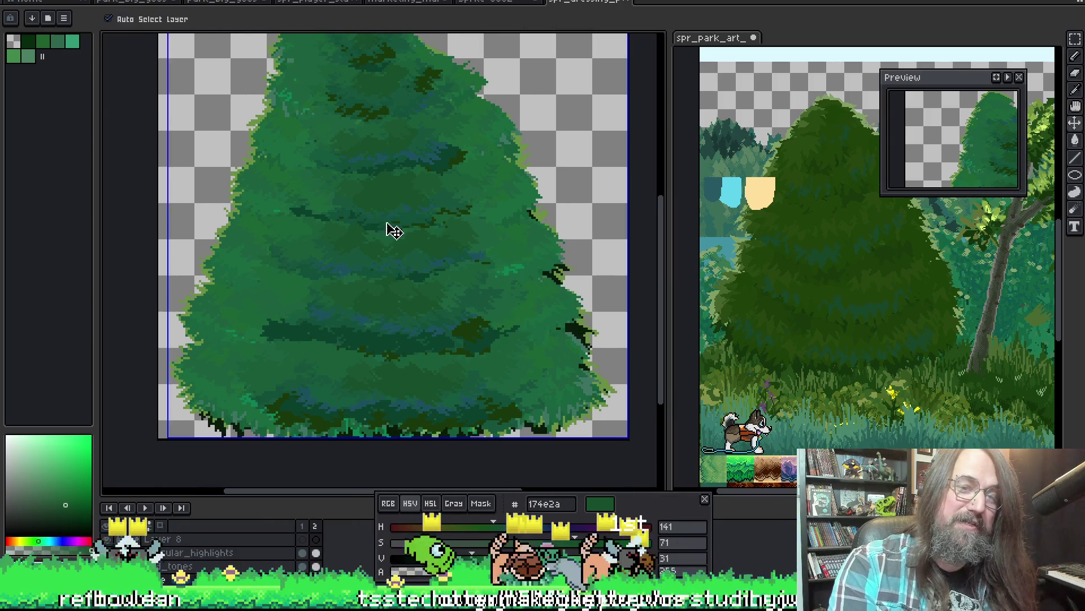
alt+click(296, 284)
scroll(297, 284, up, 1)
scroll(299, 273, up, 1)
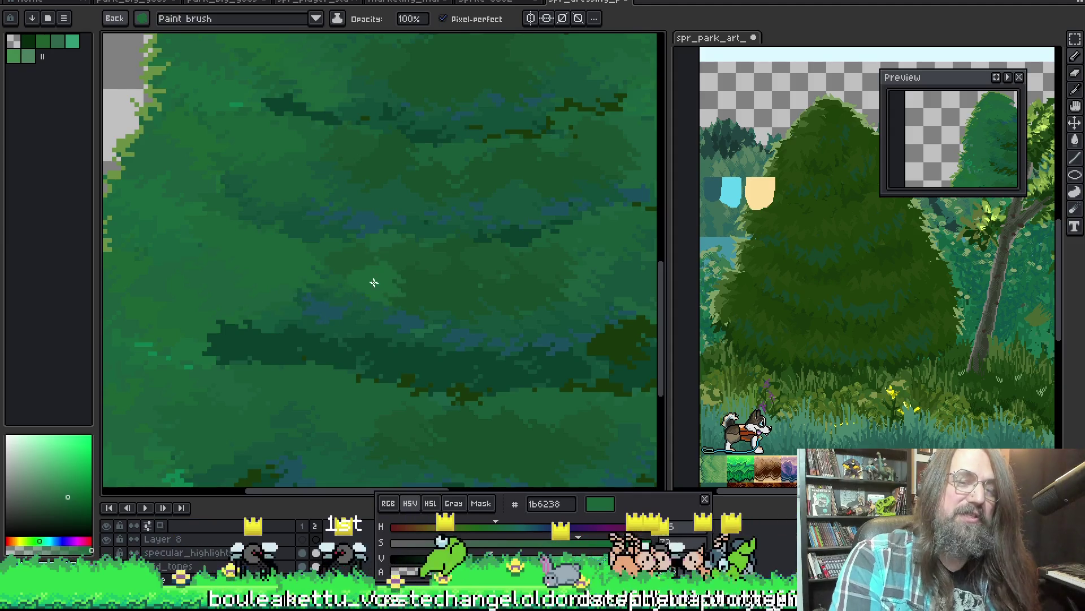
scroll(351, 339, up, 1)
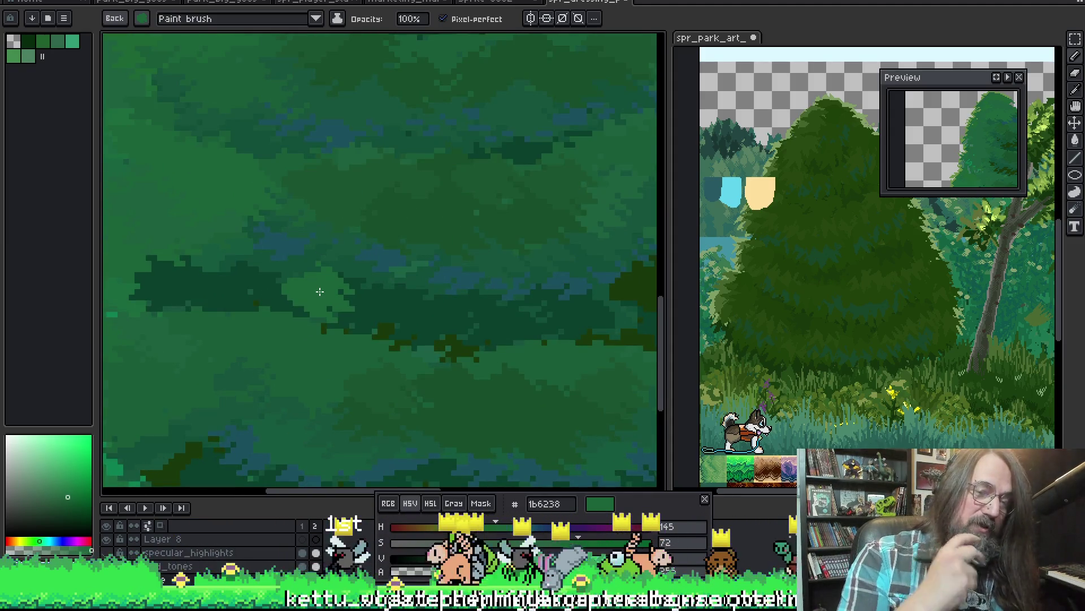
scroll(320, 291, down, 1)
scroll(222, 388, down, 1)
scroll(464, 301, down, 1)
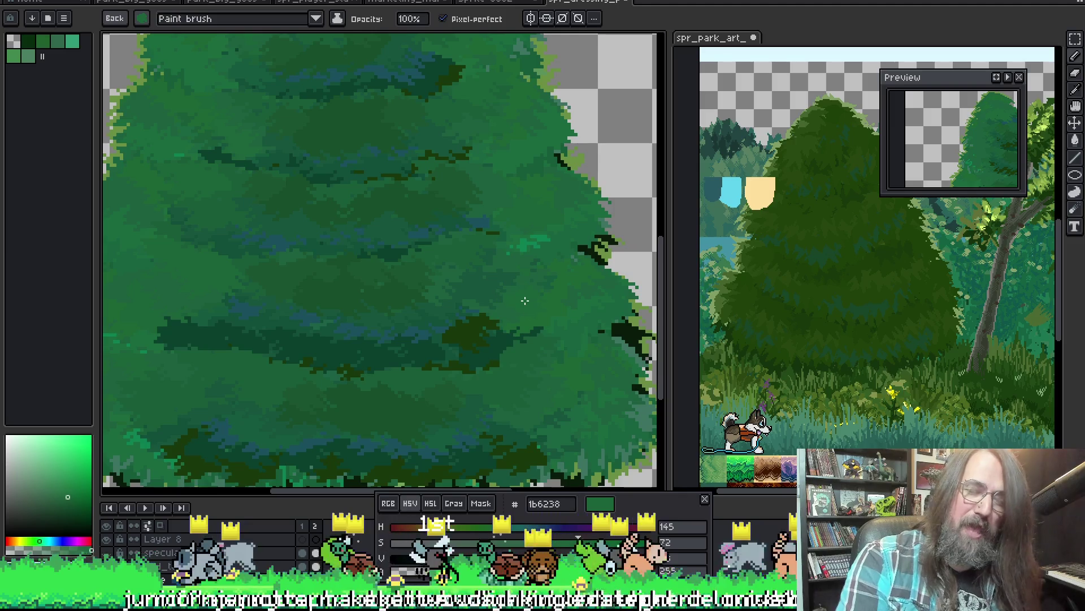
Return to the Paint brush and pan across the foliage bands toward the upper tree.
drag(484, 274, 459, 283)
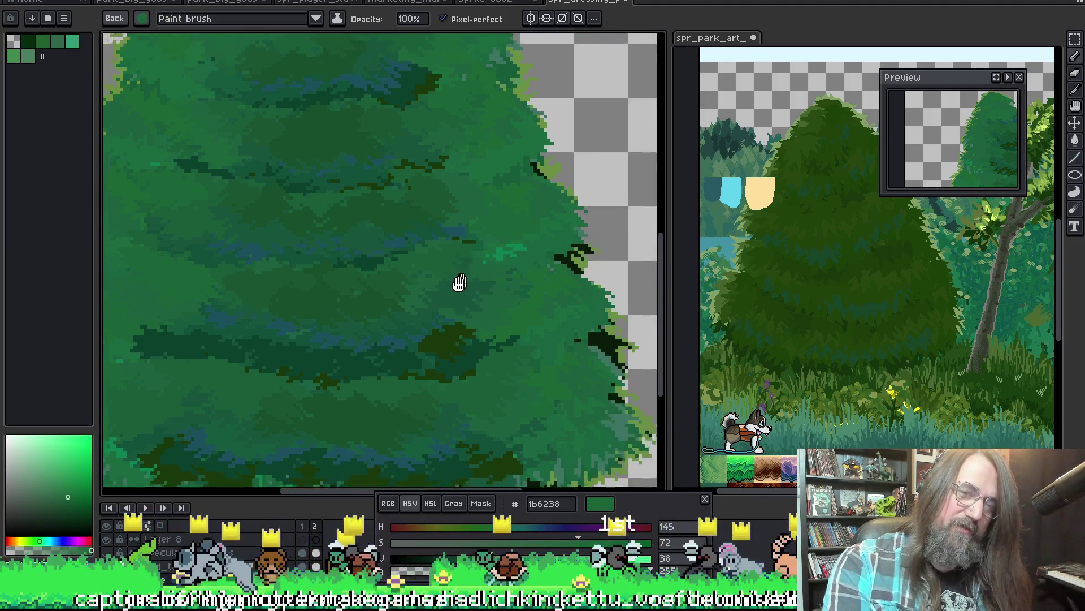
scroll(583, 359, down, 2)
scroll(261, 187, up, 1)
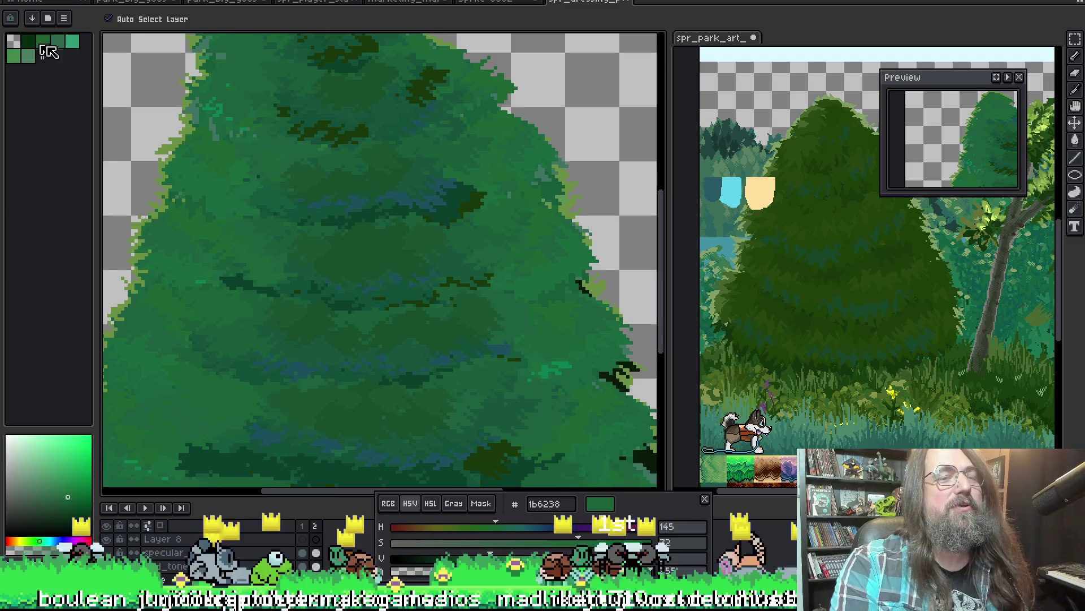
key(b)
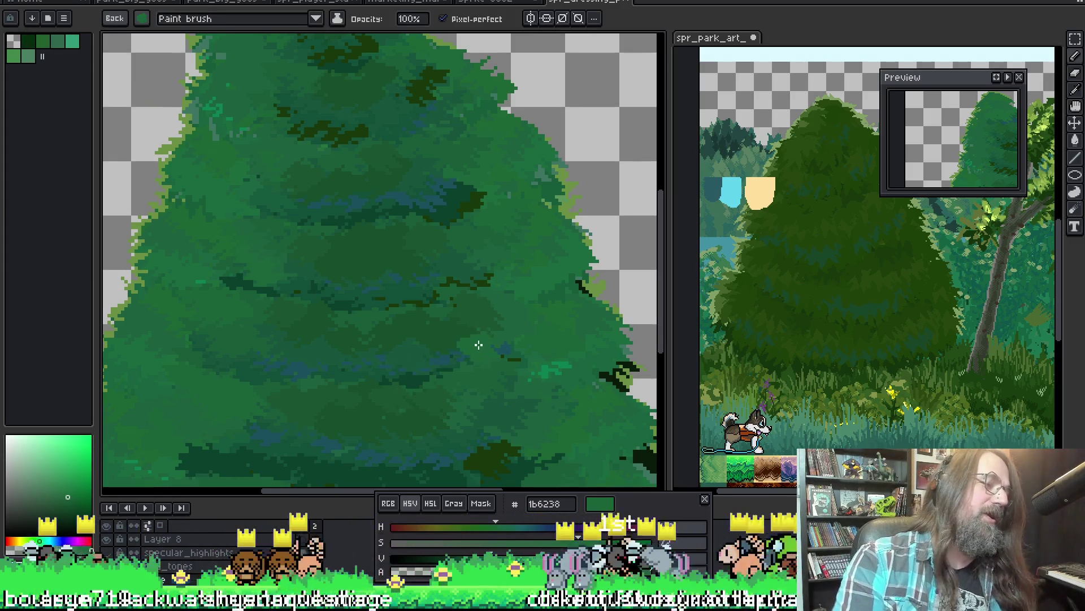
drag(453, 298, 394, 235)
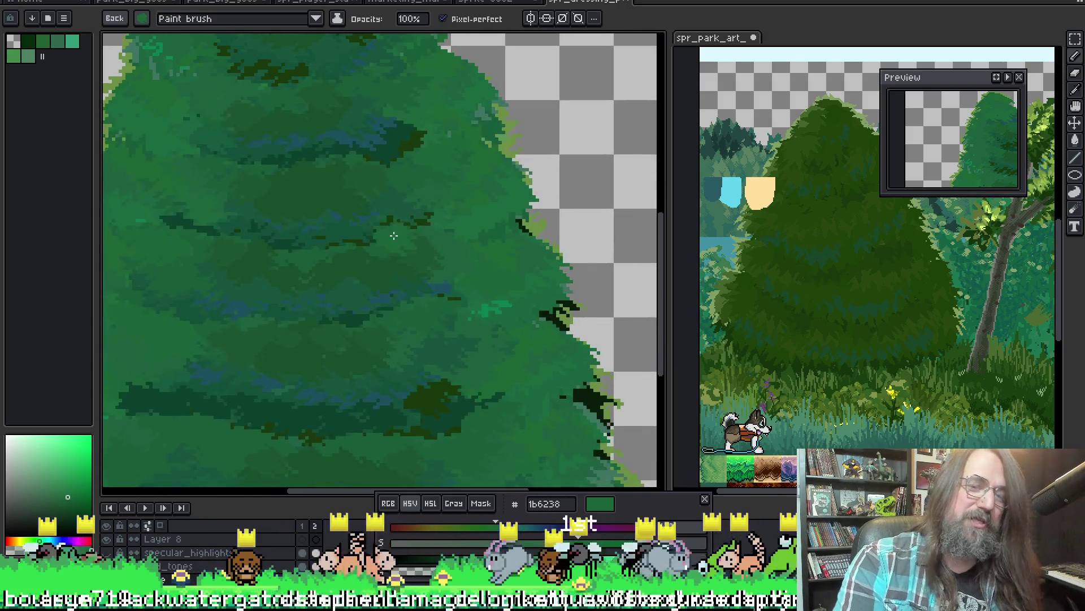
drag(238, 222, 314, 243)
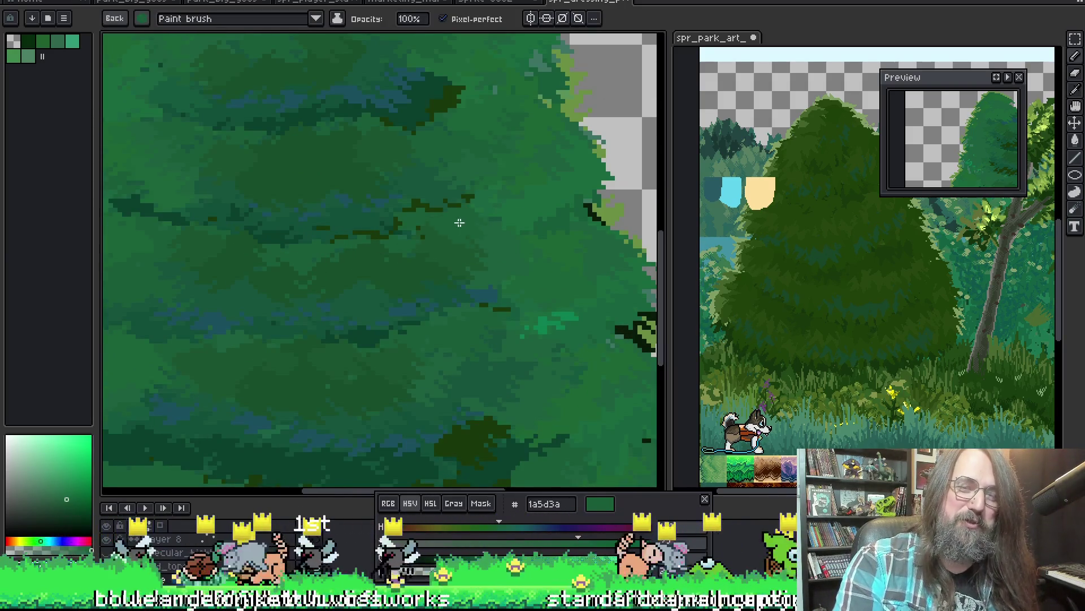
drag(376, 195, 446, 223)
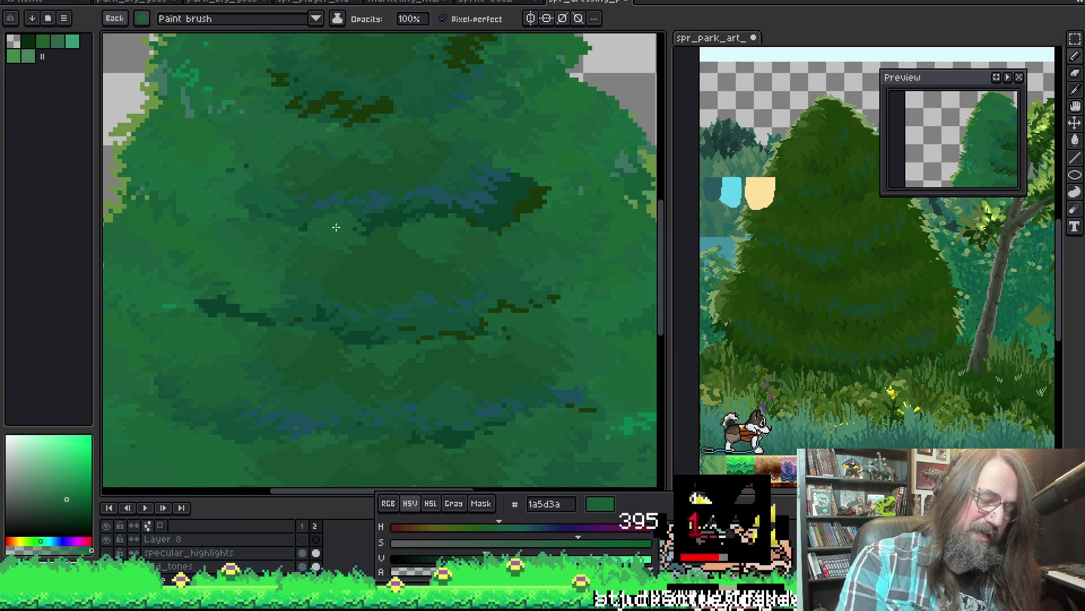
scroll(330, 290, down, 2)
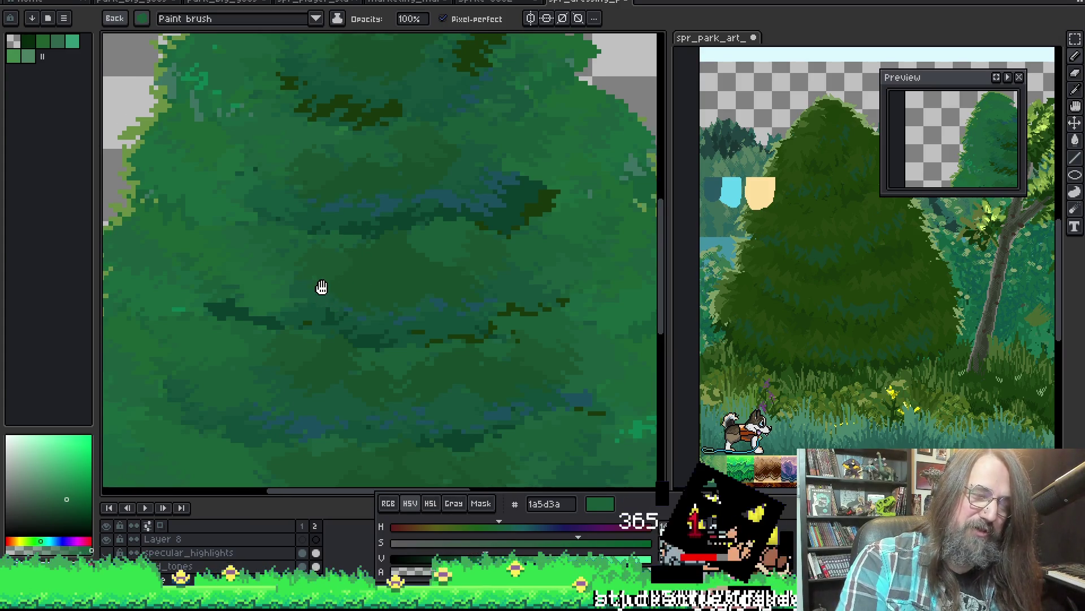
scroll(281, 340, up, 1)
scroll(364, 356, up, 1)
scroll(228, 328, up, 1)
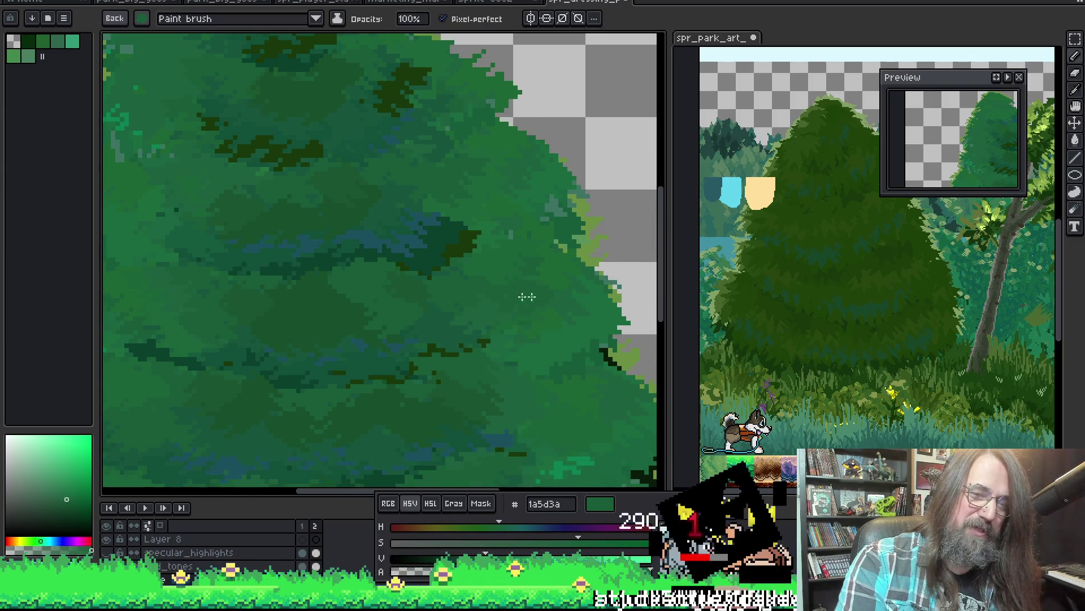
Sample the dark foliage green, then the mid-green 174e2a for blending the bands.
alt+click(330, 294)
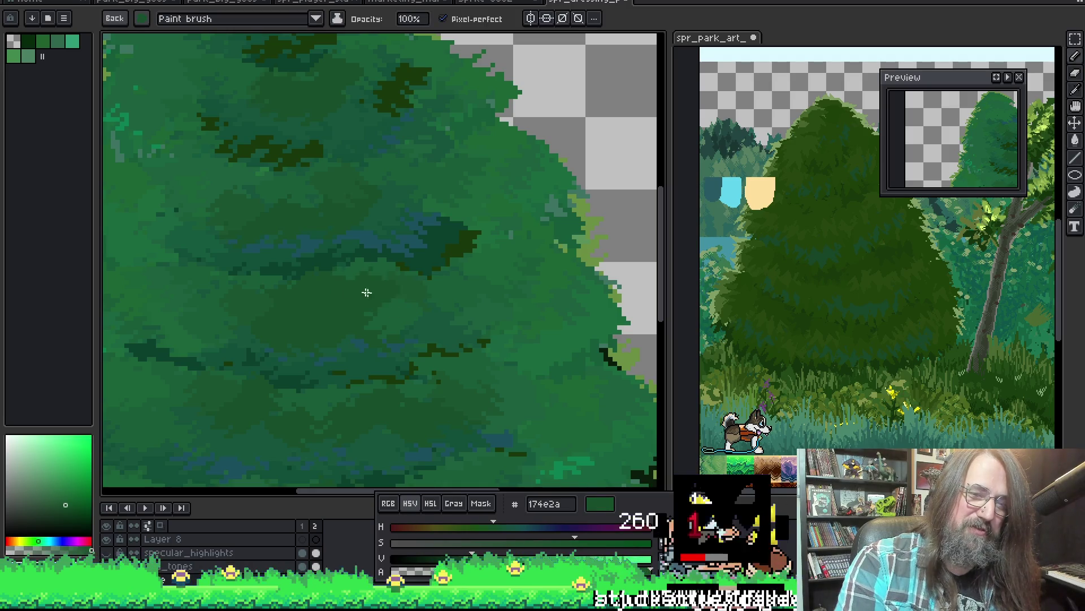
scroll(428, 303, down, 2)
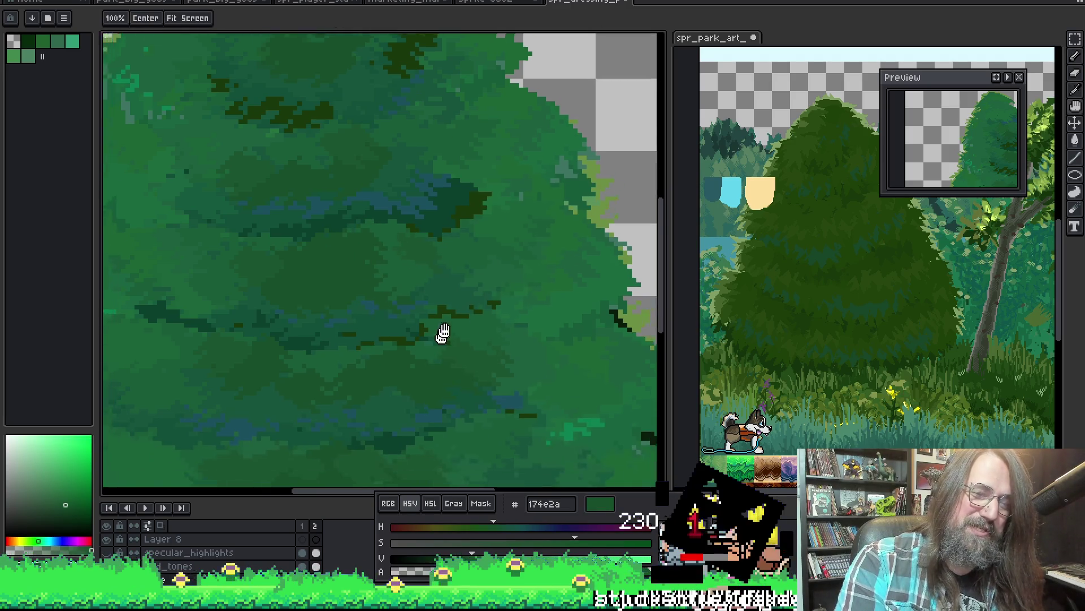
scroll(443, 335, down, 1)
scroll(454, 332, down, 1)
alt+click(318, 194)
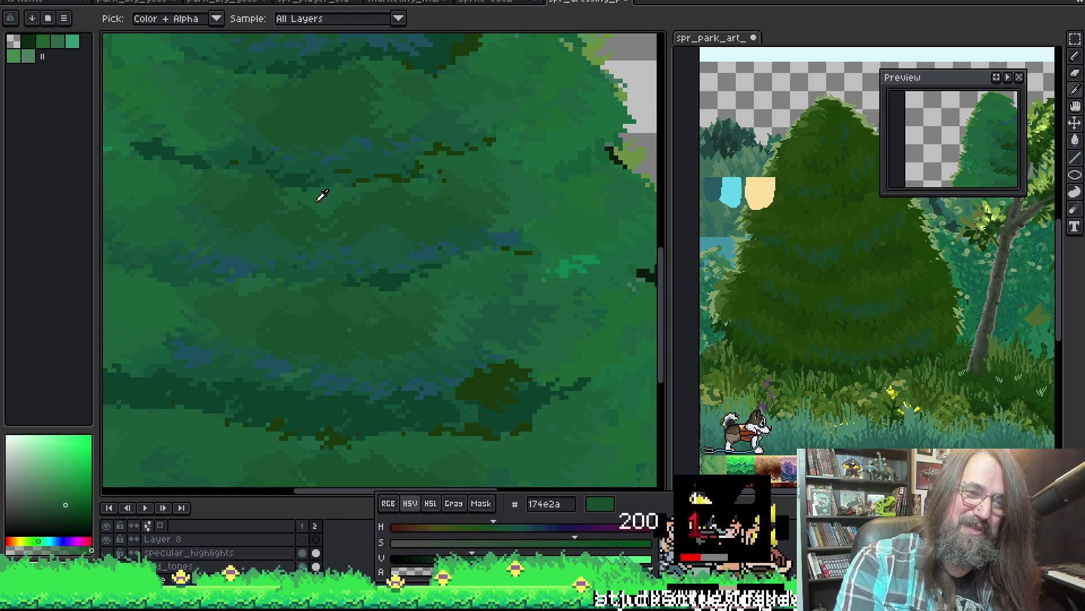
alt+click(358, 202)
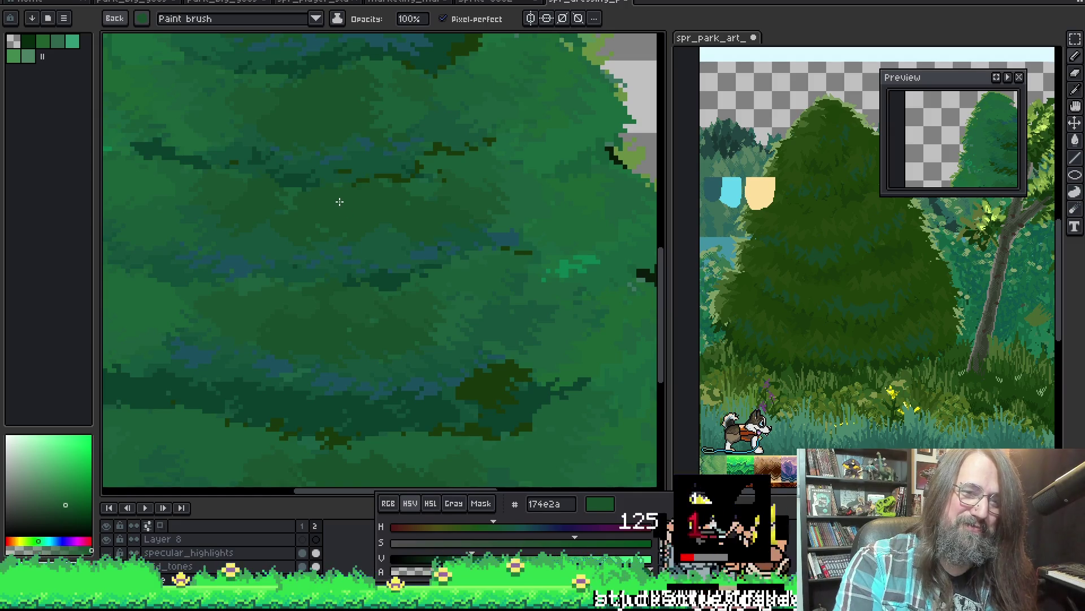
scroll(315, 215, down, 2)
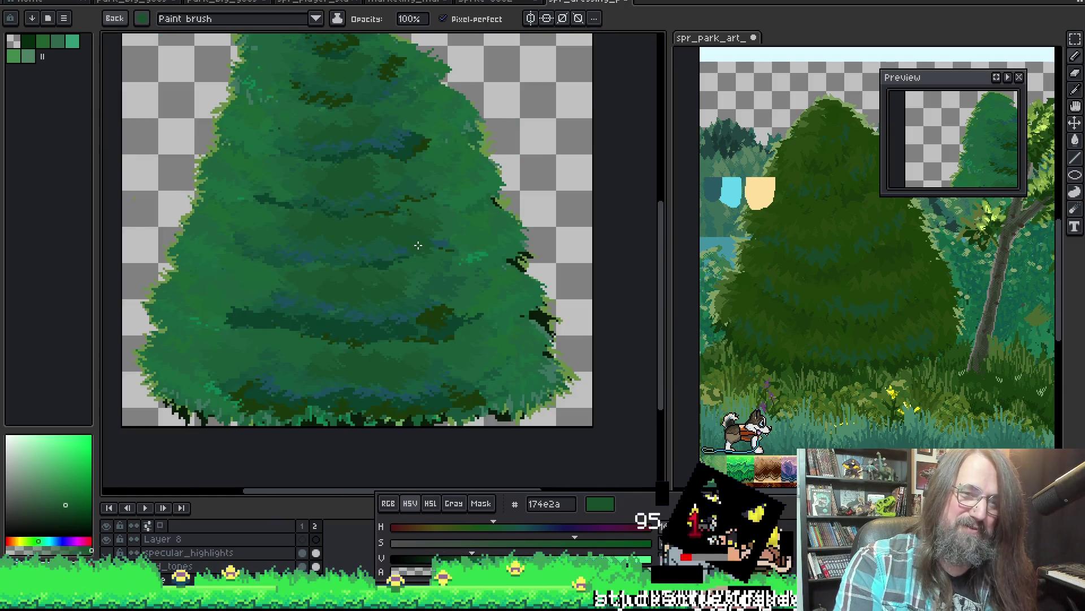
scroll(398, 215, down, 1)
scroll(399, 207, up, 2)
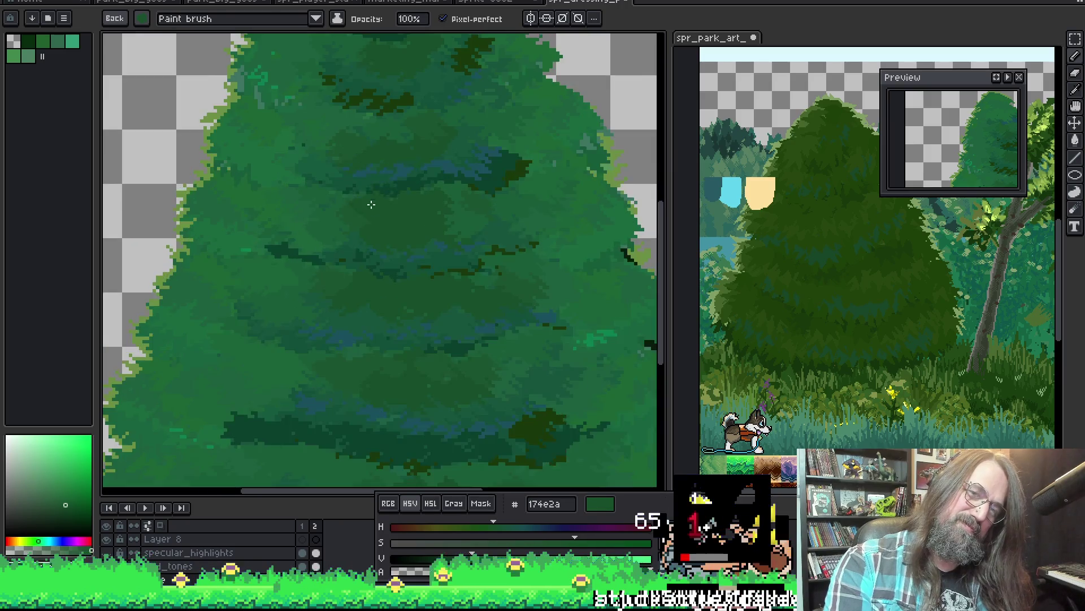
scroll(377, 206, up, 1)
Pan around the blended foliage to review the touch-ups across the tree.
key(alt)
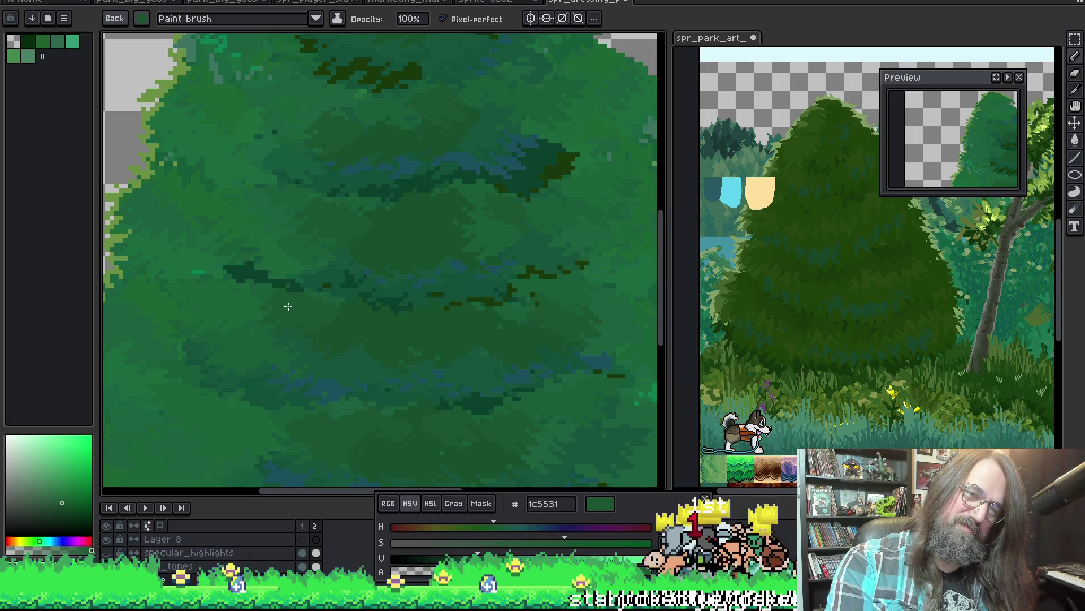
key(space)
drag(371, 240, 387, 246)
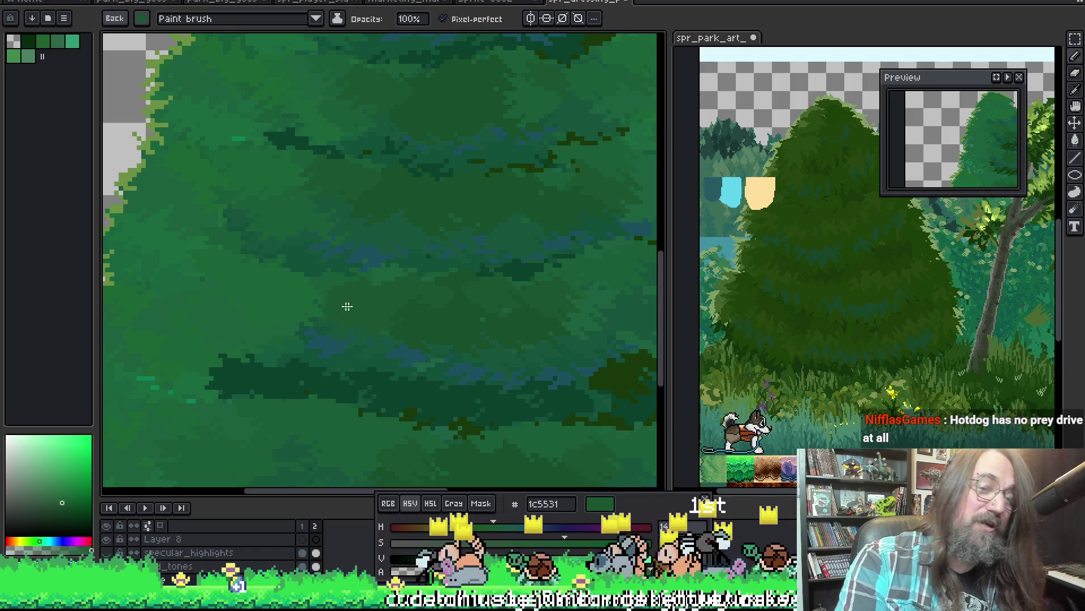
key(space)
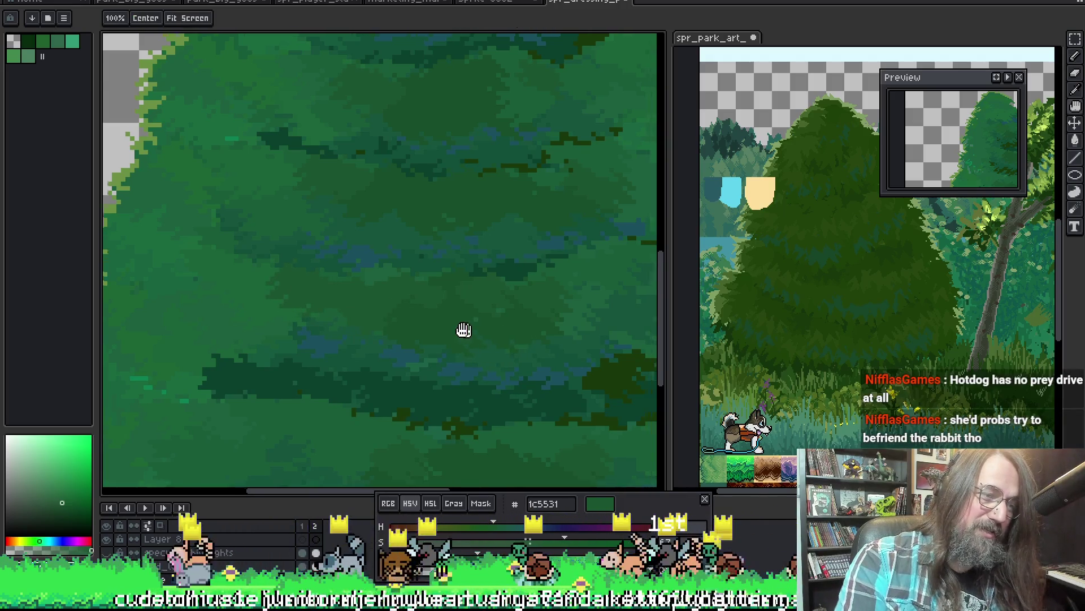
mouse_move(461, 329)
mouse_down()
mouse_move(310, 315)
mouse_move(330, 303)
mouse_up()
key(space)
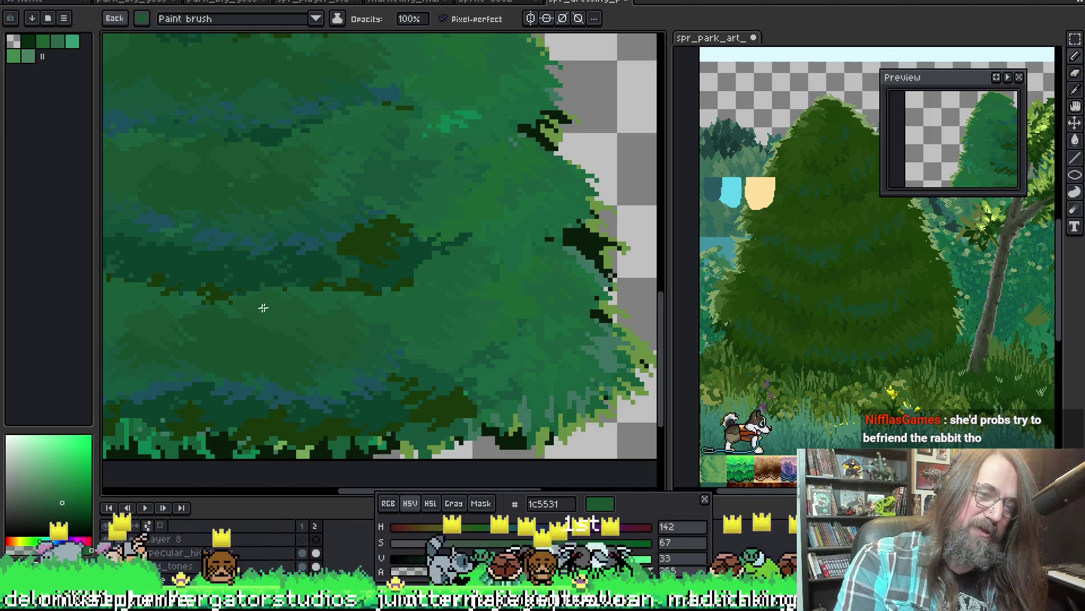
key(space)
drag(116, 292, 234, 352)
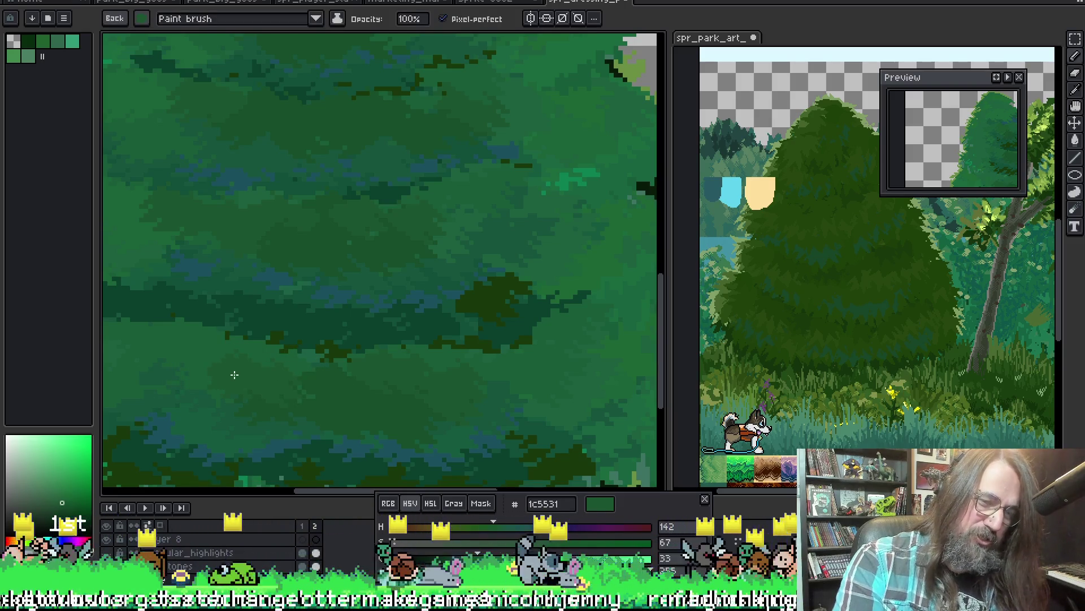
key(space)
drag(235, 361, 269, 386)
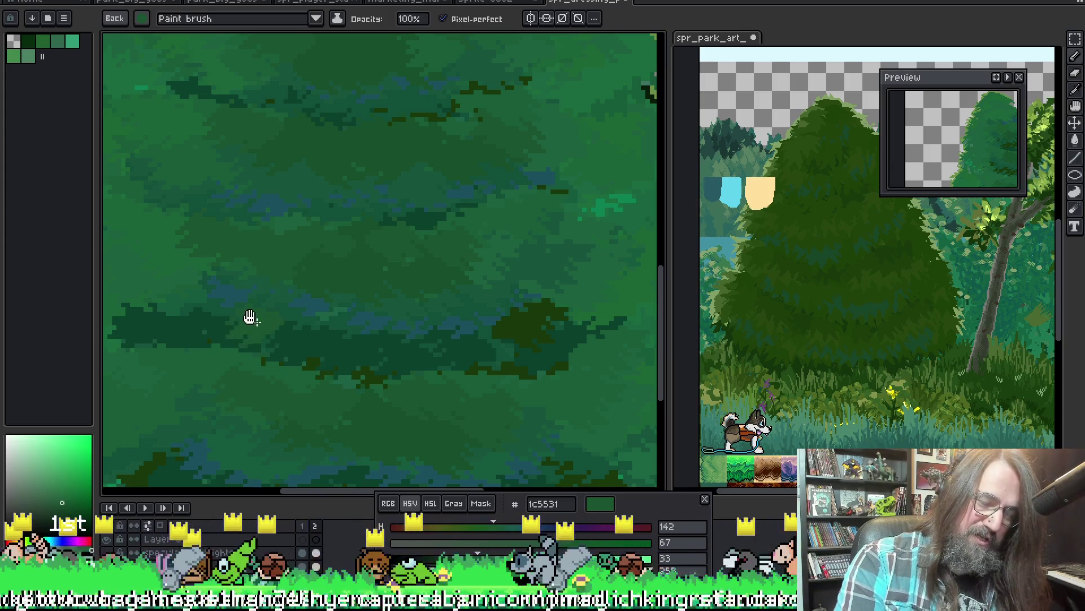
scroll(249, 317, up, 3)
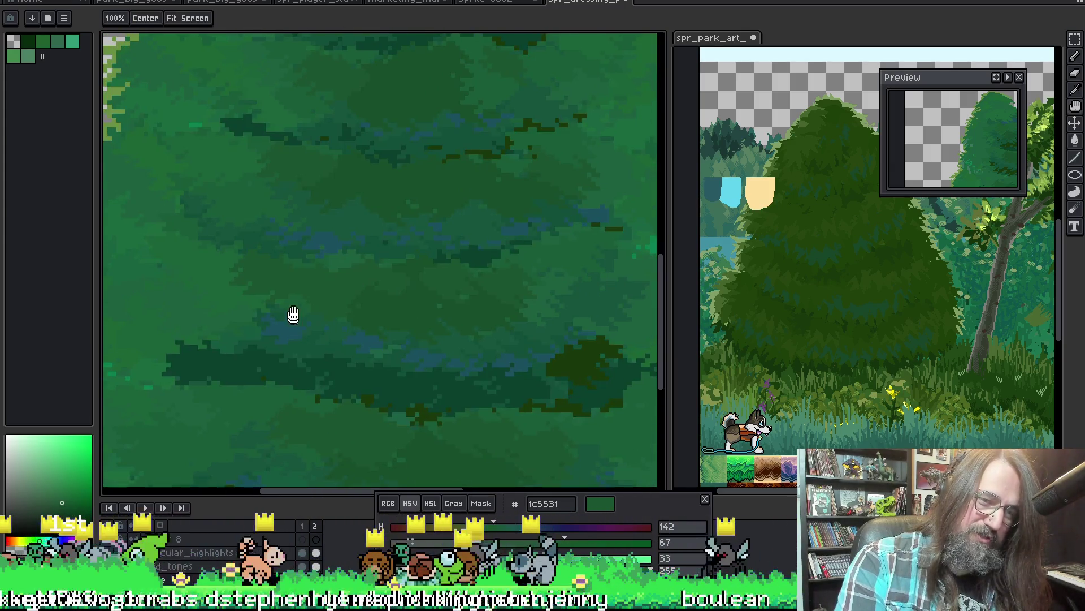
scroll(295, 267, up, 3)
Re-sample the mid-green 174e2a from the foliage with the whole tree in view.
drag(295, 267, 290, 292)
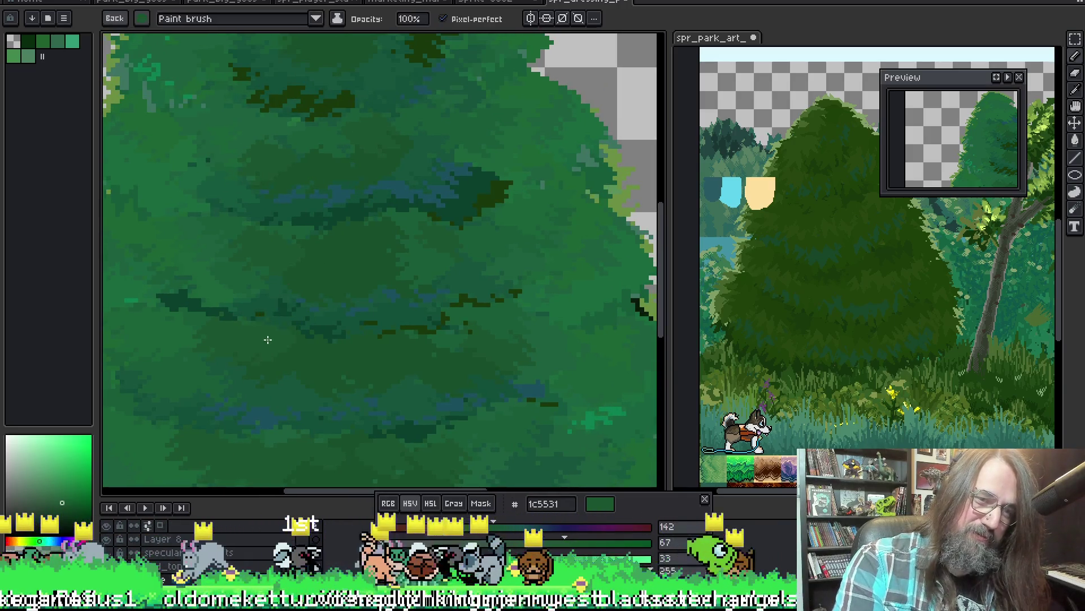
alt+click(260, 343)
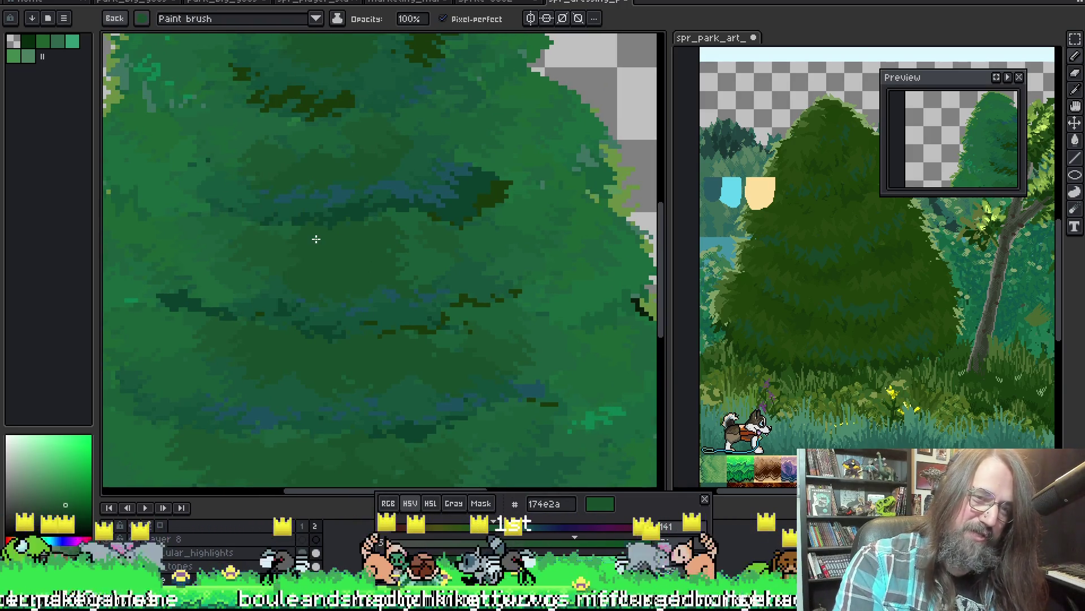
scroll(428, 156, down, 2)
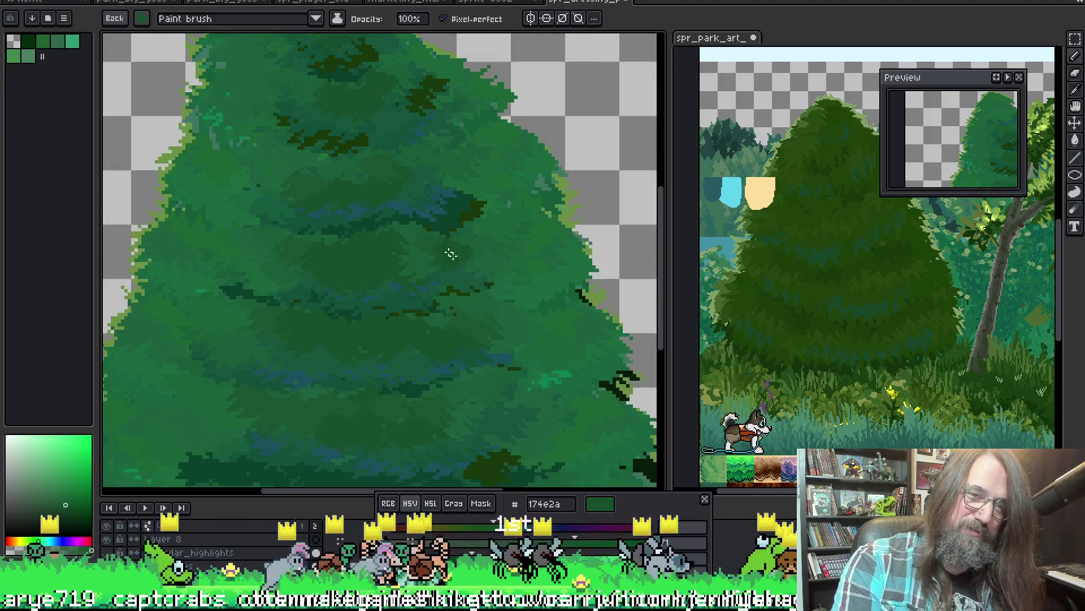
scroll(428, 156, down, 2)
drag(412, 360, 425, 359)
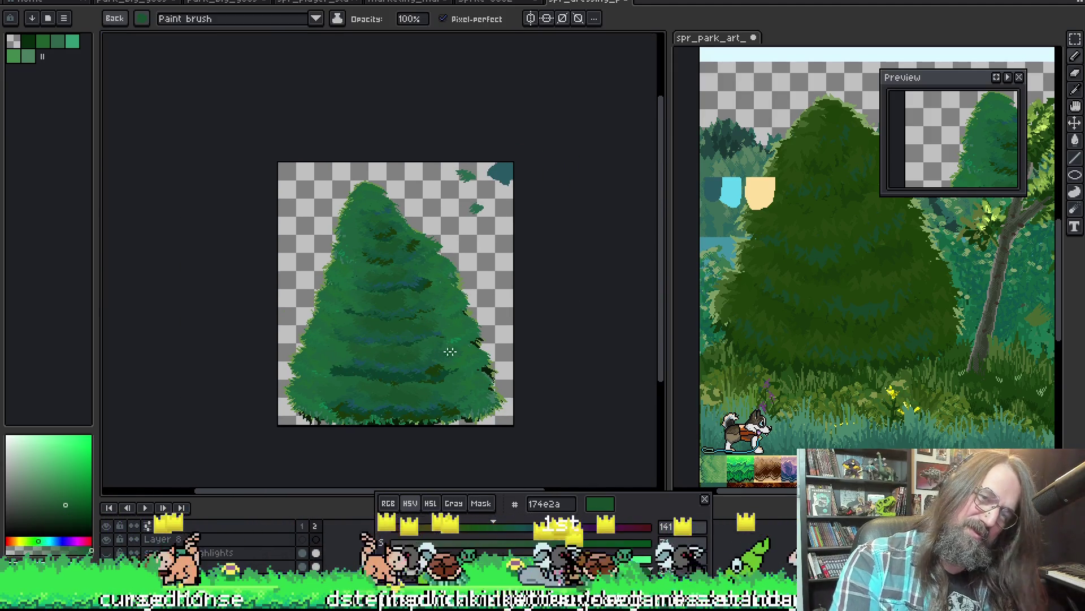
scroll(411, 303, up, 3)
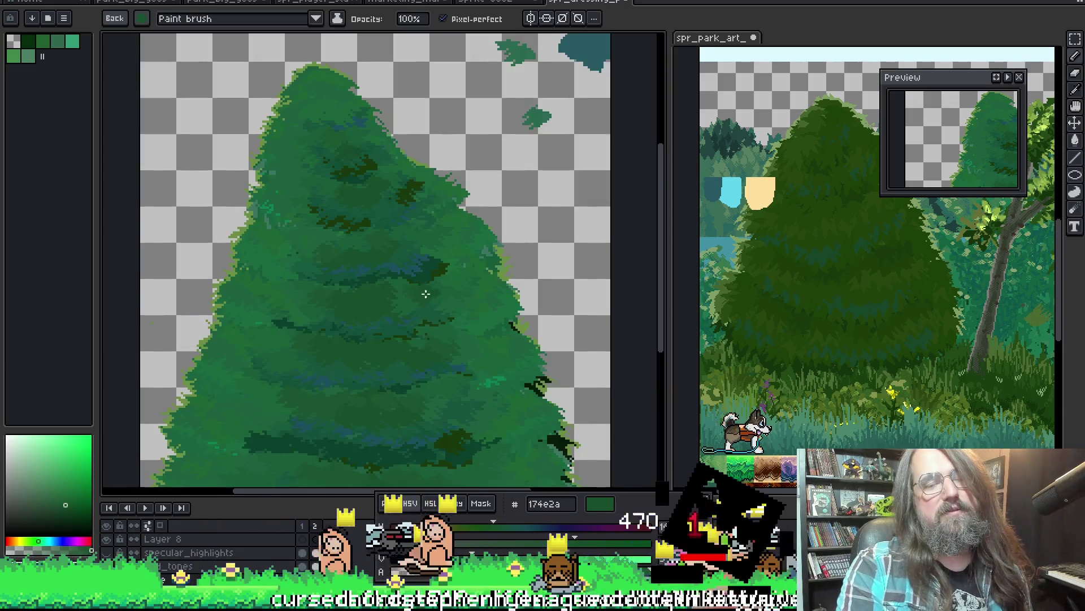
scroll(461, 169, down, 1)
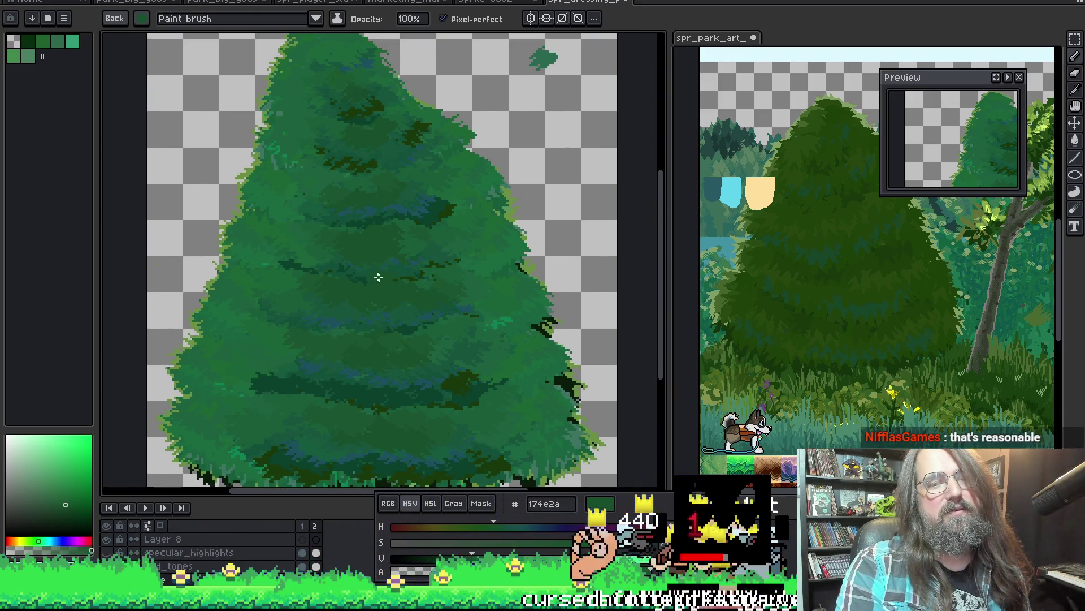
alt+click(368, 240)
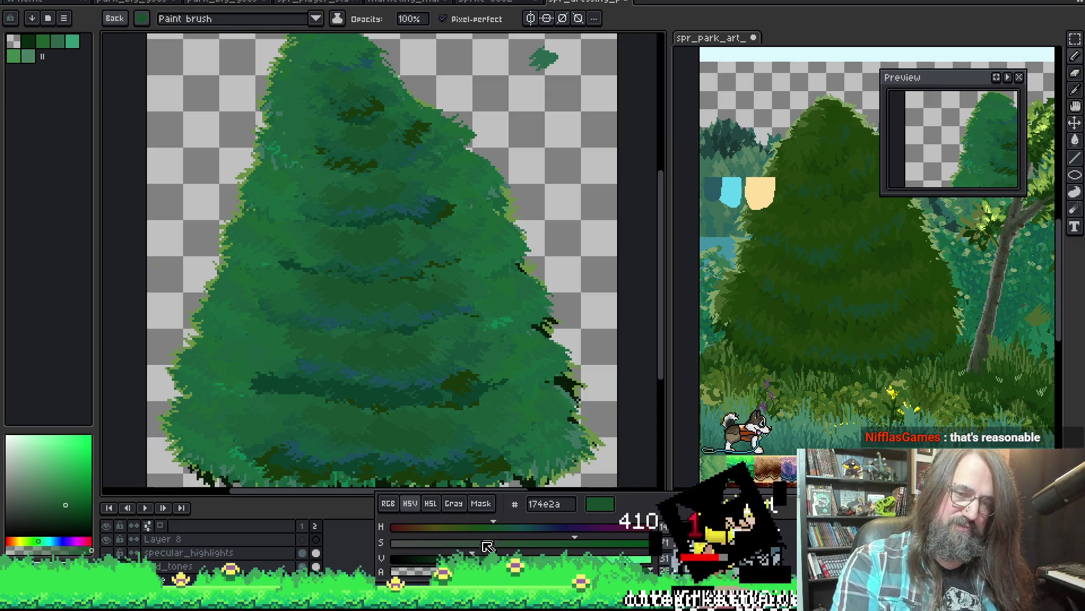
Sample the lighter green 226339 from the foliage and choose a saved brush preset.
alt+click(371, 236)
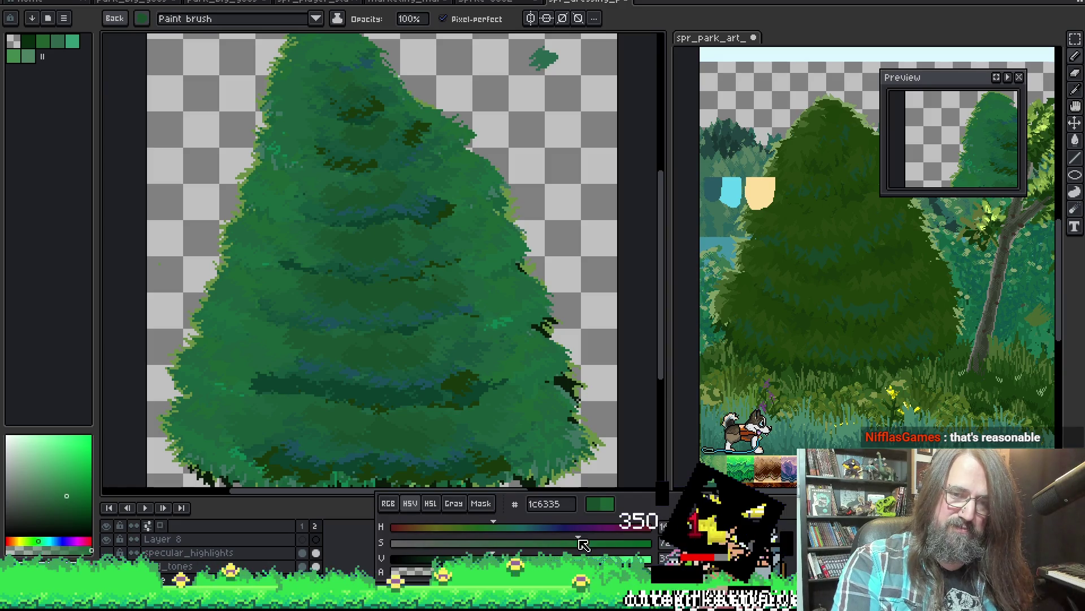
alt+click(374, 290)
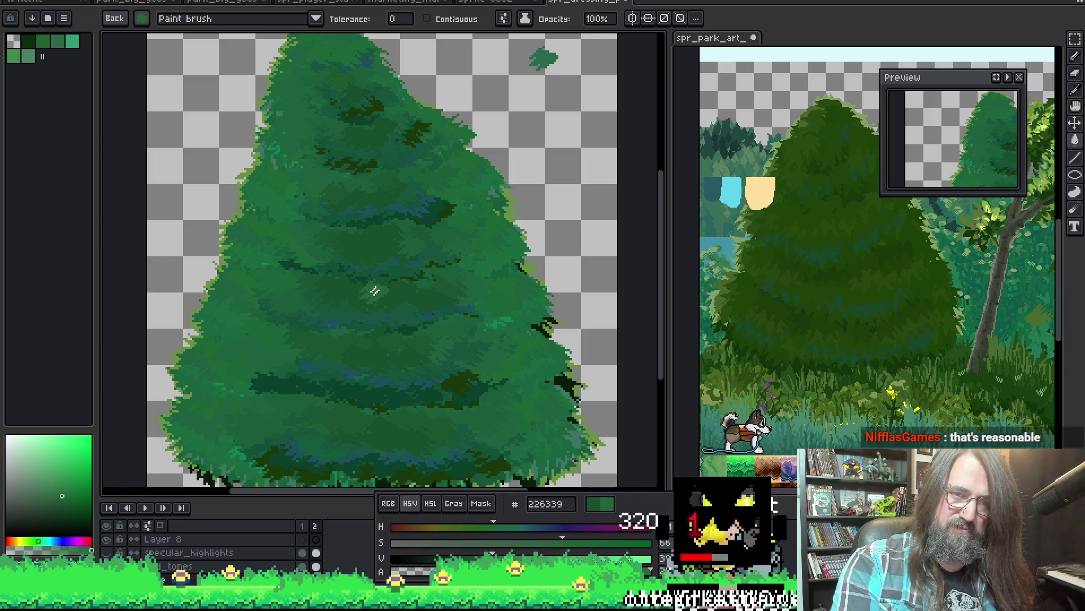
click(144, 21)
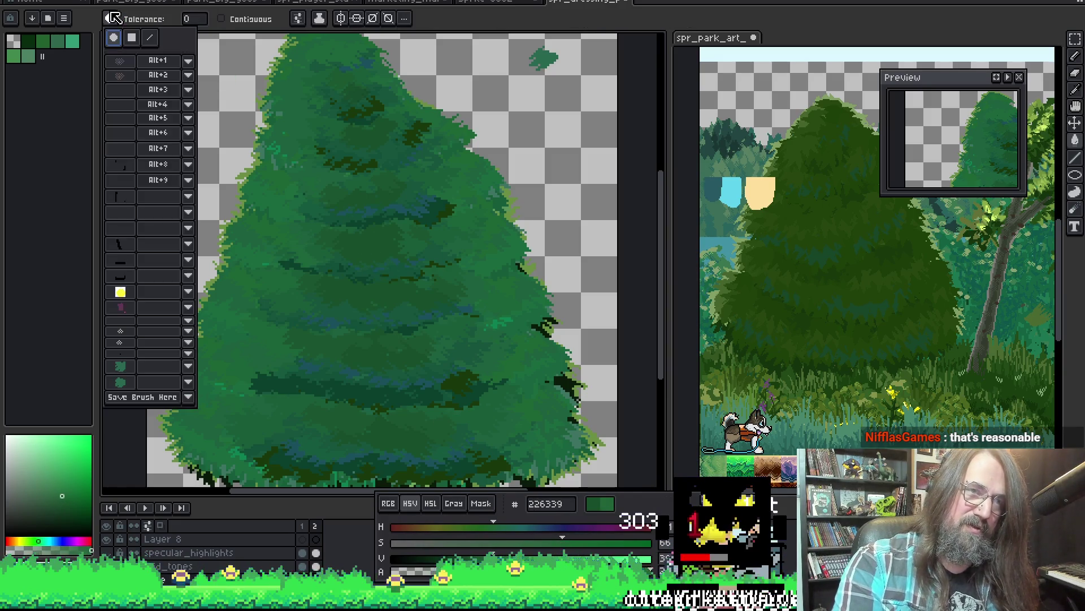
click(119, 385)
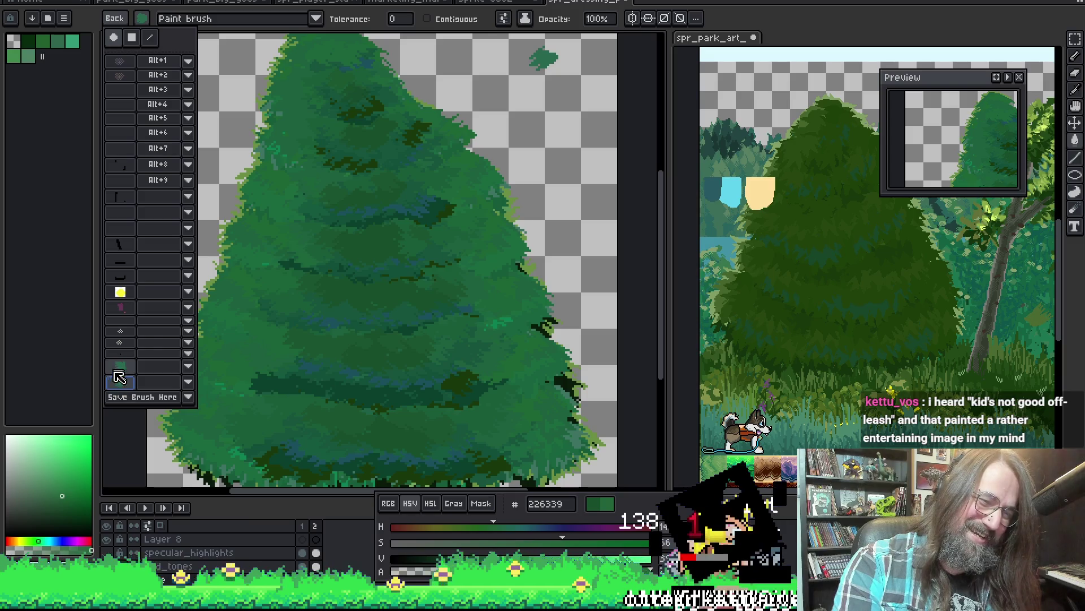
scroll(299, 302, down, 2)
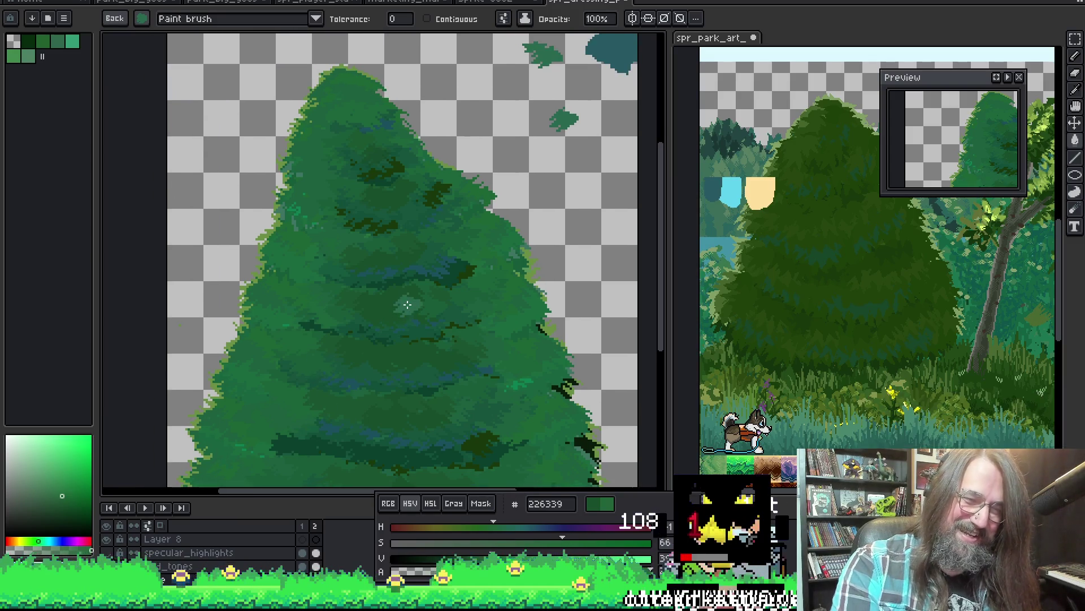
Browse the saved brush presets and pick another brush slot.
click(114, 20)
click(113, 19)
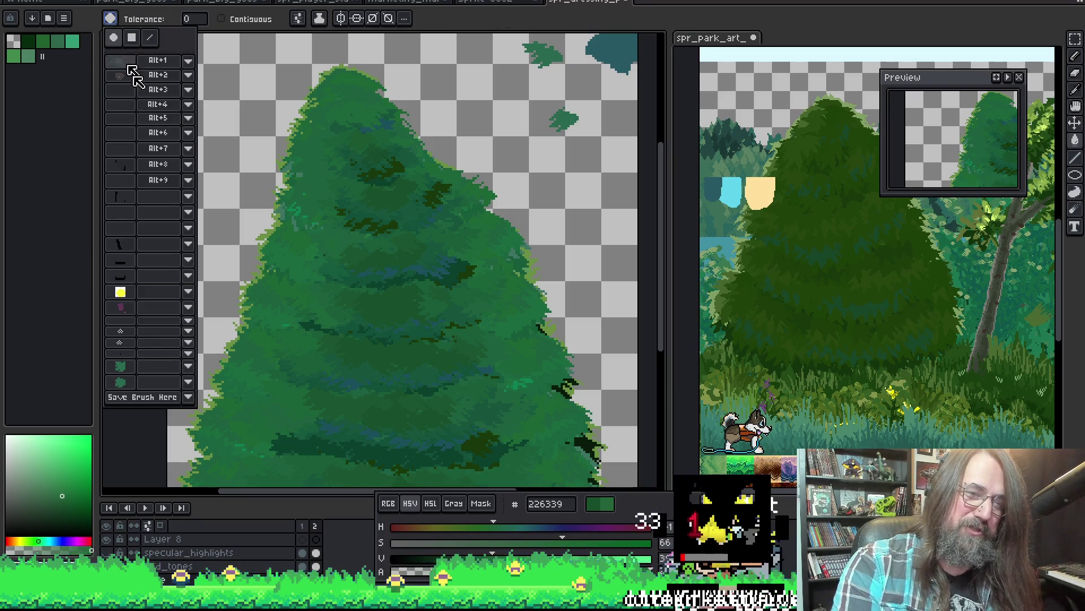
click(135, 381)
scroll(327, 310, up, 1)
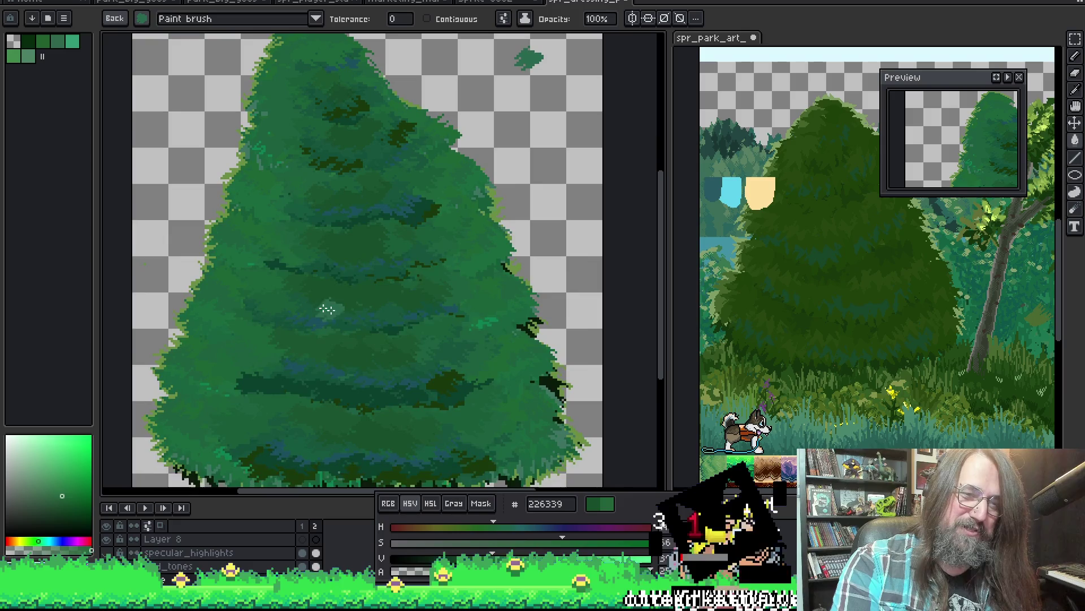
click(114, 18)
click(110, 18)
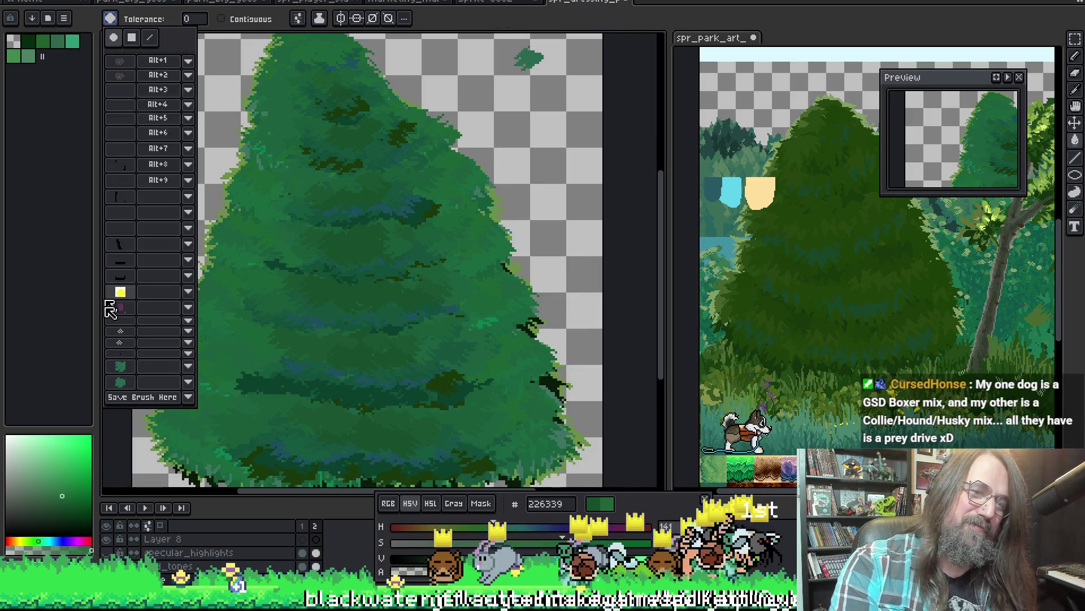
scroll(339, 292, down, 1)
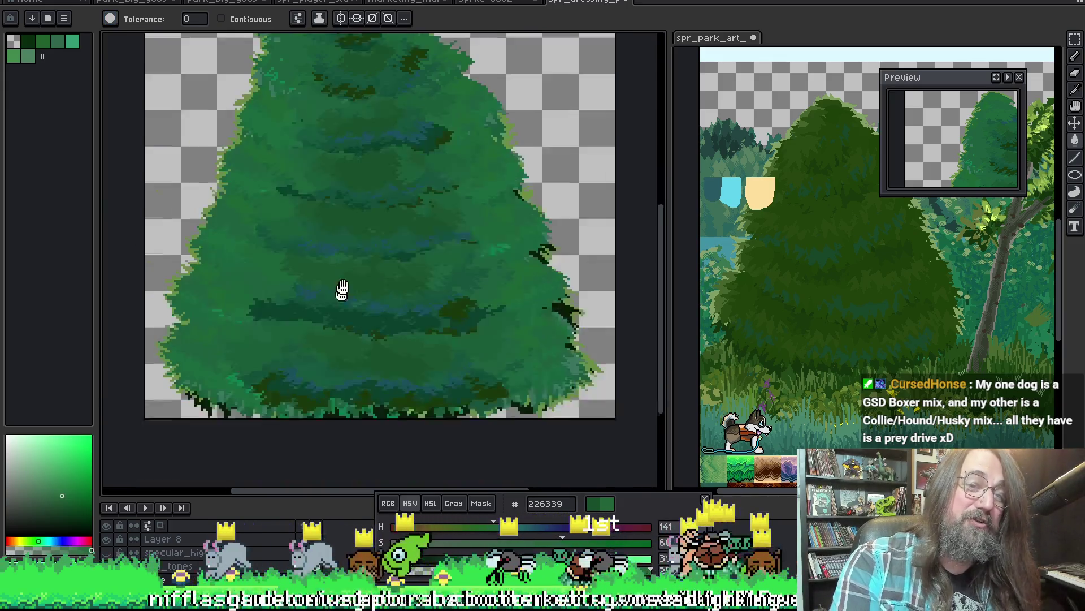
scroll(378, 263, down, 1)
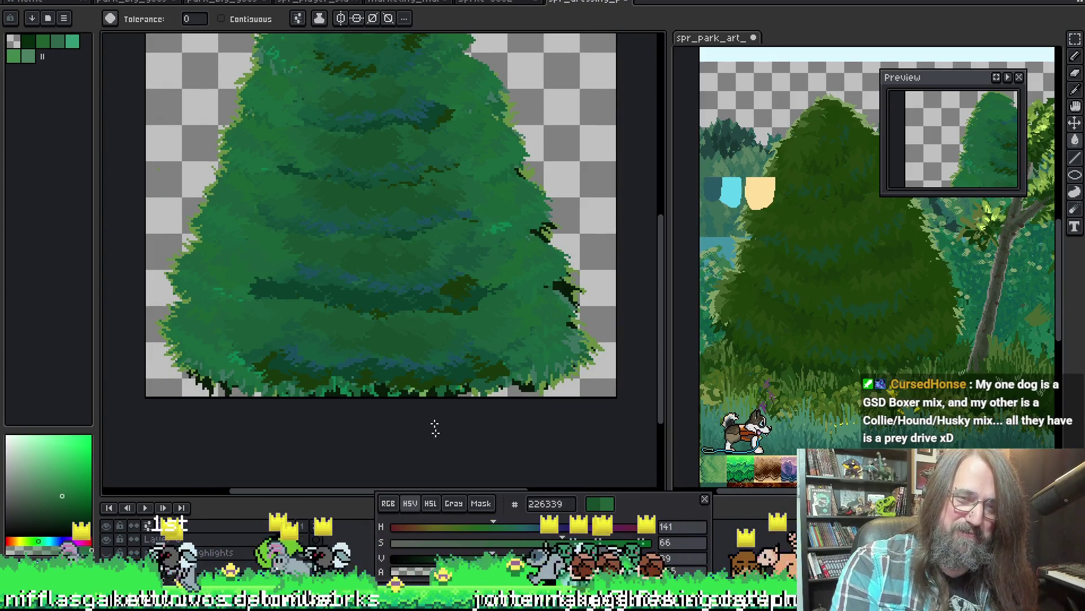
key(alt)
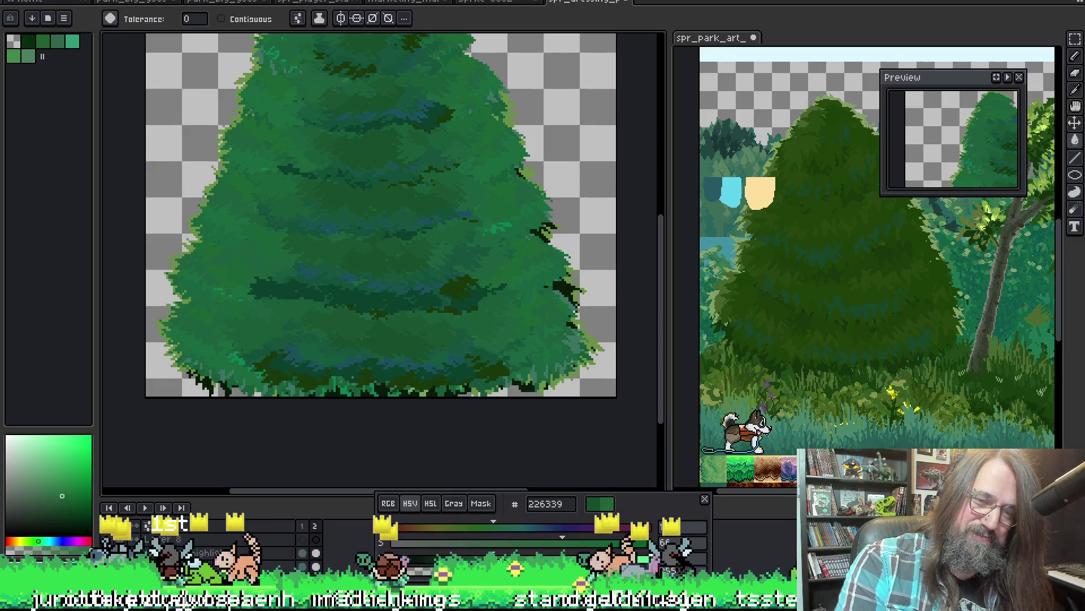
alt+click(388, 342)
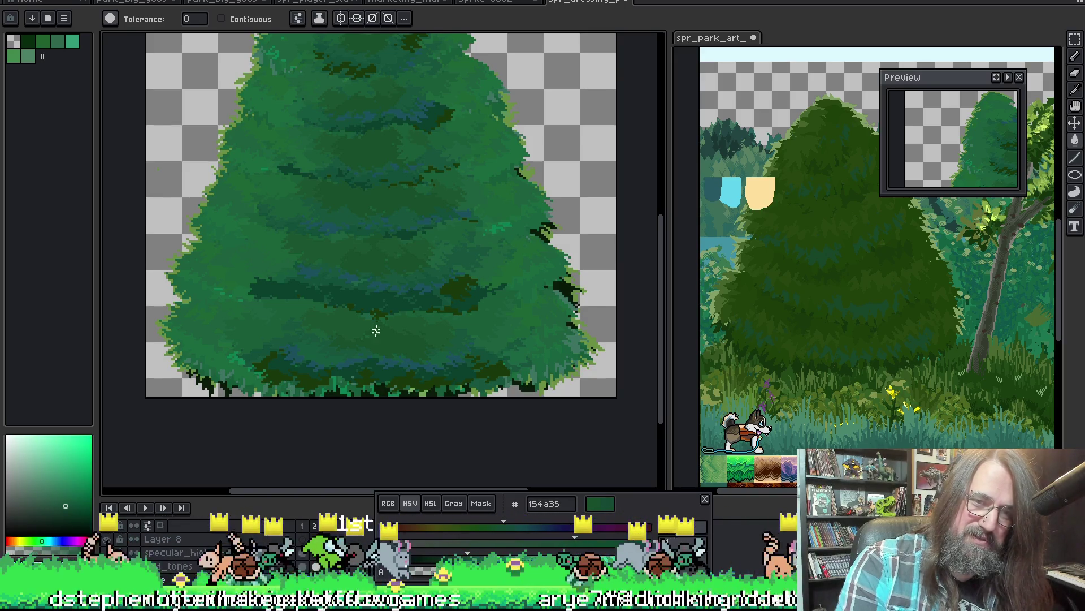
scroll(471, 358, down, 2)
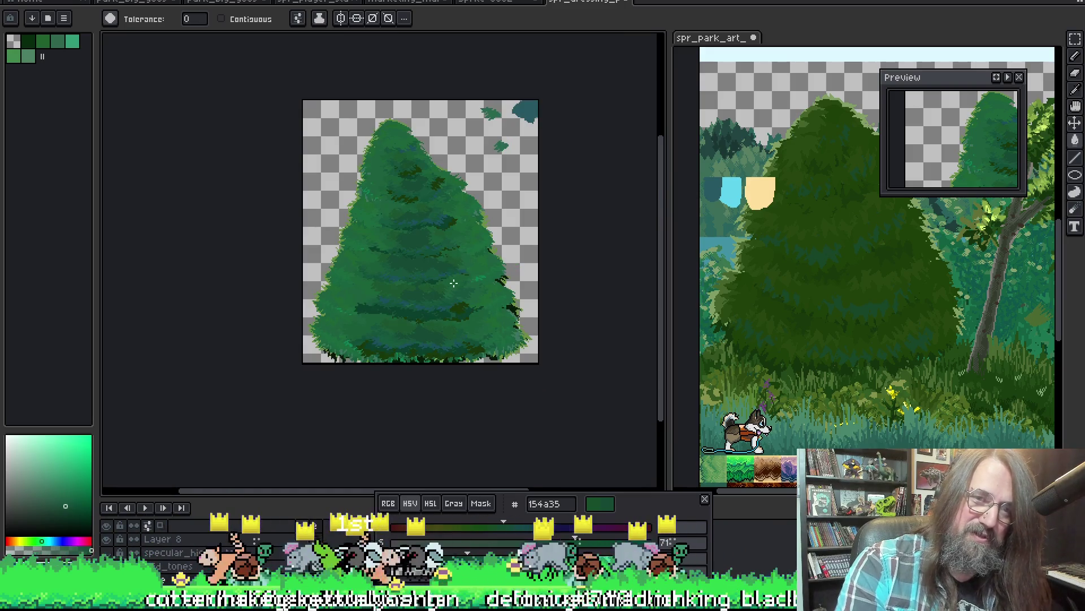
scroll(454, 283, up, 2)
scroll(368, 218, up, 2)
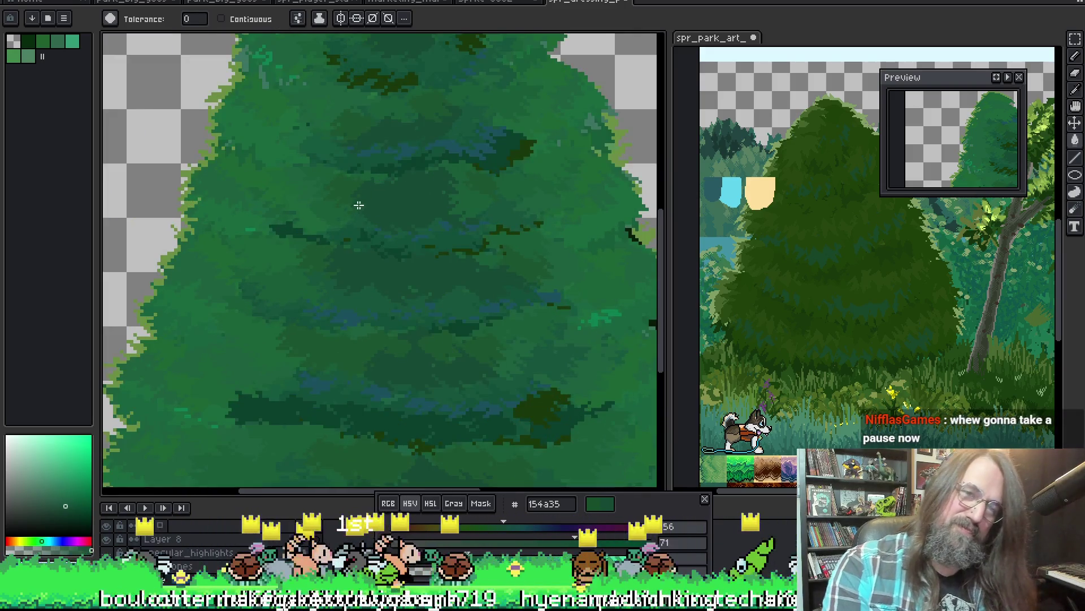
key(v)
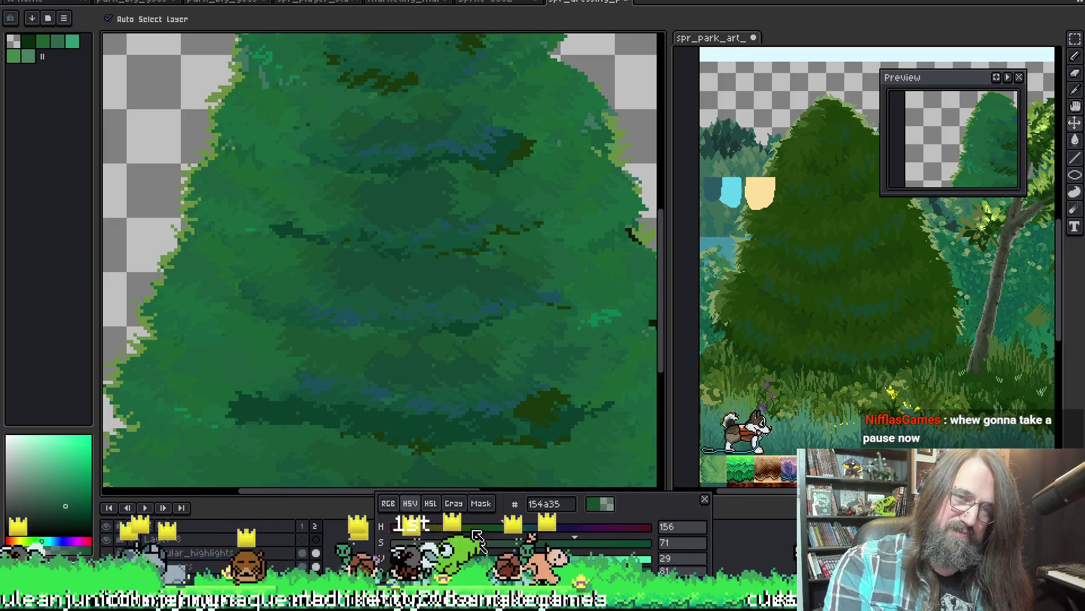
key(w)
scroll(381, 213, down, 3)
scroll(426, 248, up, 2)
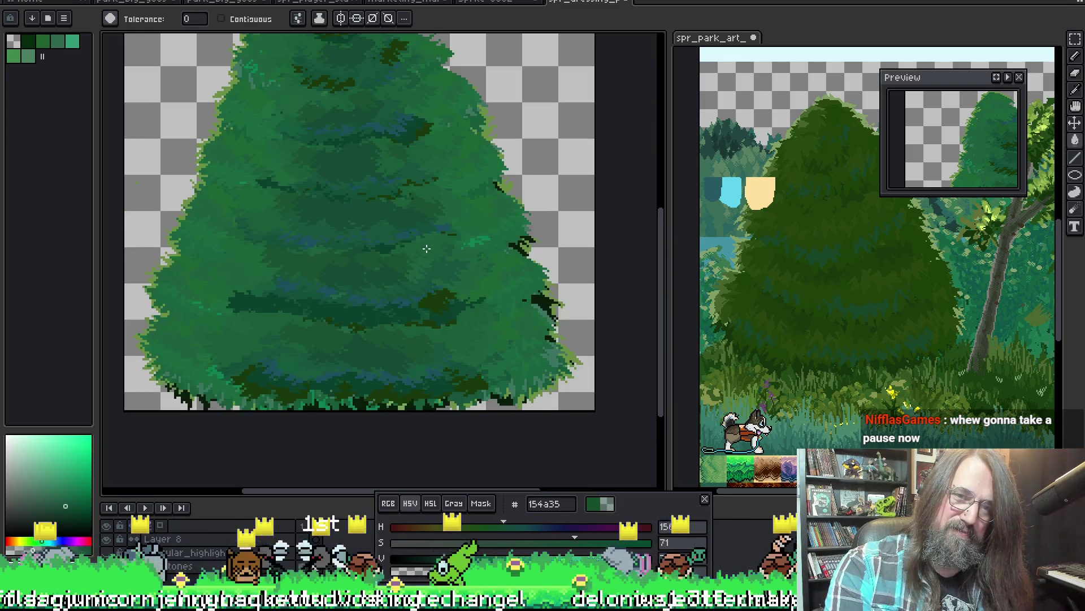
scroll(404, 301, down, 1)
scroll(396, 280, down, 1)
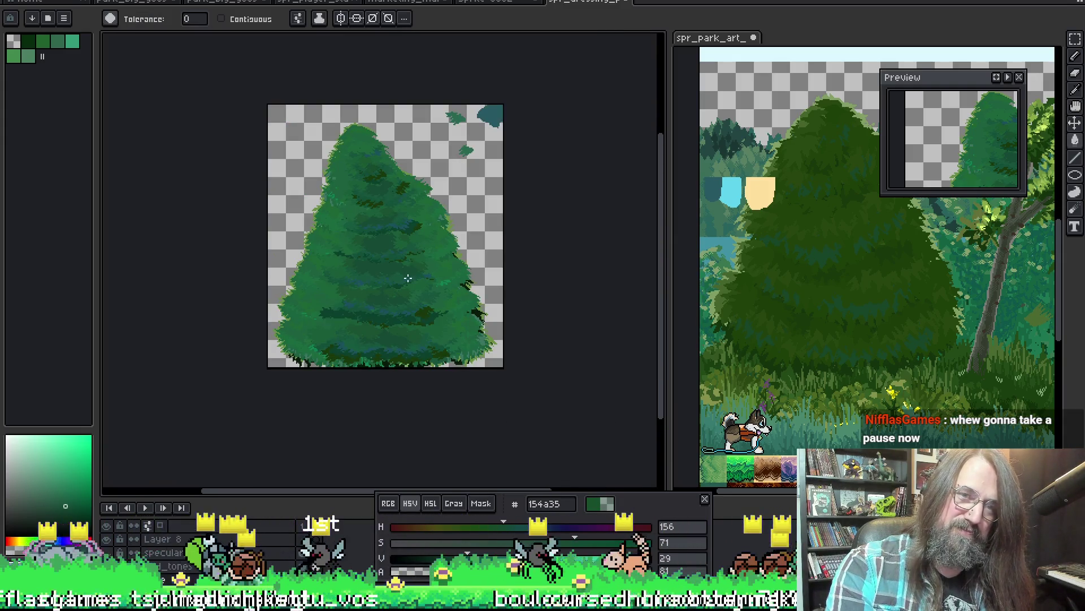
scroll(407, 279, up, 2)
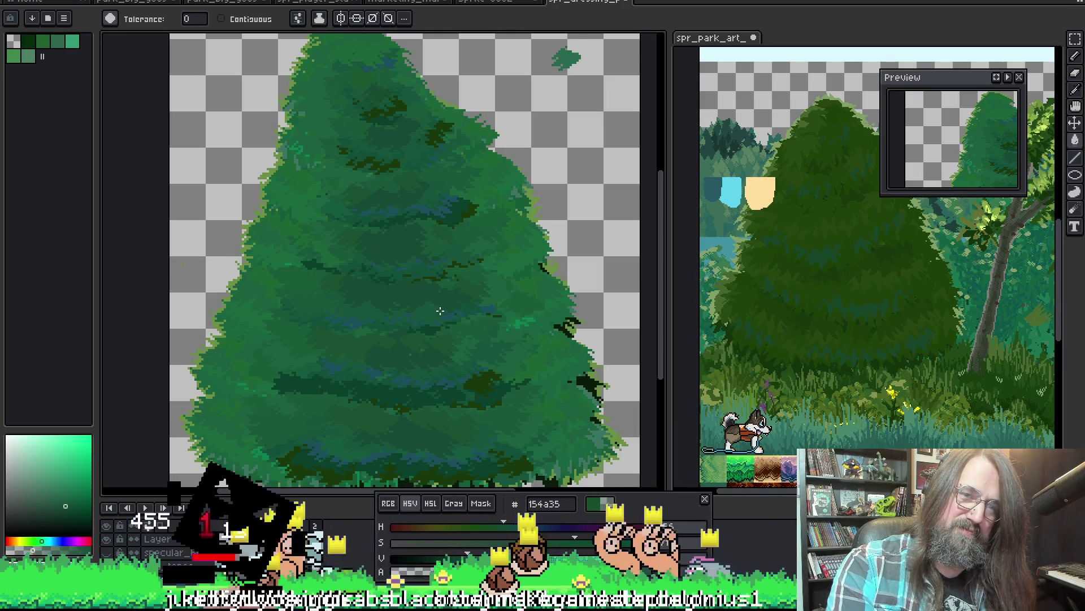
scroll(439, 311, down, 1)
scroll(461, 279, up, 1)
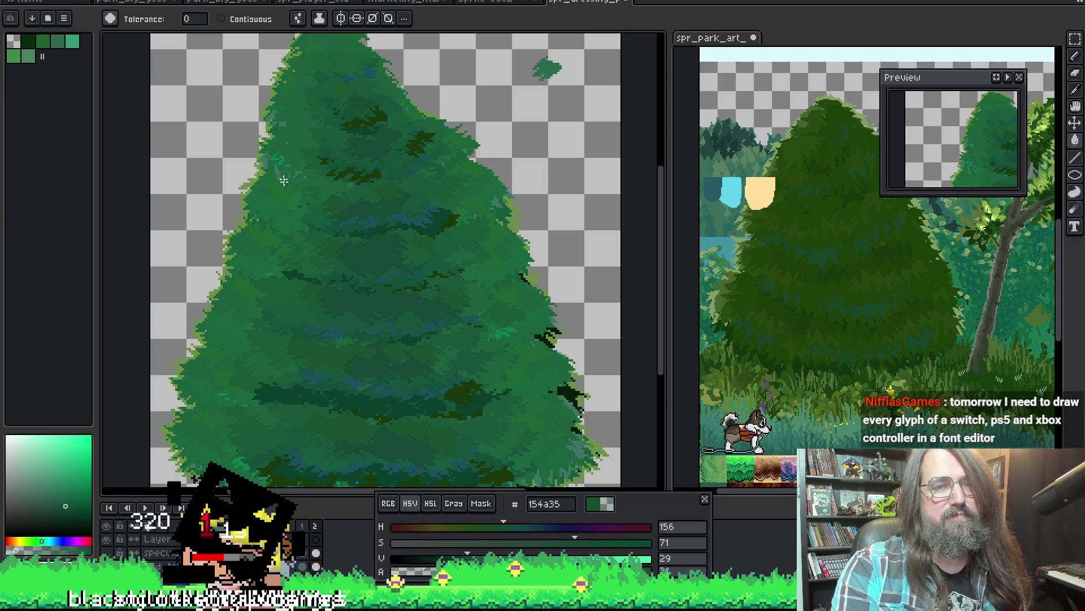
scroll(376, 364, down, 2)
scroll(371, 357, up, 2)
mouse_move(358, 376)
mouse_down()
mouse_move(359, 395)
mouse_move(373, 365)
mouse_up()
scroll(413, 335, down, 2)
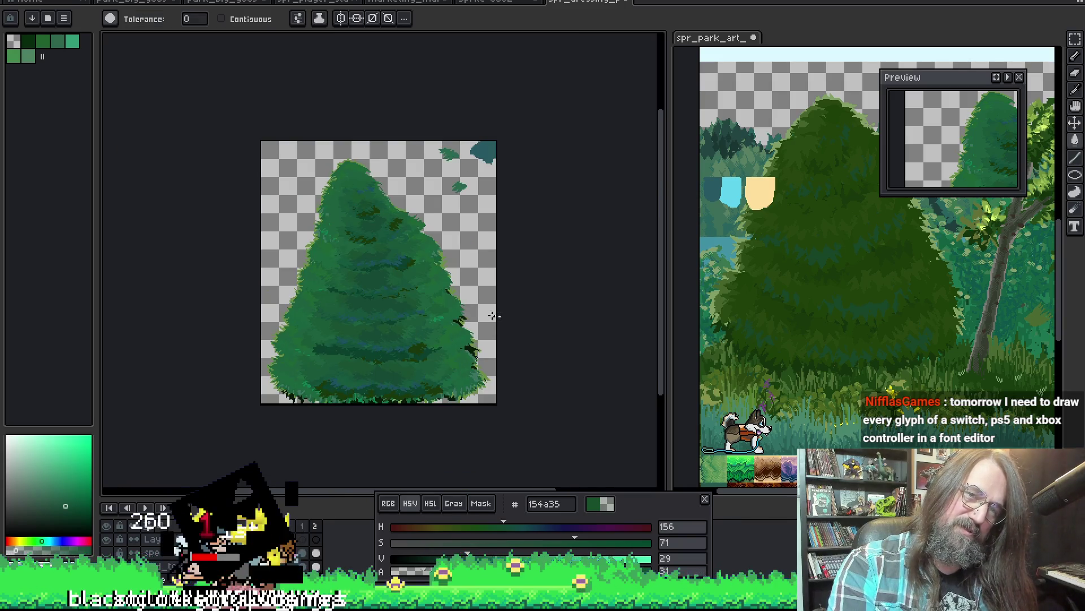
scroll(432, 316, up, 2)
scroll(264, 320, up, 2)
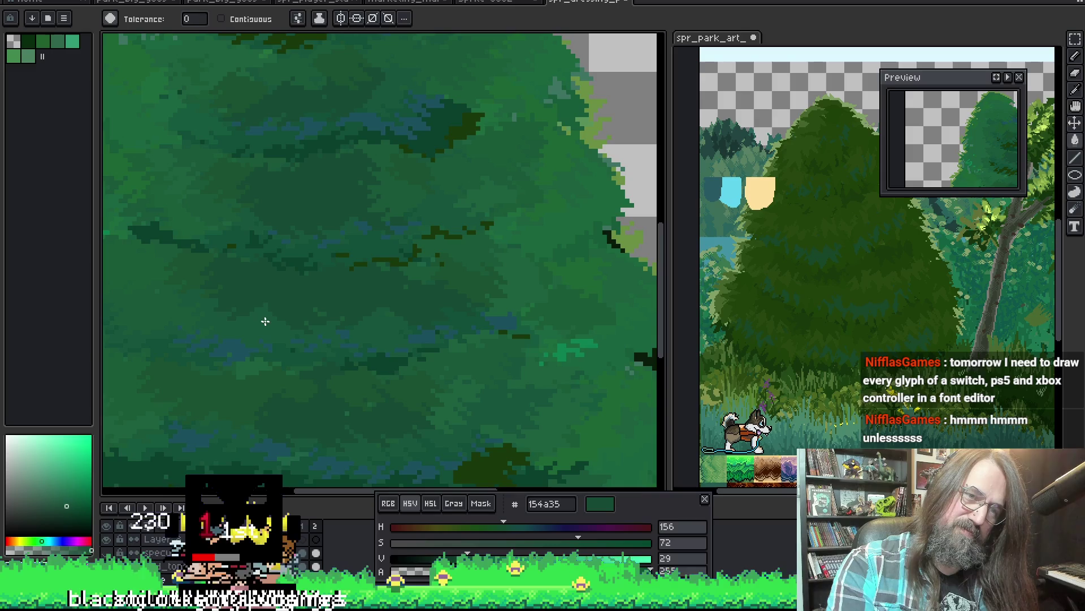
Add dark shadow strokes in the foliage with the 2px Pencil, then ready colour sampling.
key(b)
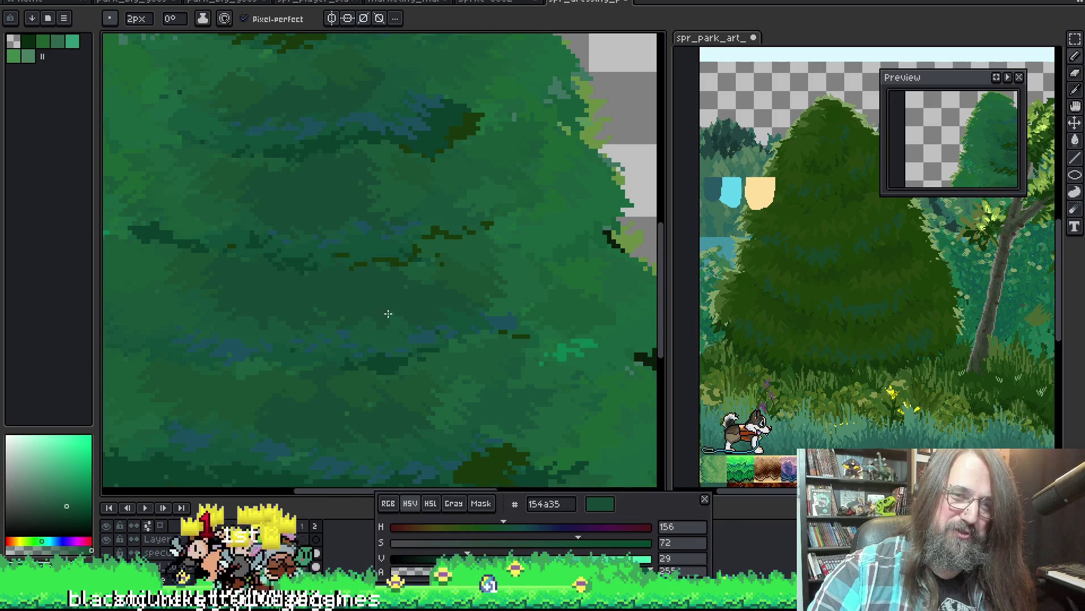
scroll(333, 248, right, 1)
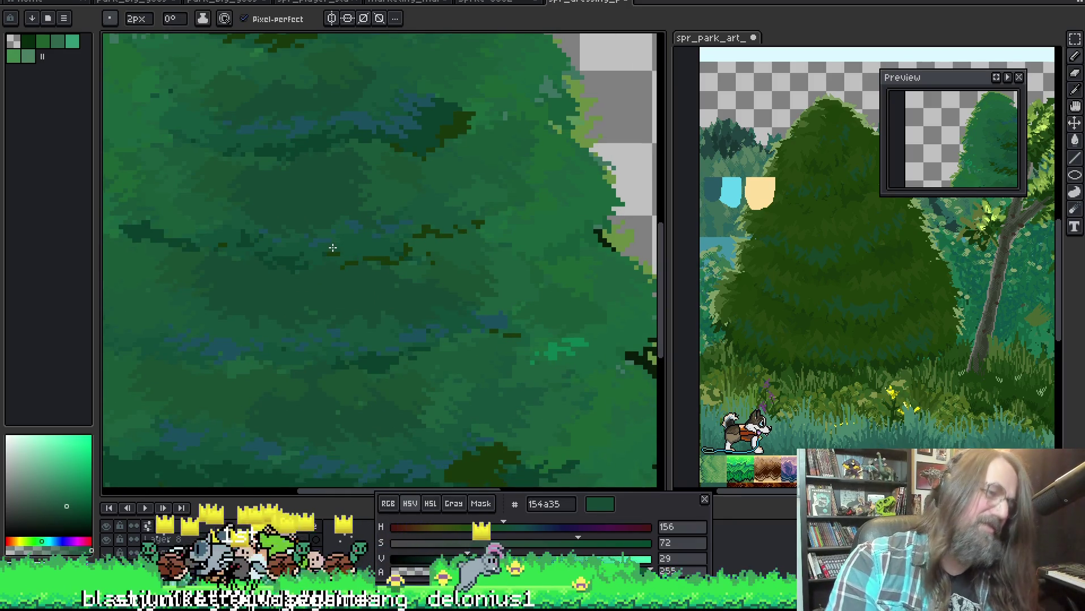
scroll(291, 338, down, 2)
mouse_move(286, 308)
mouse_down()
mouse_move(434, 321)
mouse_move(425, 310)
mouse_up()
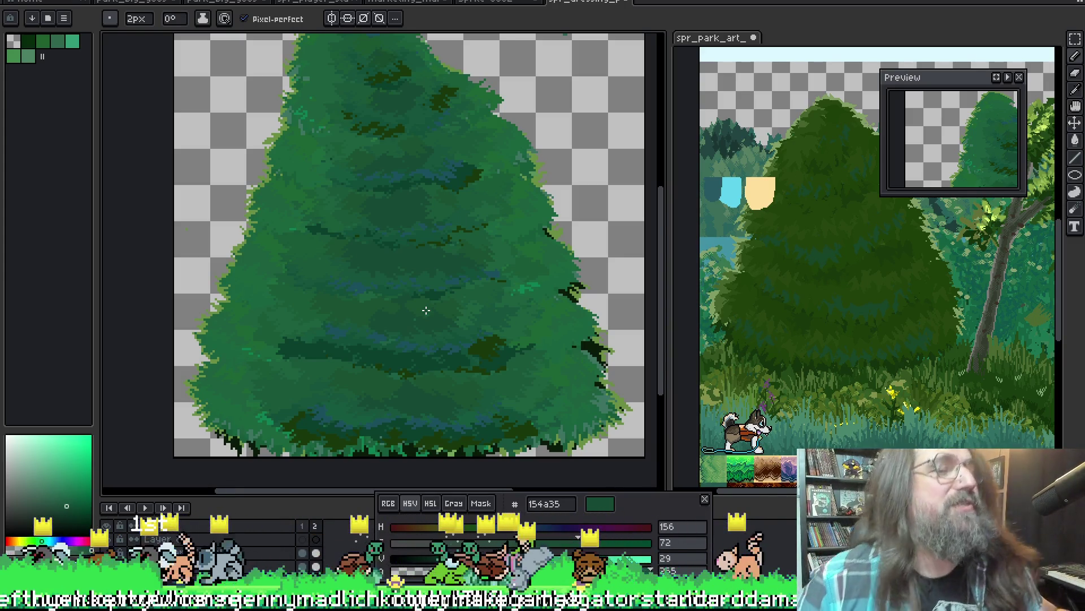
scroll(426, 311, down, 2)
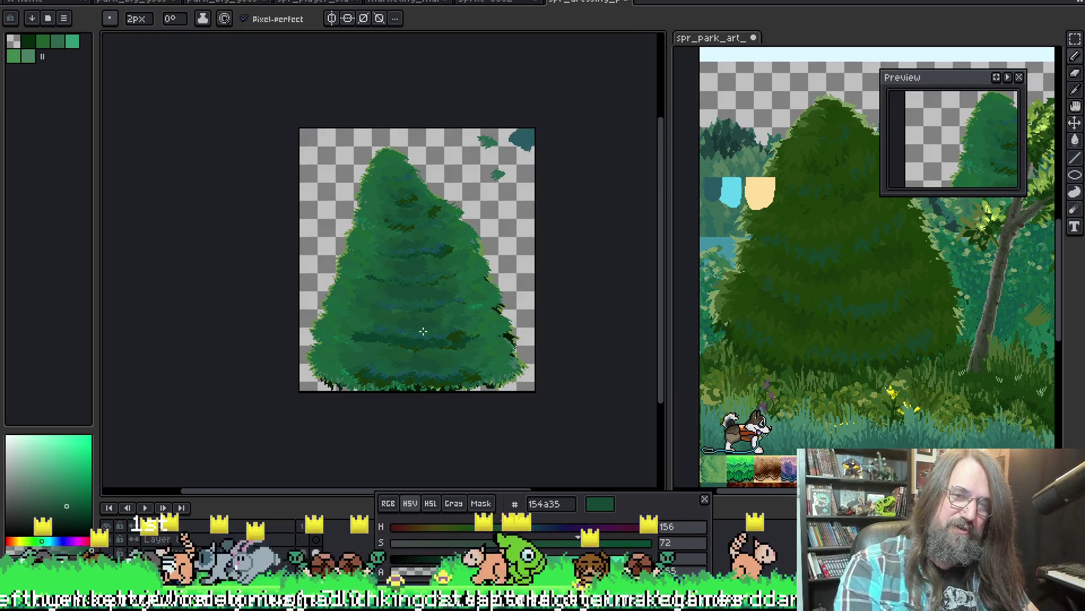
scroll(423, 331, up, 2)
scroll(421, 267, up, 2)
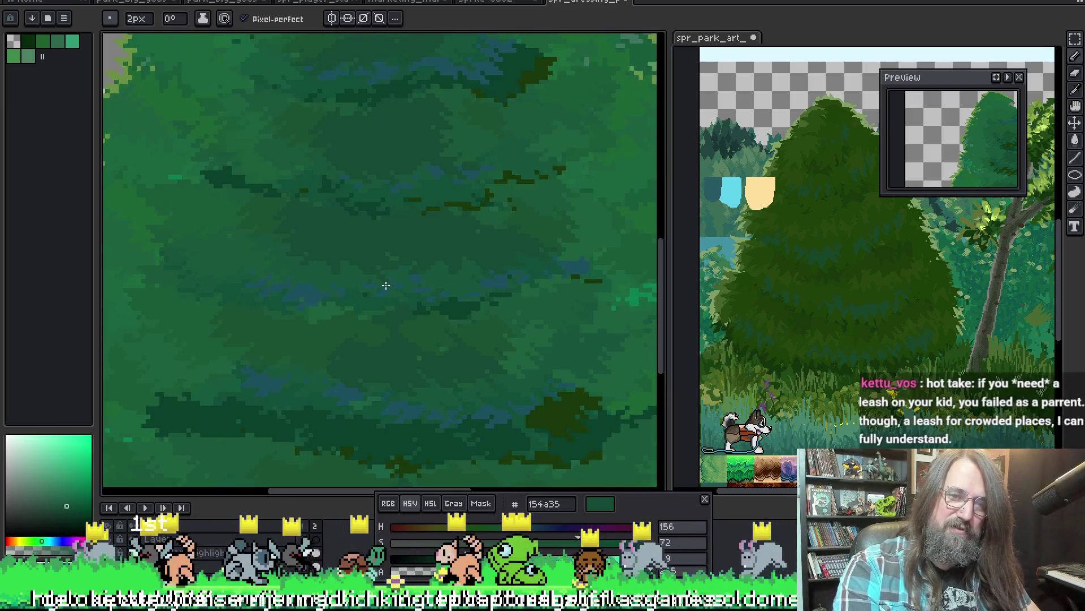
key(v)
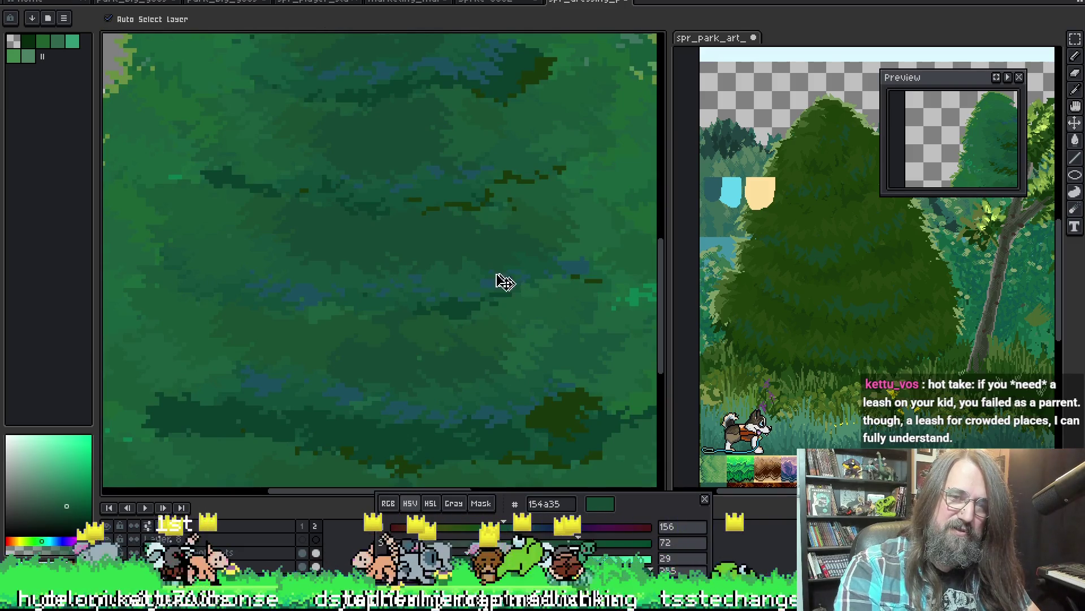
key(g)
scroll(438, 278, down, 2)
key(v)
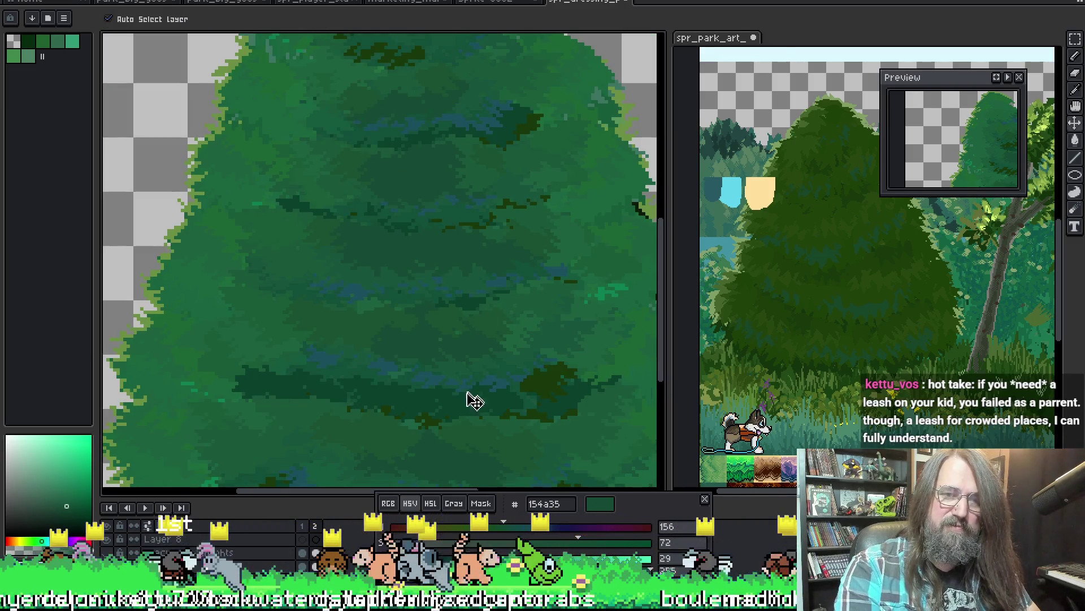
key(g)
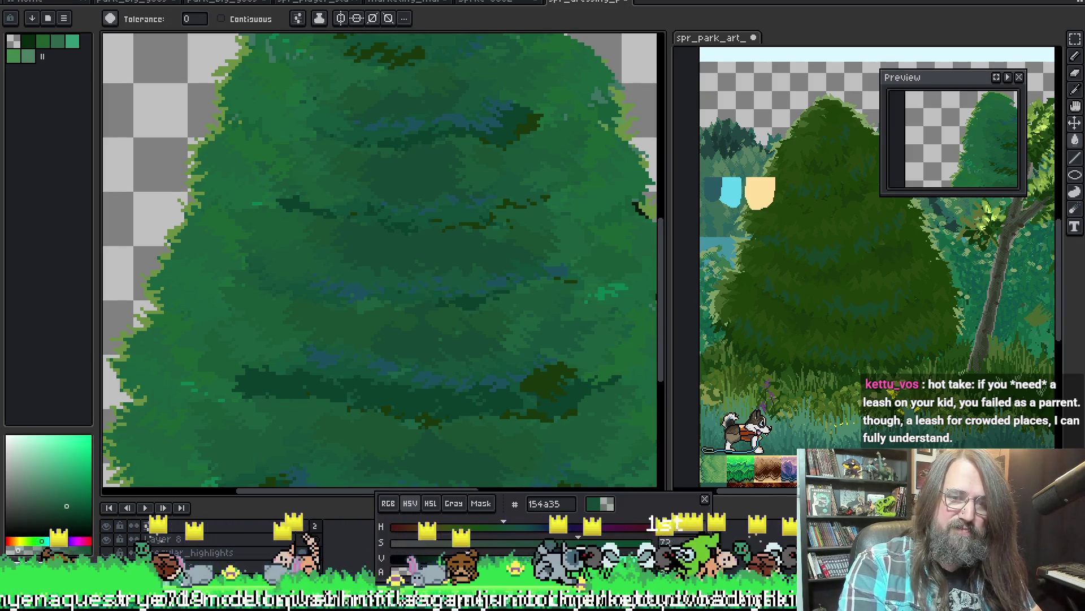
key(i)
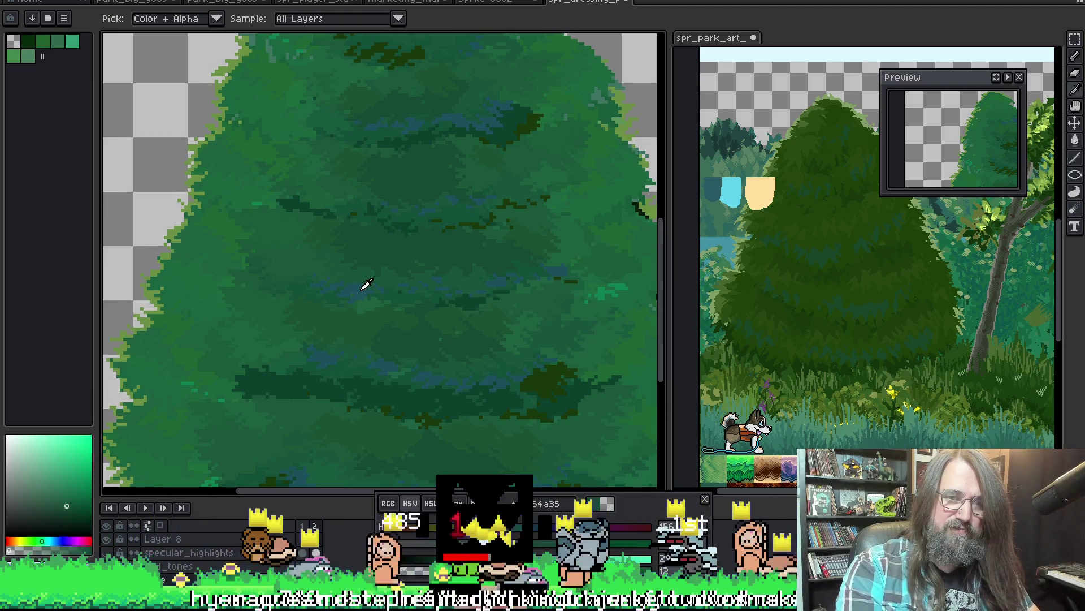
Sample the dark green 1d603f at the tree's left edge as the paint colour, dismissing a stray popup.
click(364, 287)
key(g)
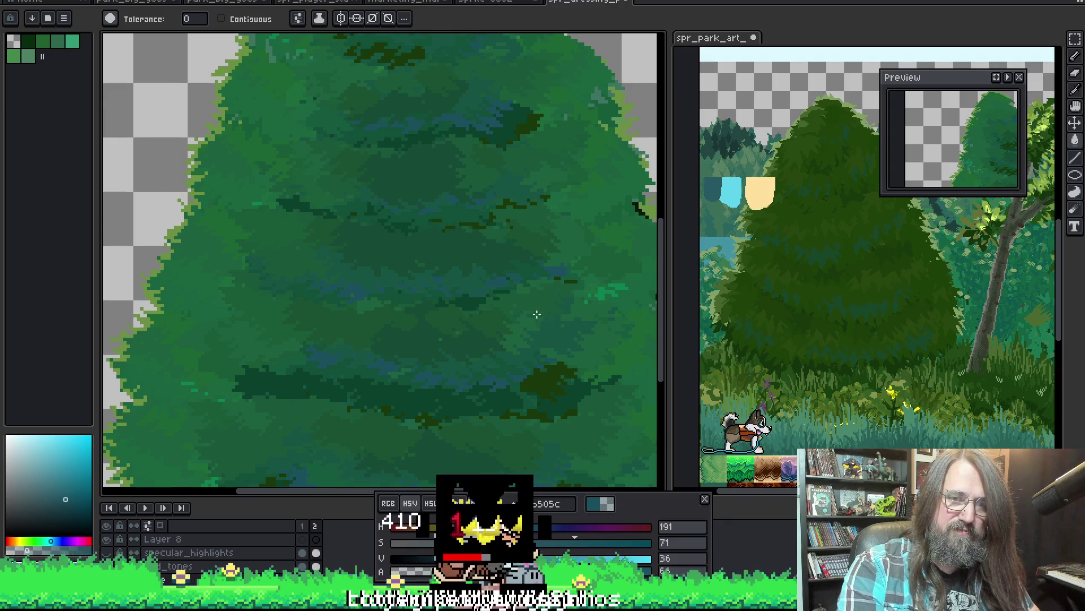
scroll(536, 314, down, 3)
scroll(444, 327, up, 1)
scroll(443, 326, up, 1)
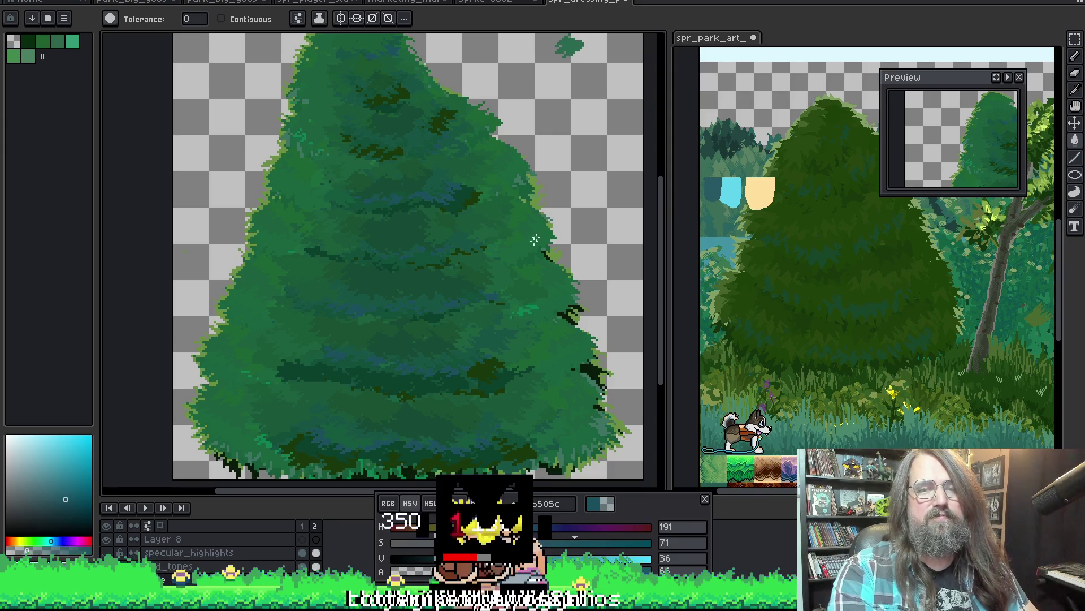
scroll(287, 246, up, 2)
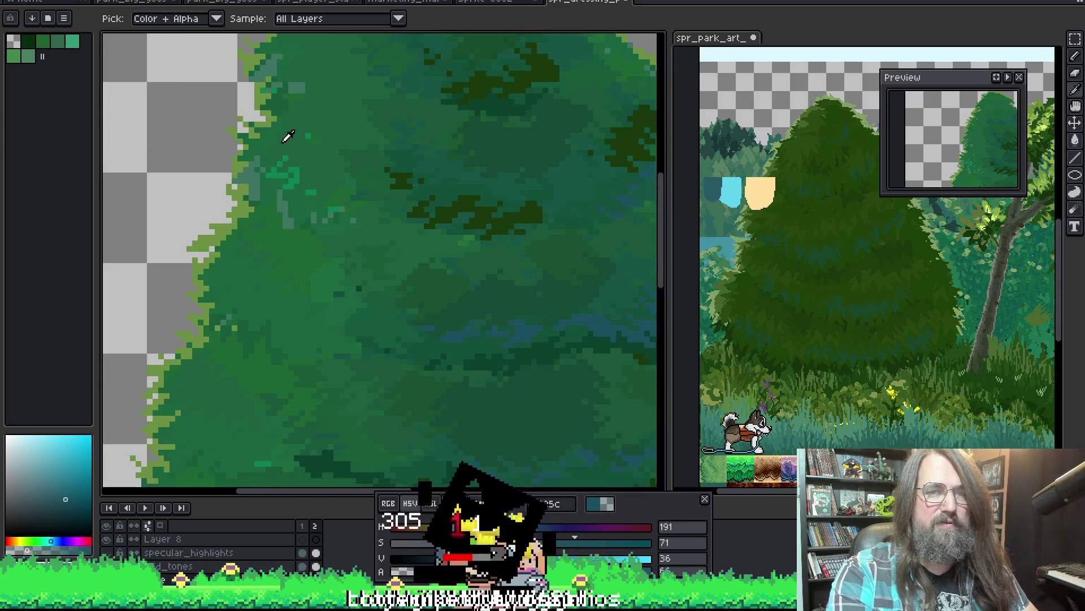
alt+click(289, 173)
scroll(295, 171, down, 1)
scroll(493, 311, down, 2)
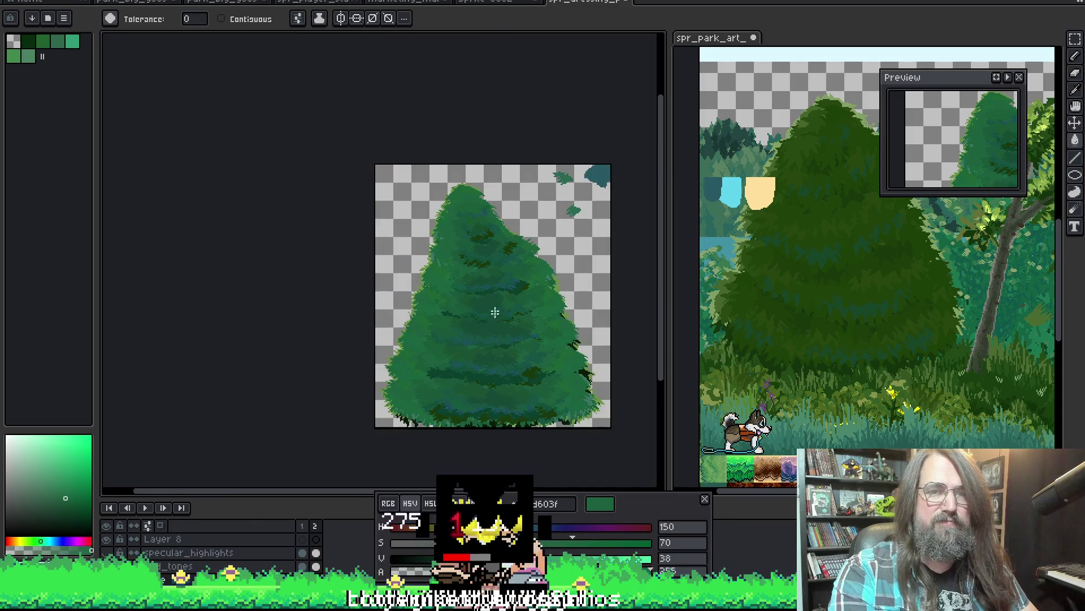
scroll(382, 259, up, 1)
scroll(424, 340, down, 1)
scroll(439, 310, up, 1)
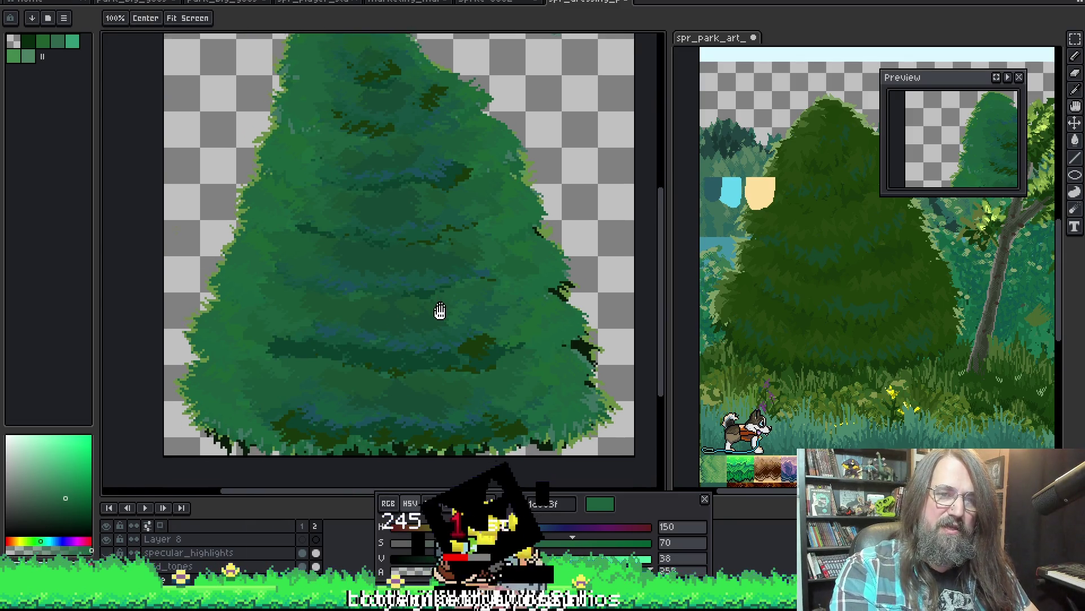
right_click(509, 255)
key(Escape)
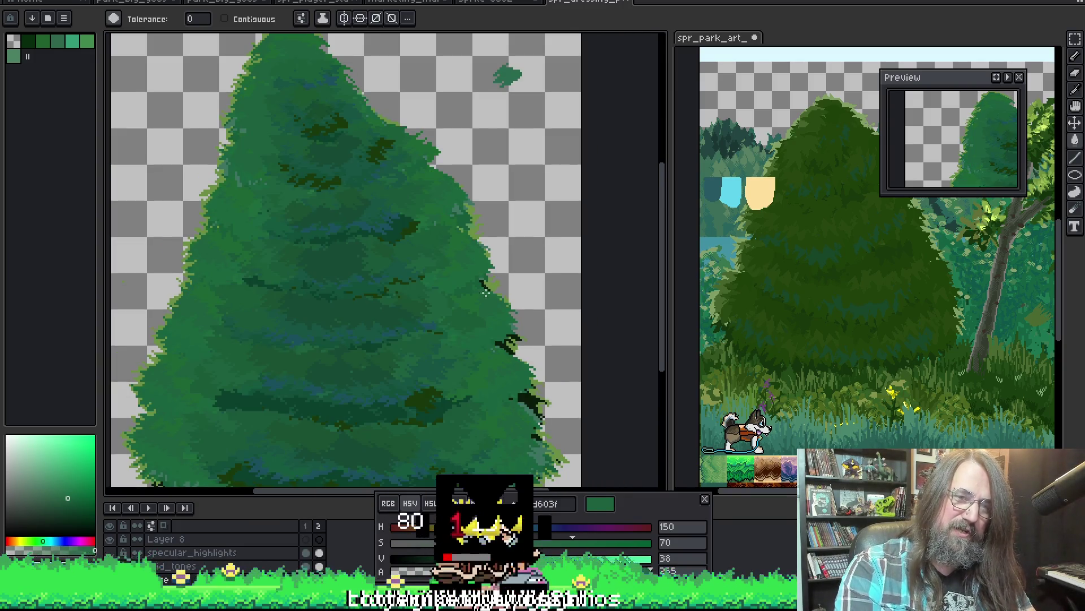
Toggle the bright green highlight bands repeatedly to compare, leaving them visible over the shaded foliage.
key(ctrl+y)
key(ctrl+z)
key(ctrl+y)
key(ctrl+z)
key(ctrl+y)
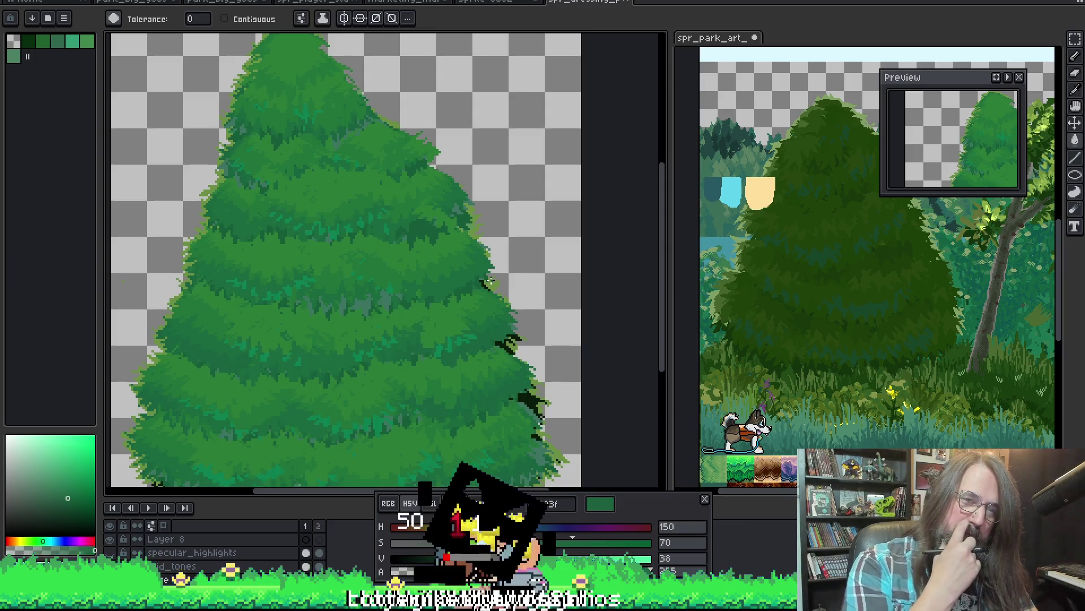
key(ctrl+y)
key(ctrl+z)
key(ctrl+y)
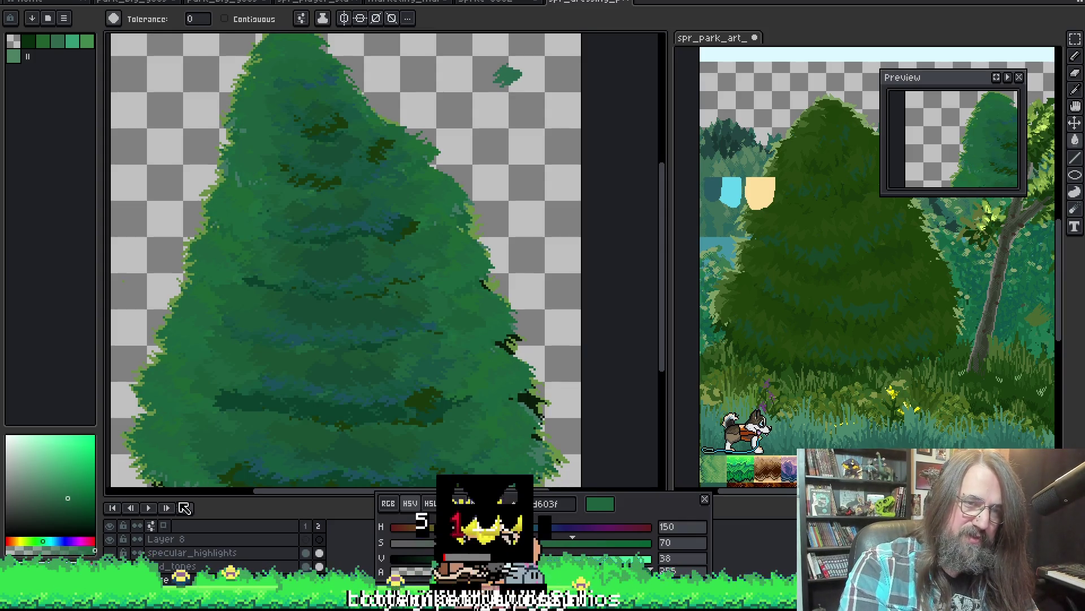
key(ctrl+y)
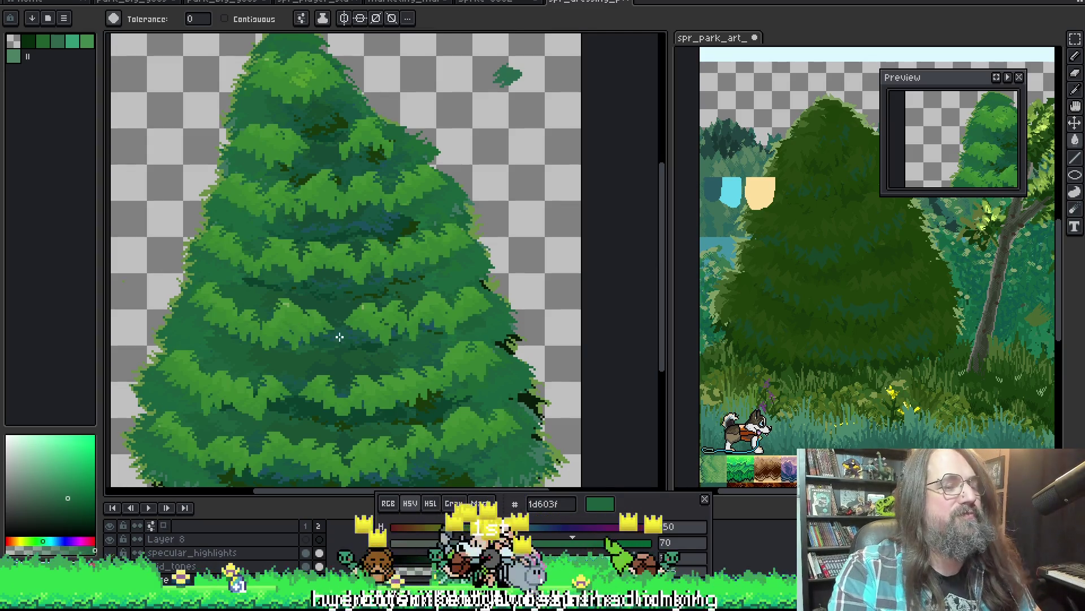
drag(319, 380, 332, 284)
key(ctrl+z)
key(g)
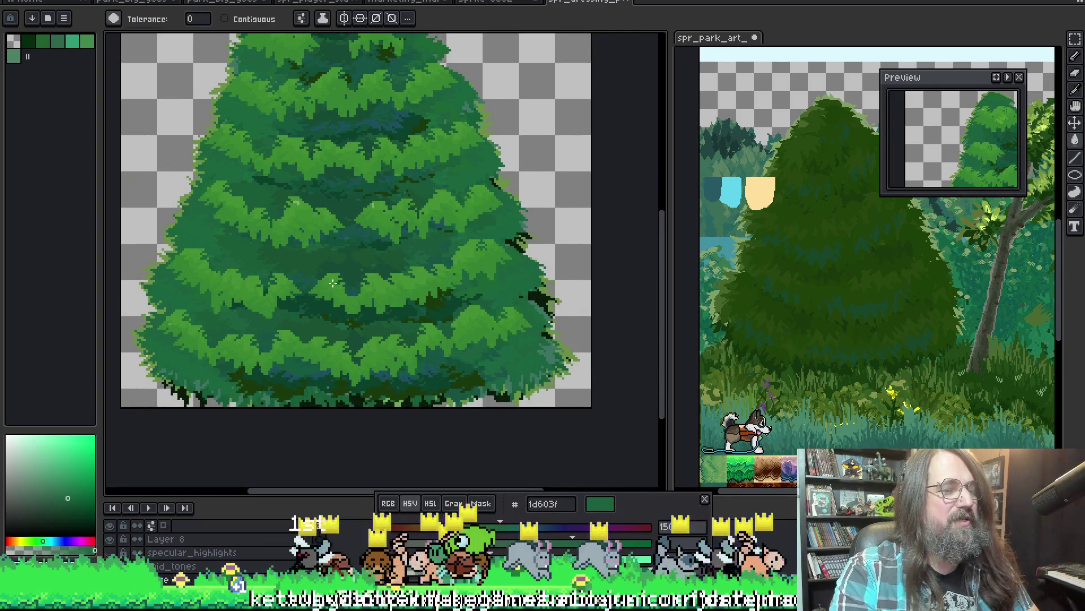
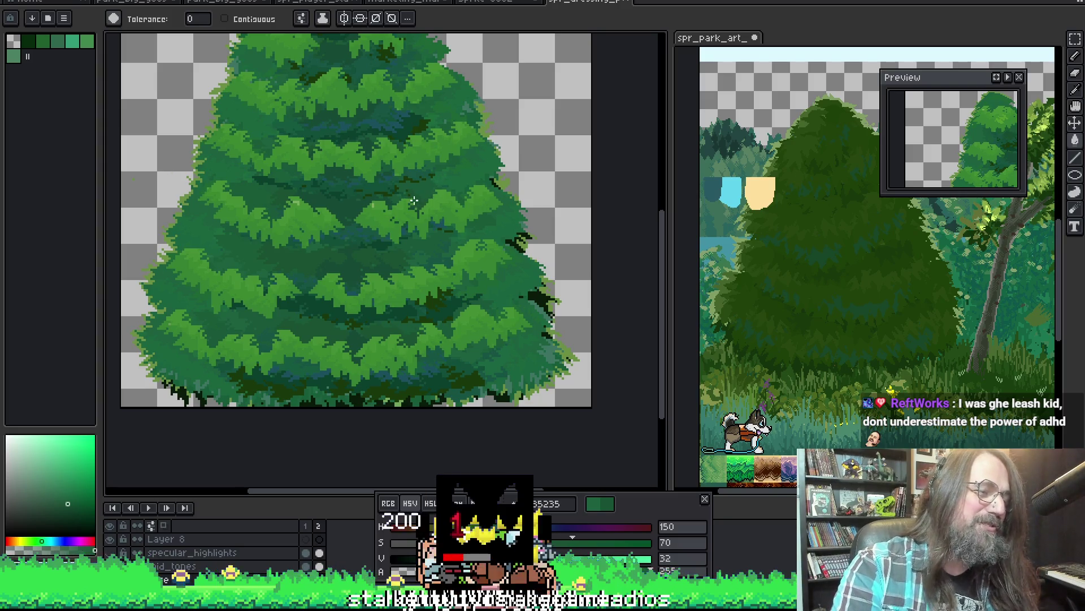
Compare the tree with and without its latest shading by undoing and redoing, keeping the darker version.
mouse_move(361, 204)
mouse_down()
mouse_move(424, 196)
mouse_move(327, 246)
mouse_up()
scroll(424, 196, up, 1)
scroll(381, 202, down, 1)
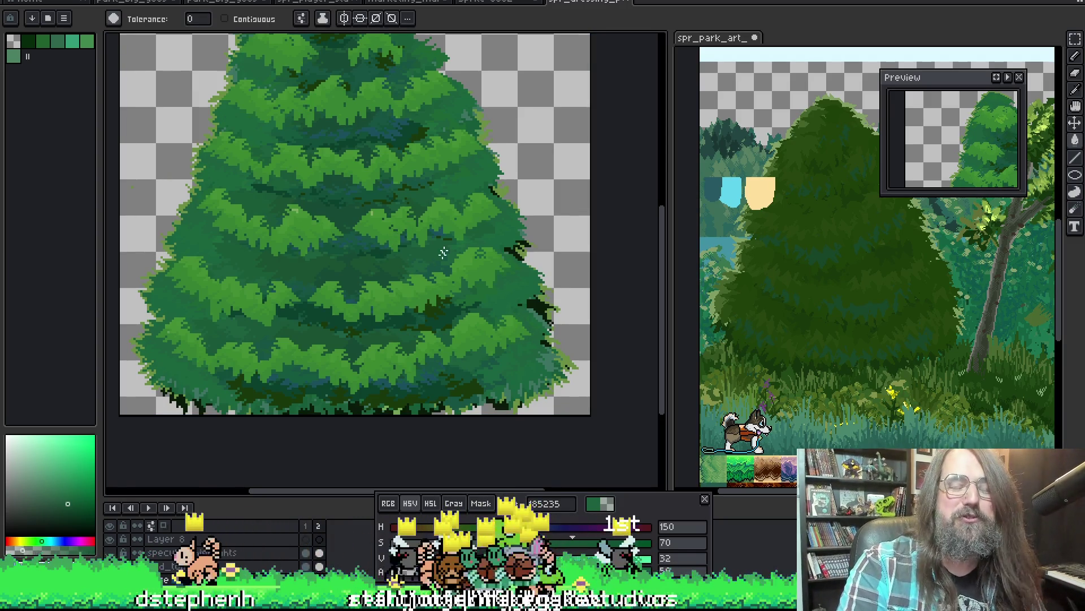
scroll(443, 252, up, 2)
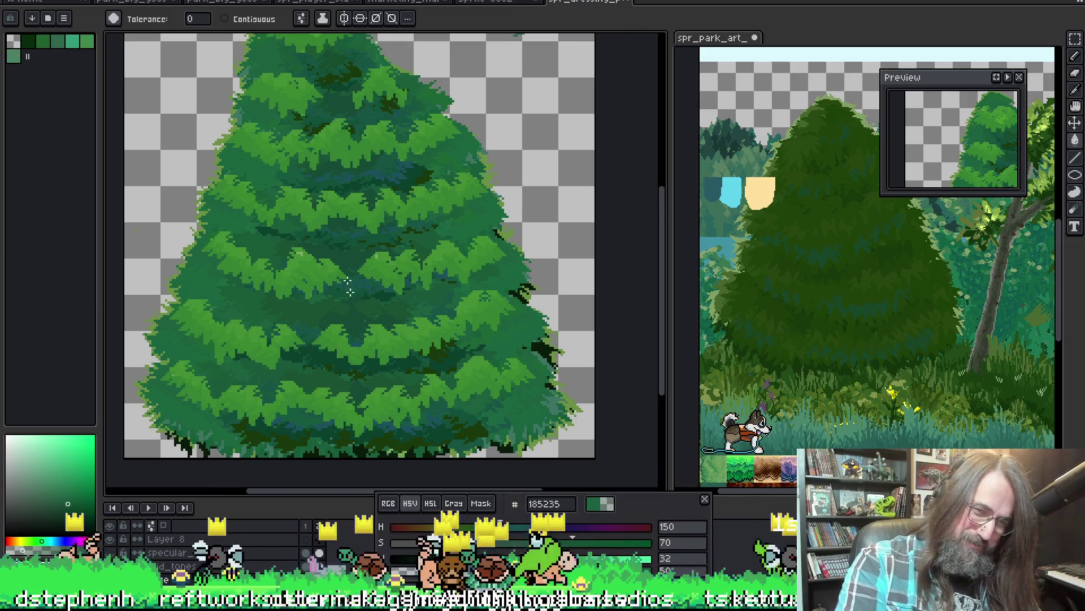
key(v)
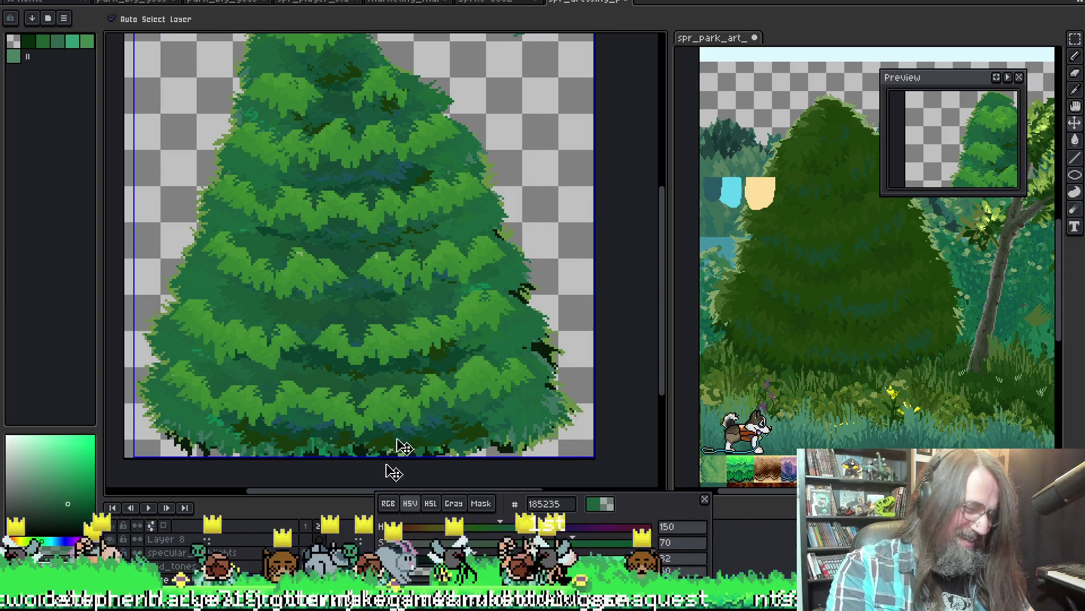
key(ctrl+z)
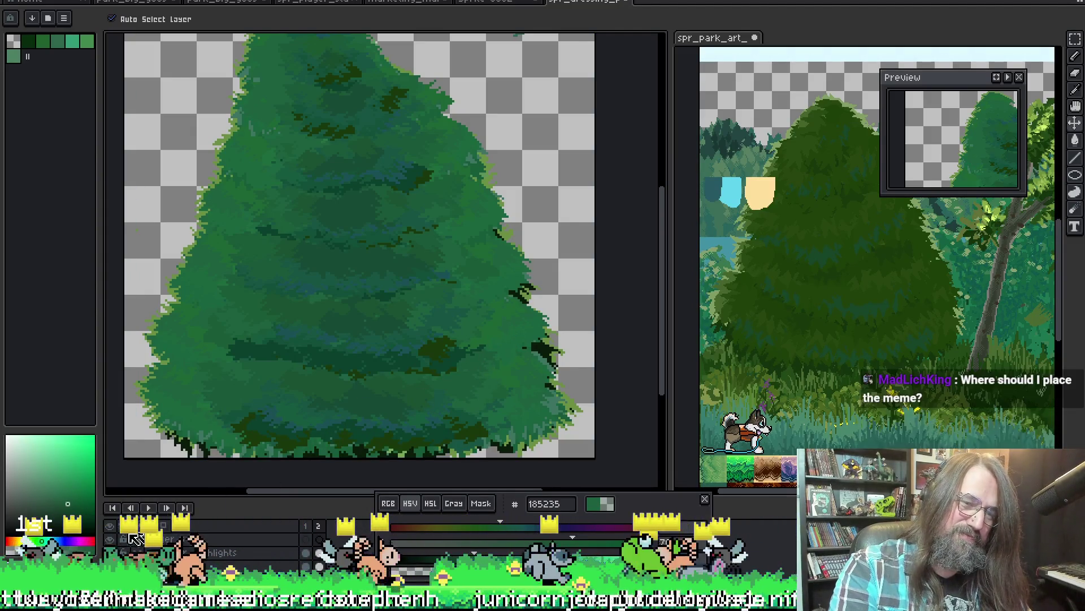
key(ctrl+y)
key(ctrl+z)
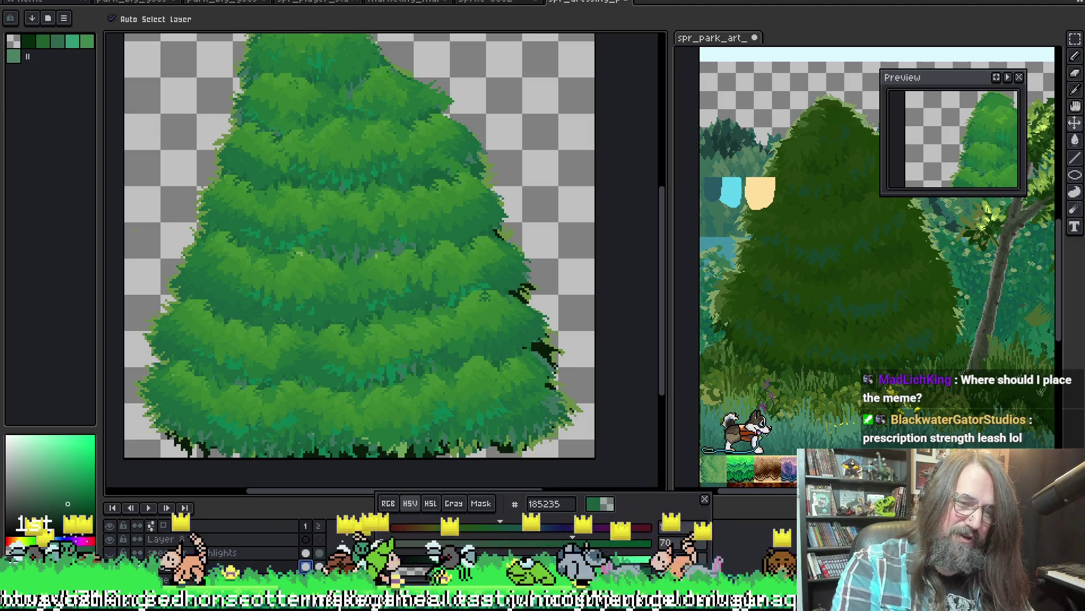
key(ctrl+y)
key(g)
key(i)
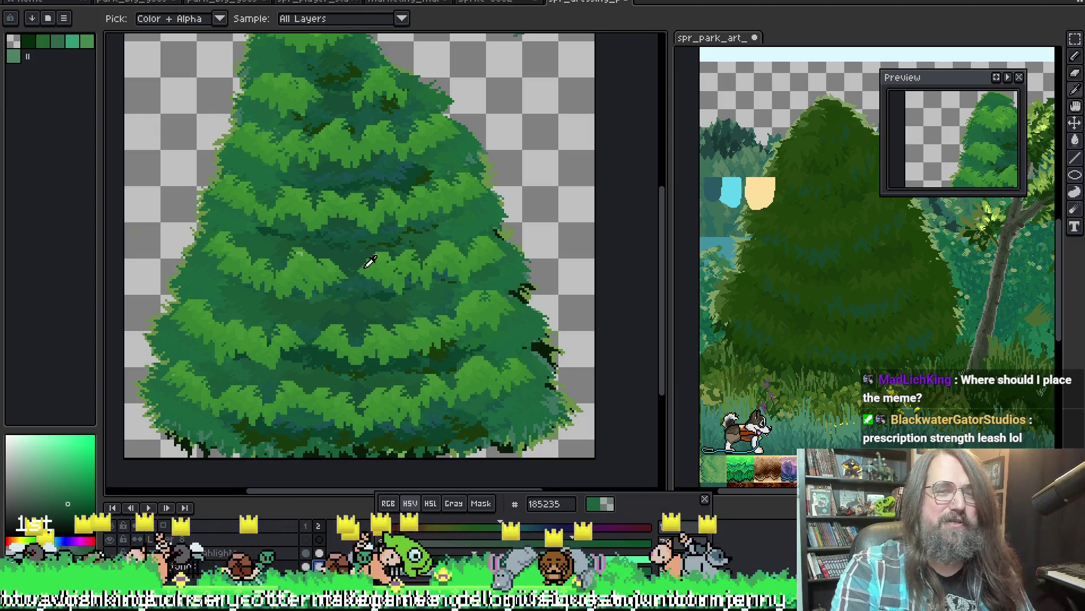
key(g)
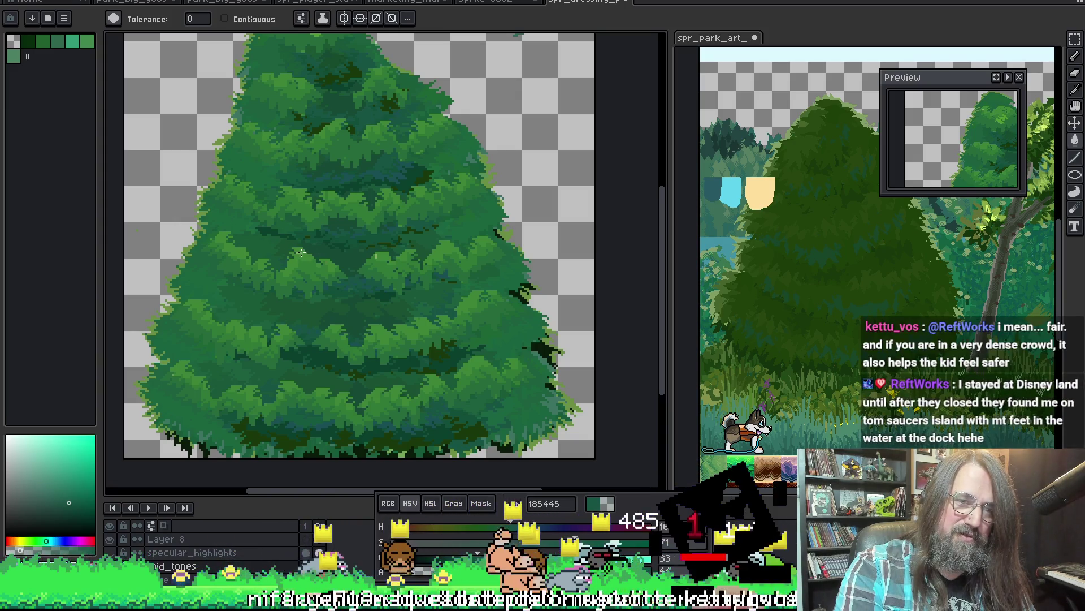
scroll(394, 265, down, 2)
scroll(394, 266, up, 2)
scroll(340, 259, down, 1)
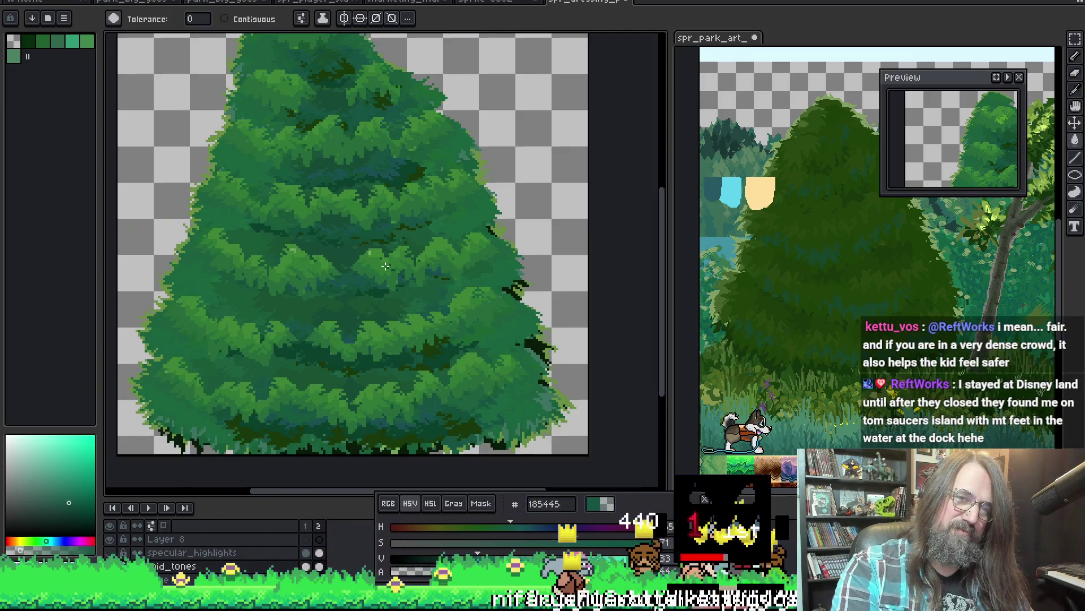
scroll(274, 248, up, 1)
Sample the deep green 1a5232 from the tree and flood-fill a mid-green foliage patch with it.
alt+click(293, 238)
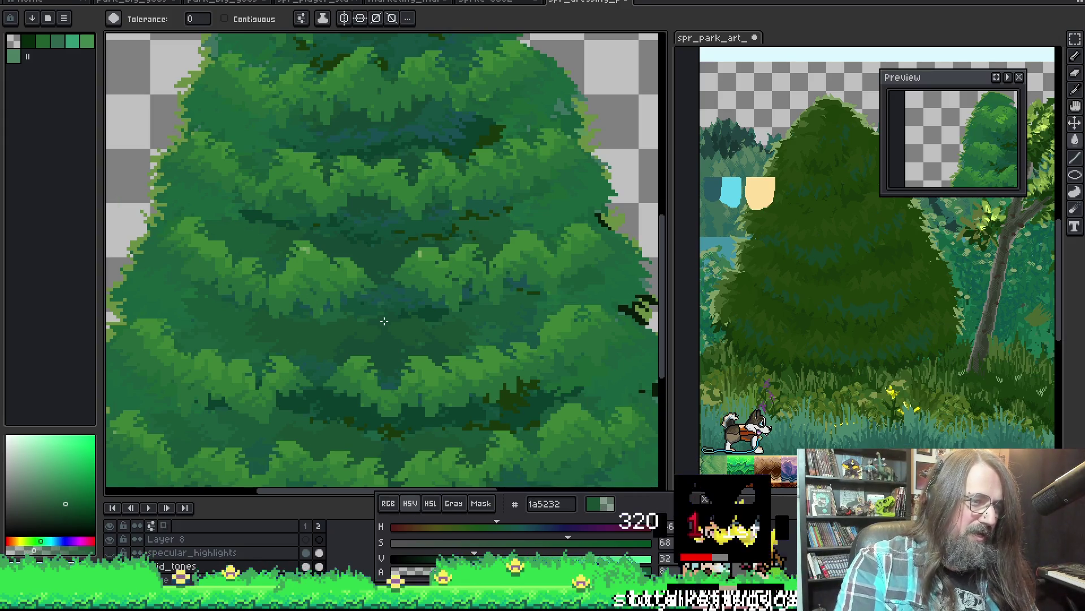
scroll(386, 247, down, 1)
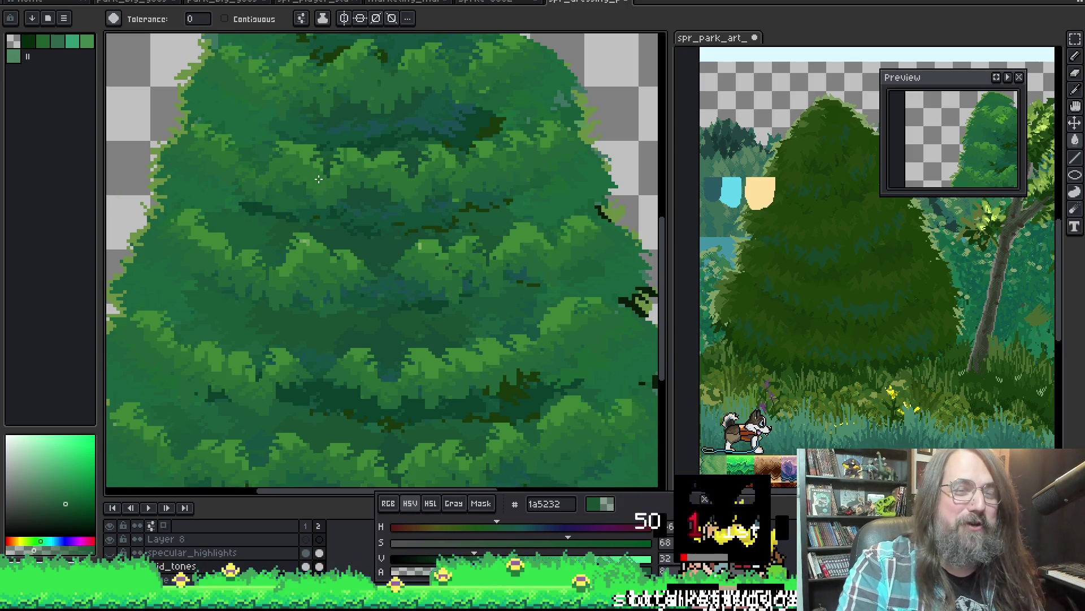
click(419, 254)
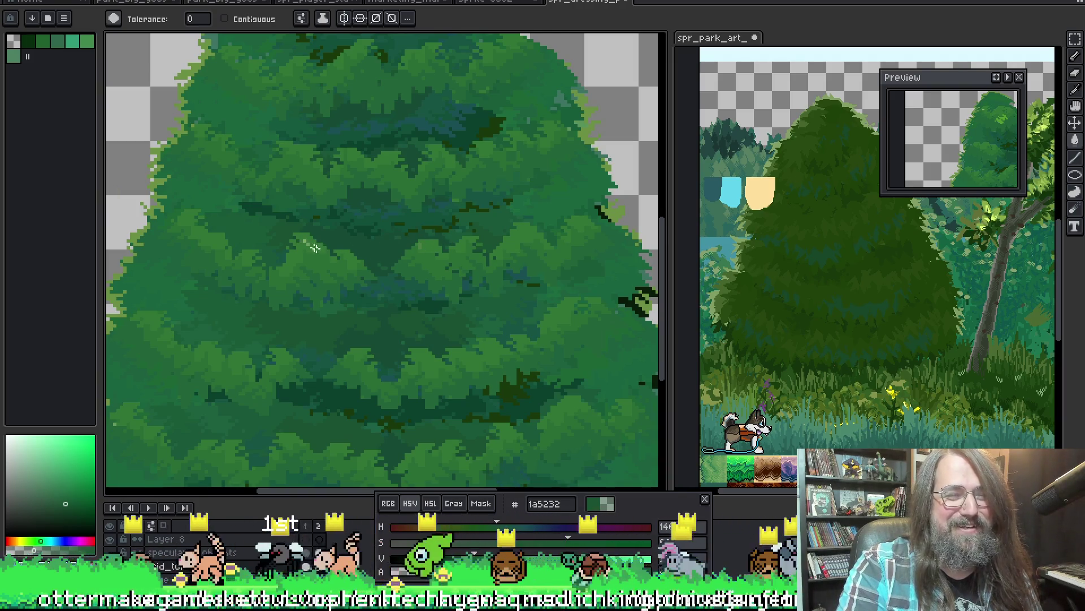
scroll(407, 254, down, 3)
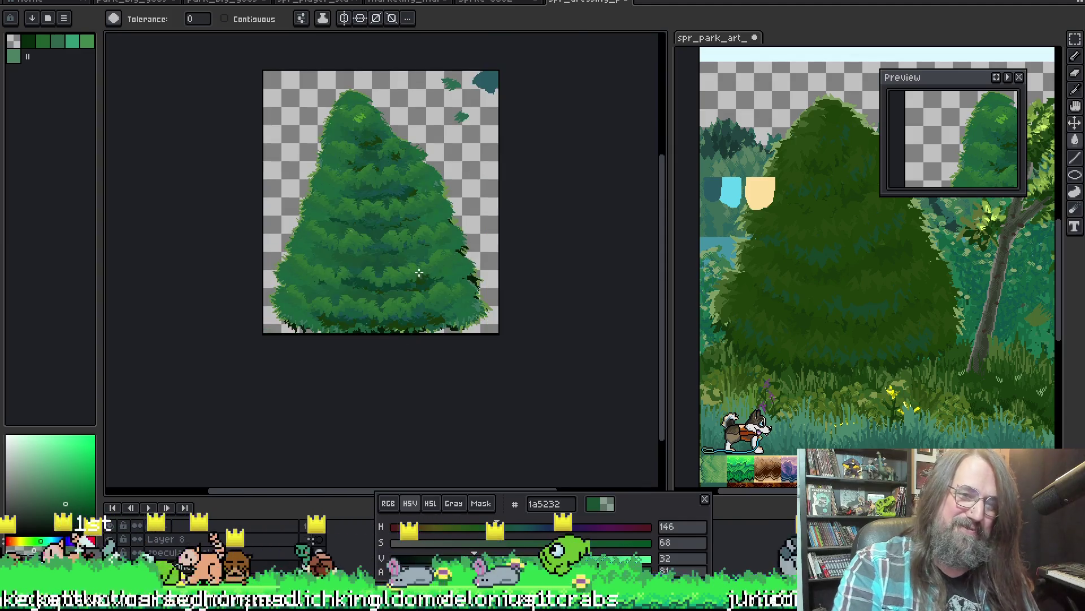
scroll(418, 272, up, 1)
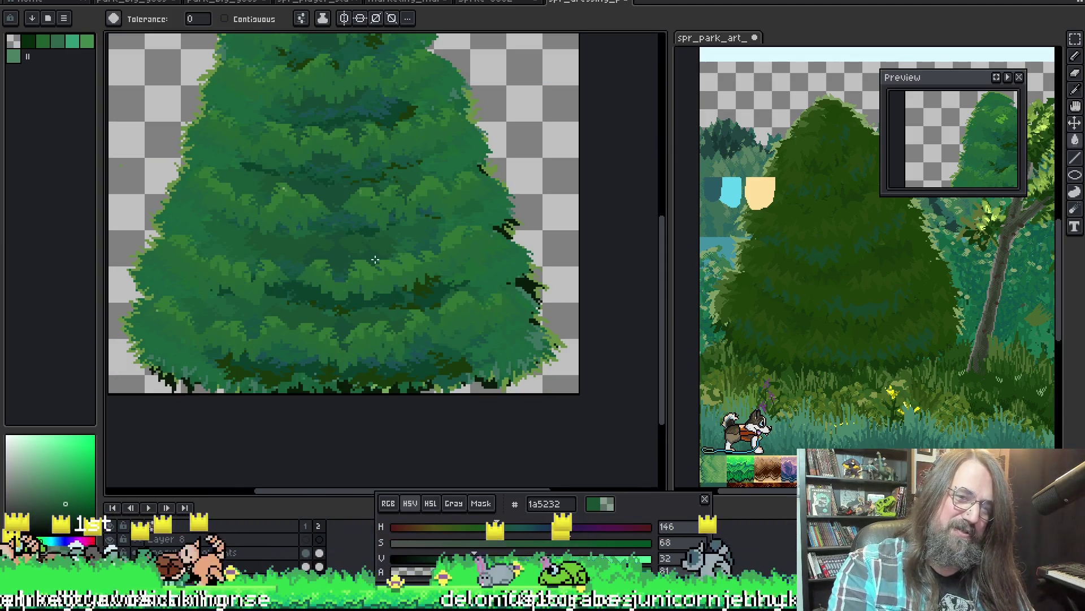
scroll(374, 260, up, 2)
scroll(328, 294, down, 1)
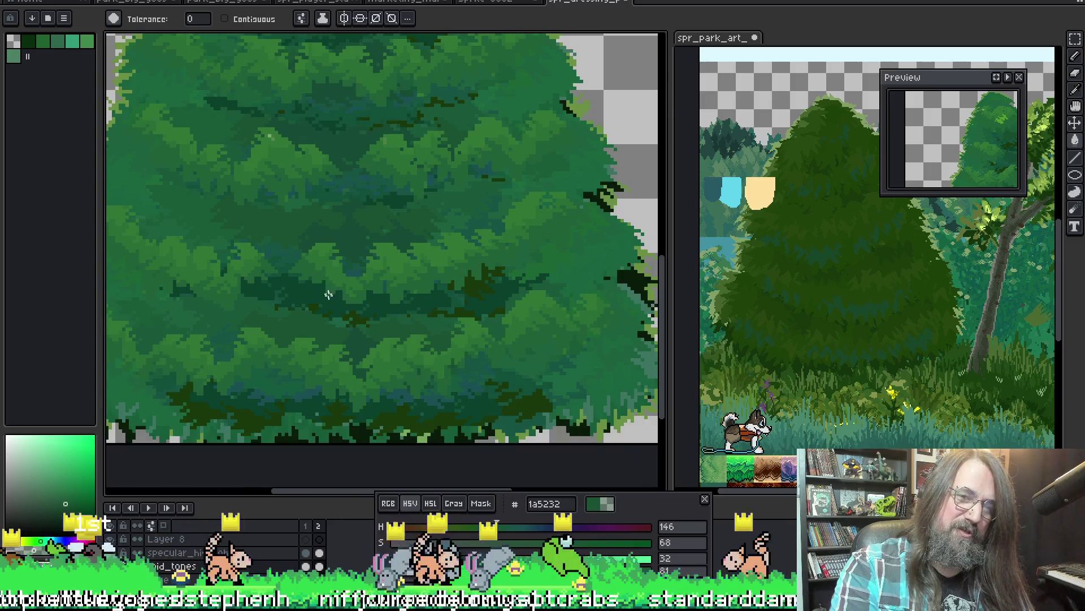
scroll(328, 295, down, 2)
scroll(314, 284, up, 2)
scroll(339, 271, up, 1)
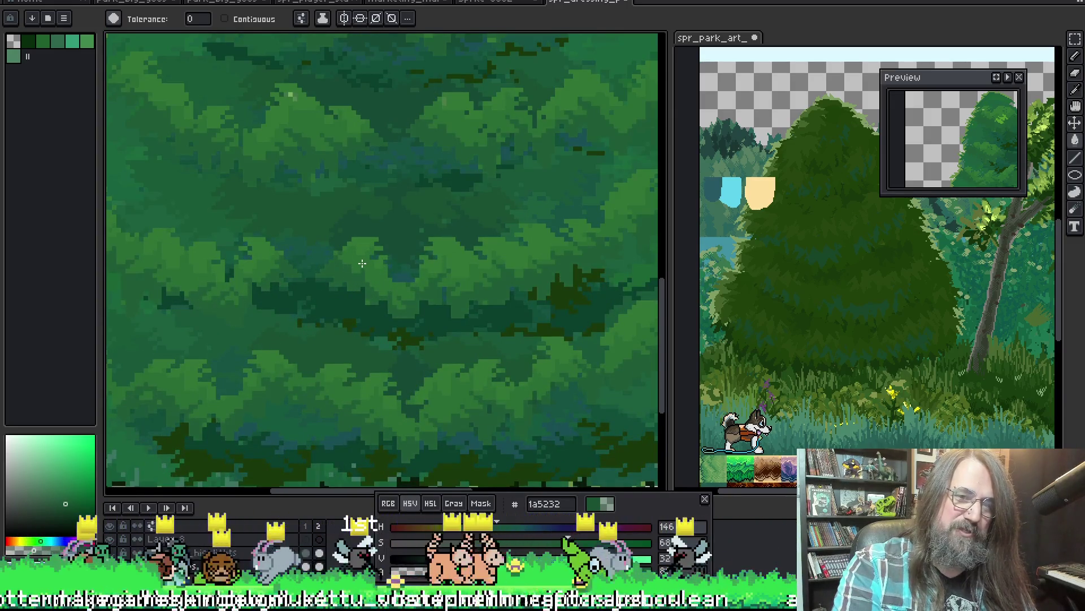
scroll(364, 254, down, 1)
scroll(453, 231, down, 1)
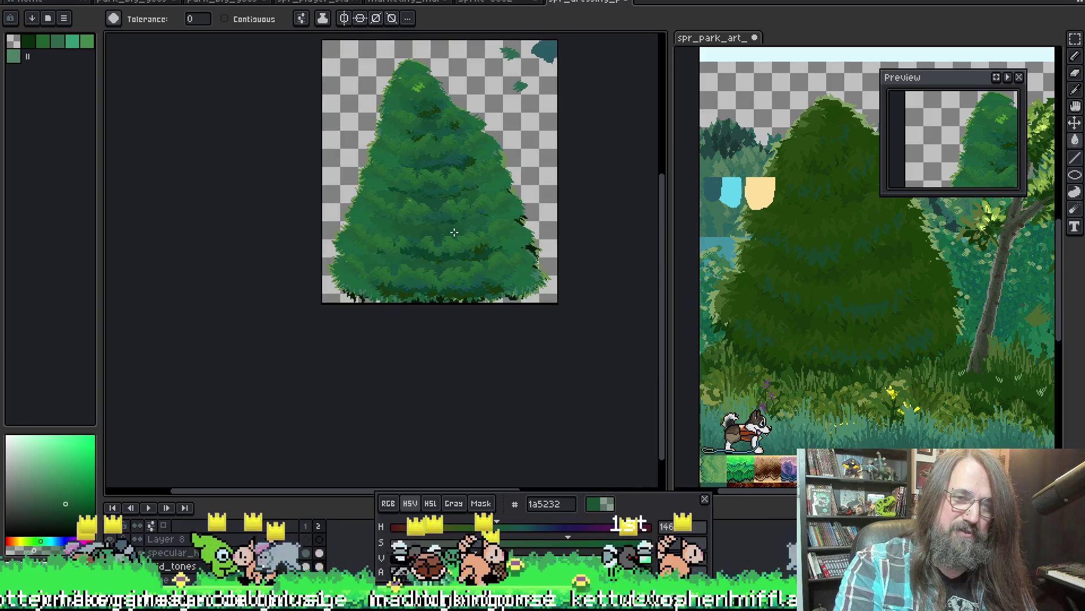
scroll(454, 231, up, 1)
scroll(407, 249, up, 1)
scroll(365, 153, up, 1)
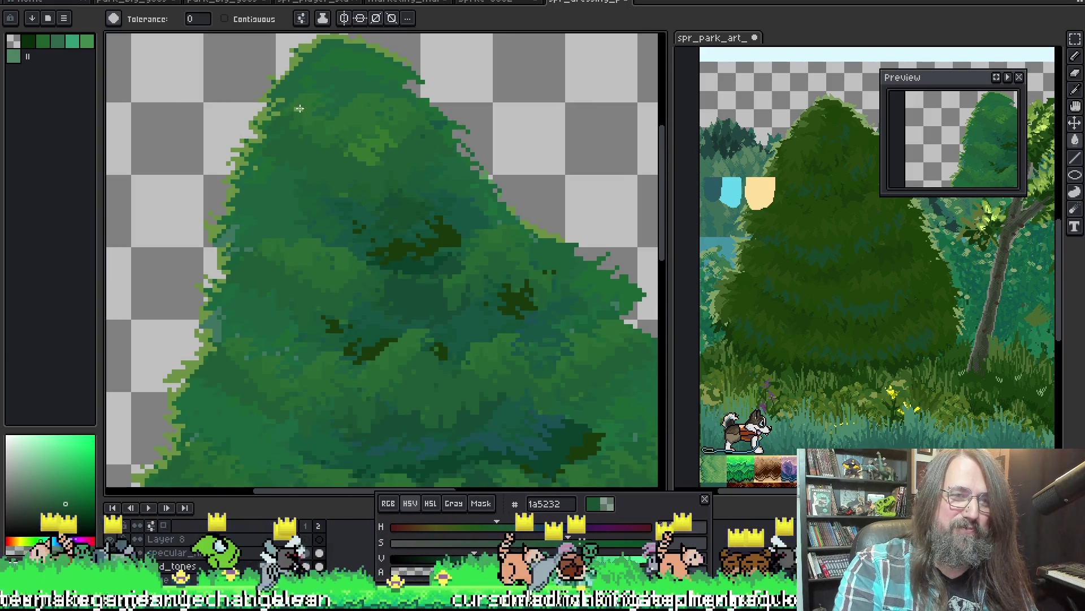
scroll(424, 229, down, 2)
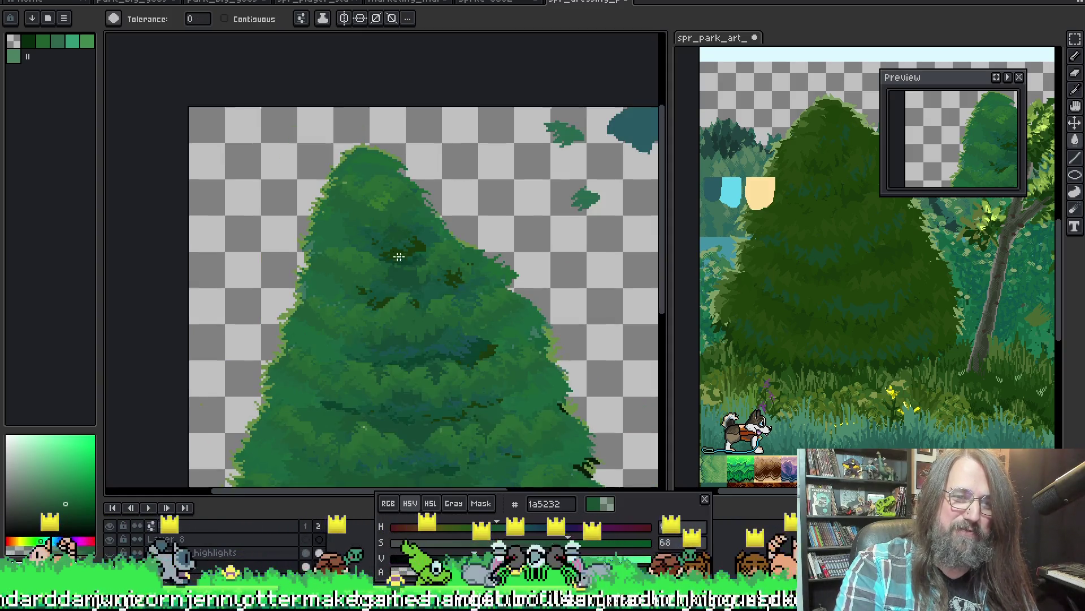
scroll(424, 226, up, 1)
scroll(423, 226, down, 1)
scroll(406, 199, up, 2)
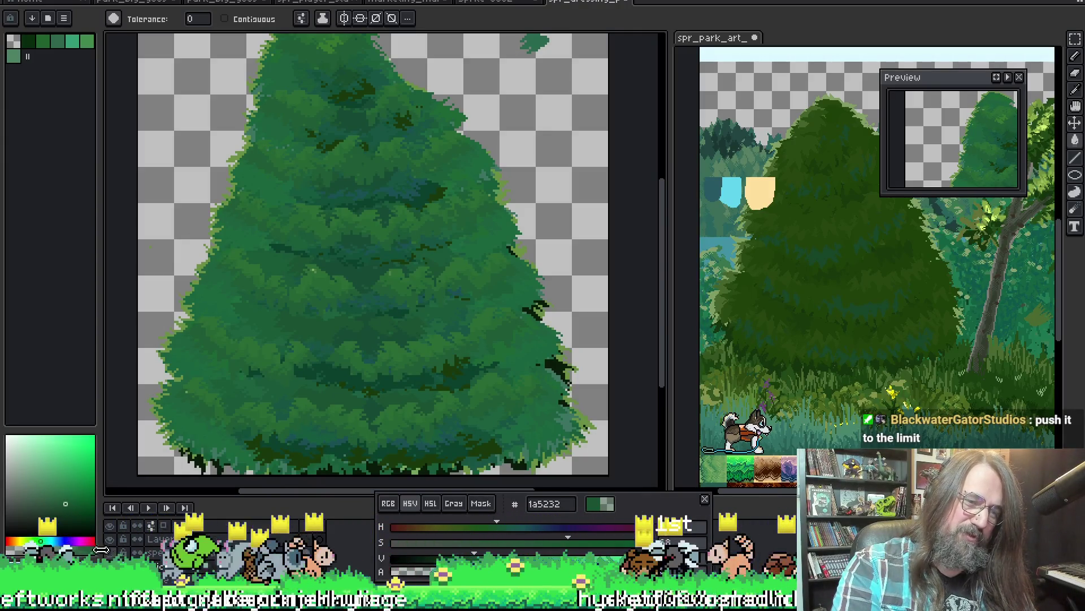
Show the specular_highlights layer and briefly hide the mid_tones shading to compare.
click(139, 526)
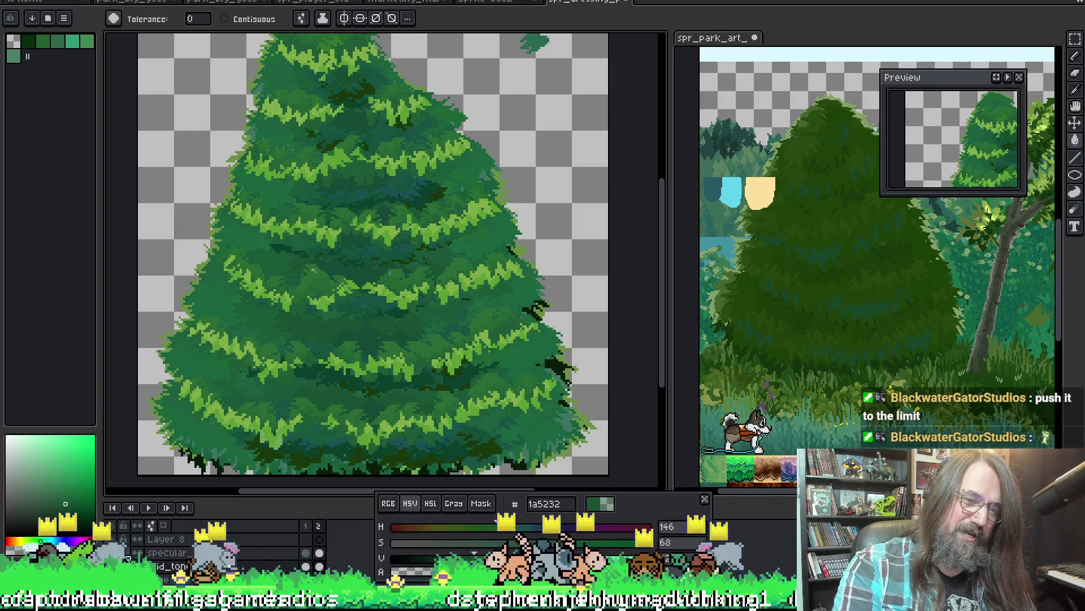
click(317, 556)
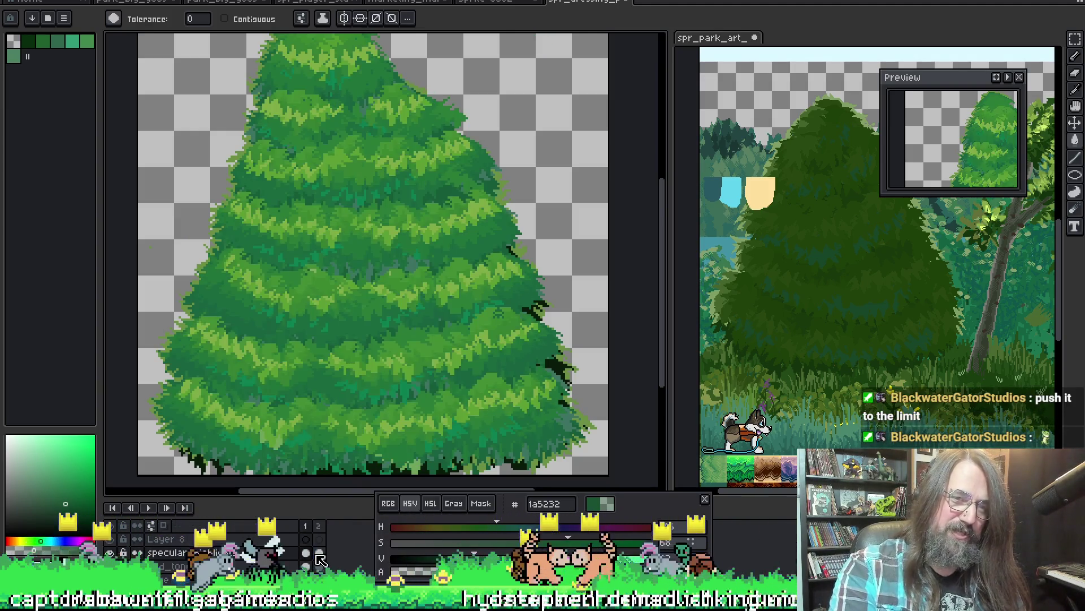
click(319, 558)
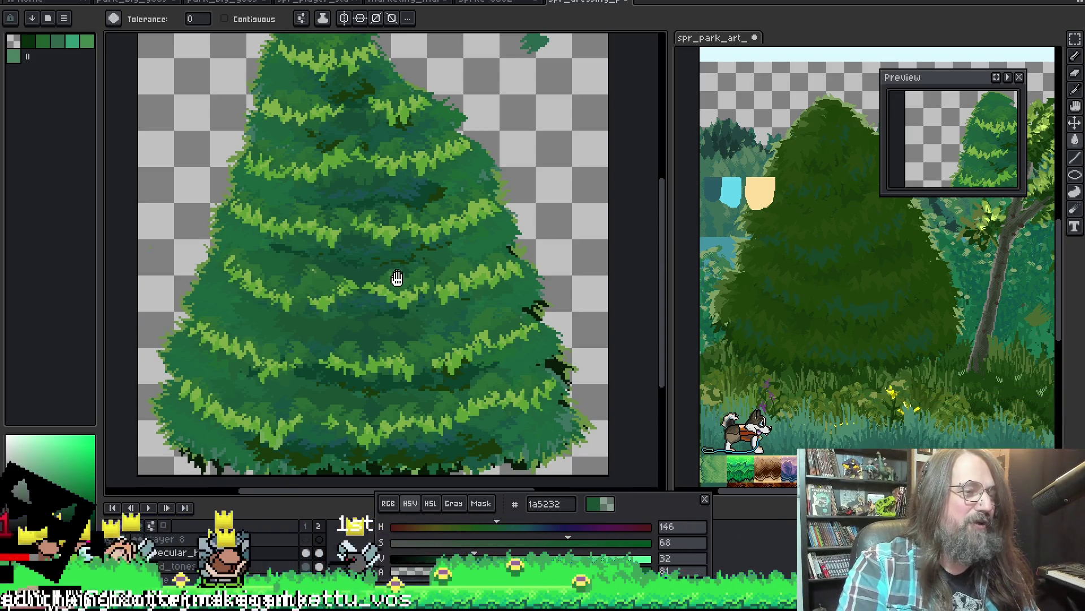
drag(395, 279, 397, 286)
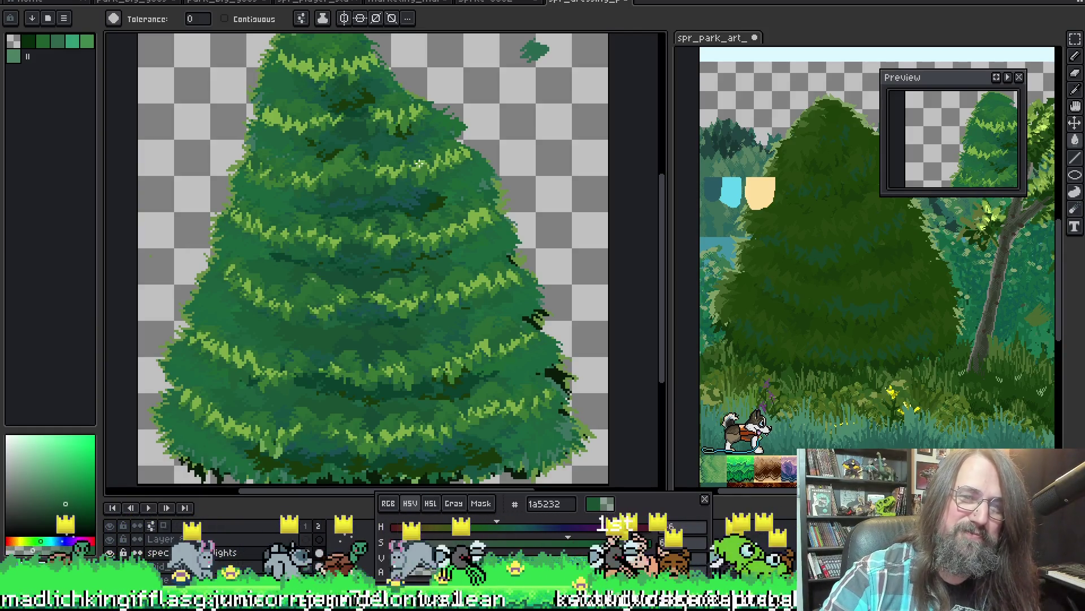
Fill the lime highlight strokes with the muted green 1a5232 on the highlights layer.
click(423, 169)
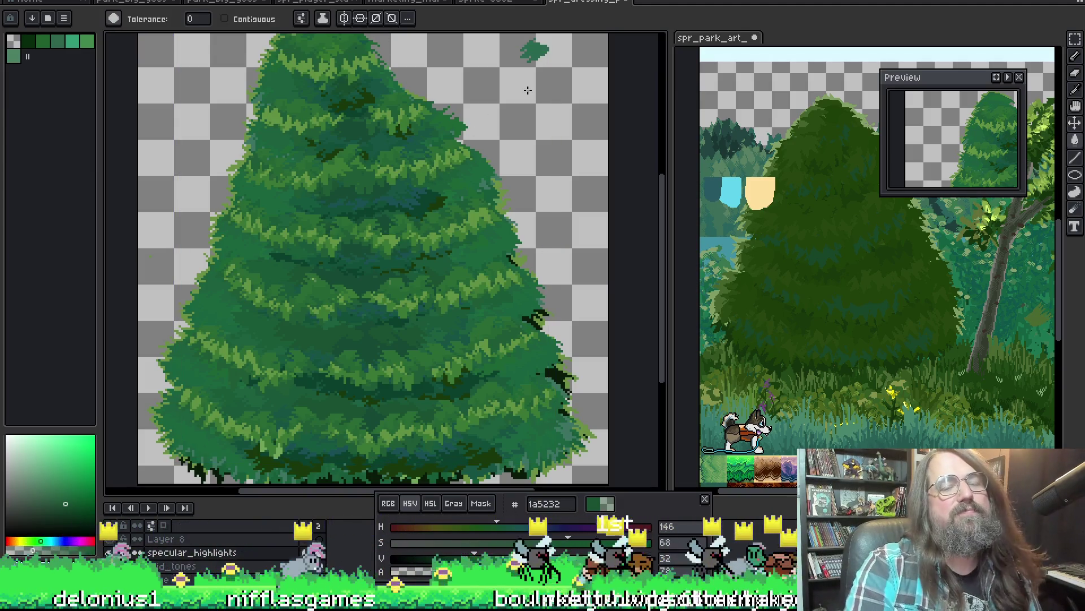
scroll(527, 89, down, 1)
scroll(228, 325, up, 3)
scroll(227, 325, down, 2)
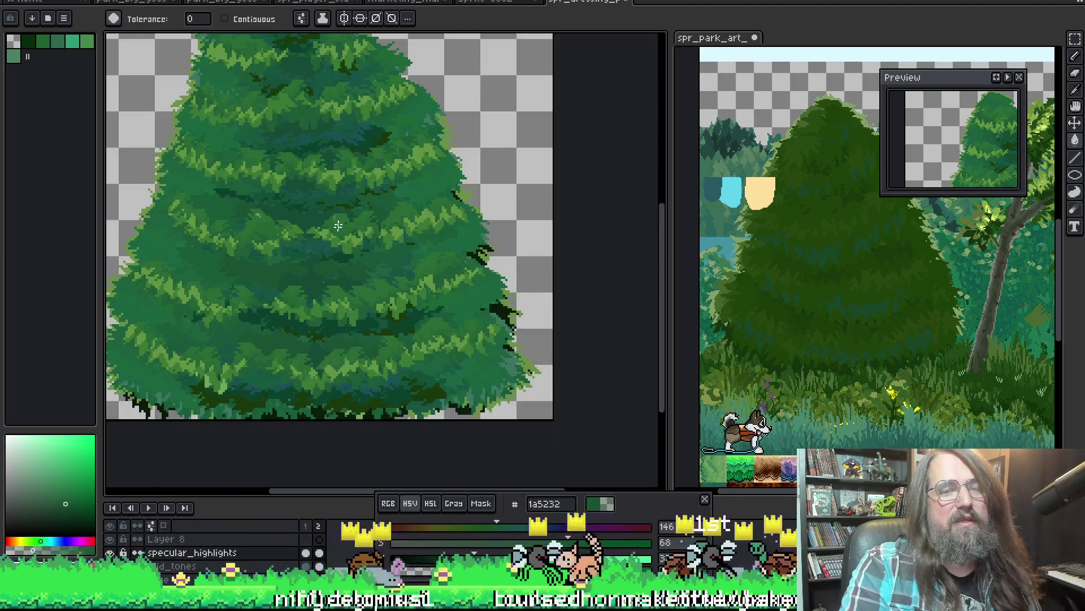
scroll(441, 217, down, 1)
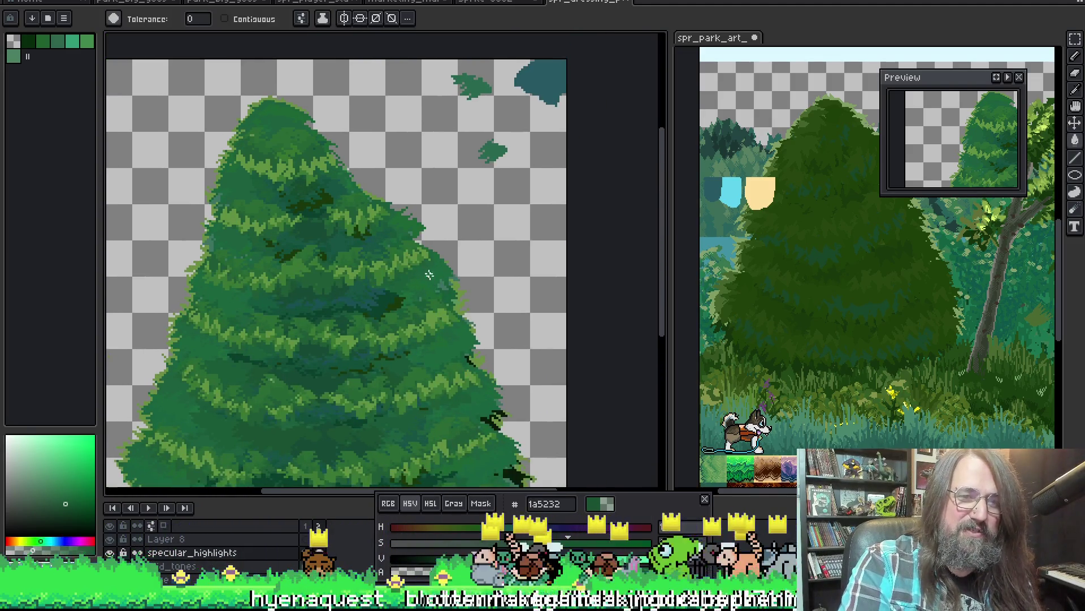
scroll(265, 176, up, 2)
scroll(243, 159, down, 2)
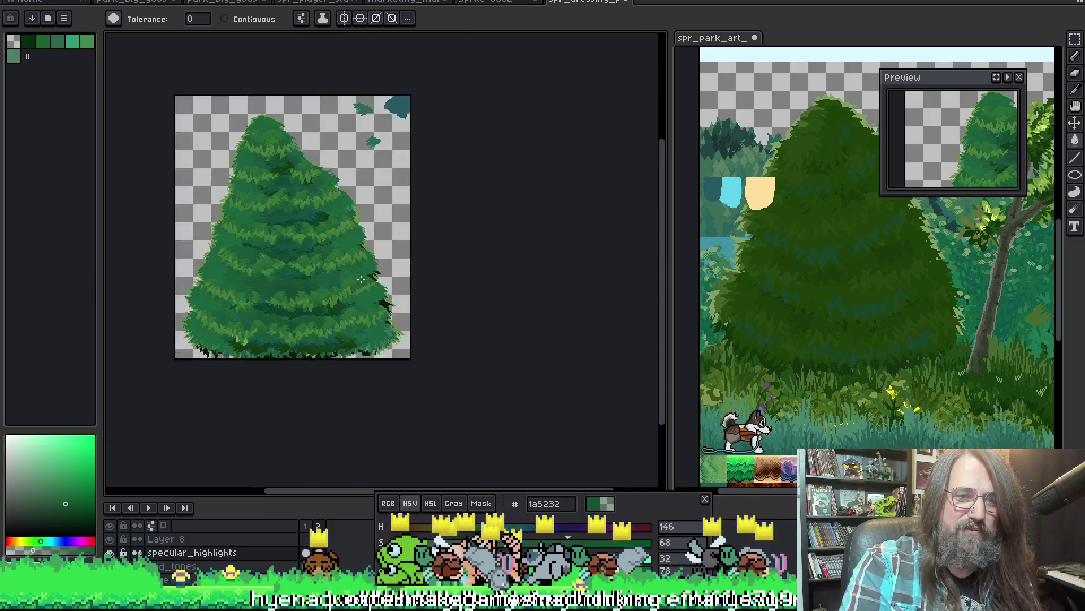
scroll(339, 250, up, 2)
scroll(414, 224, down, 1)
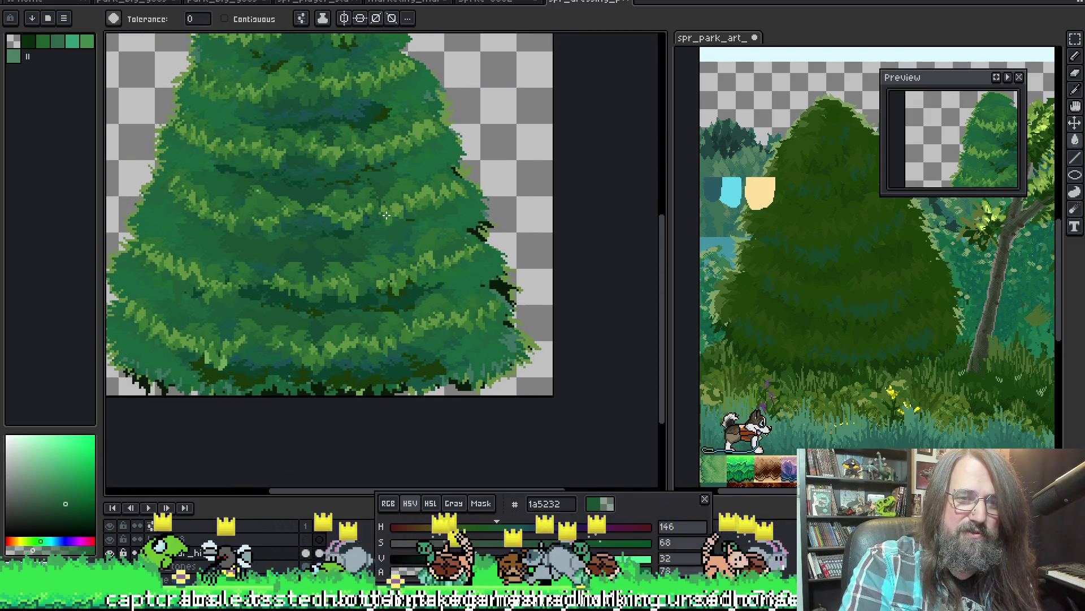
scroll(424, 200, down, 2)
scroll(423, 238, up, 1)
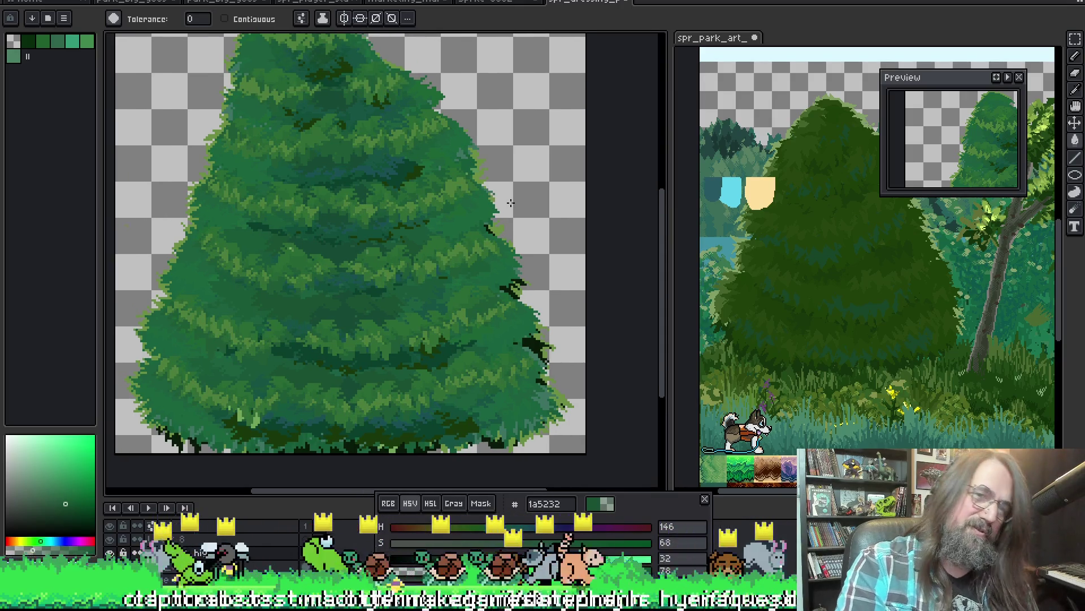
key(ctrl)
scroll(430, 266, up, 2)
scroll(425, 281, down, 2)
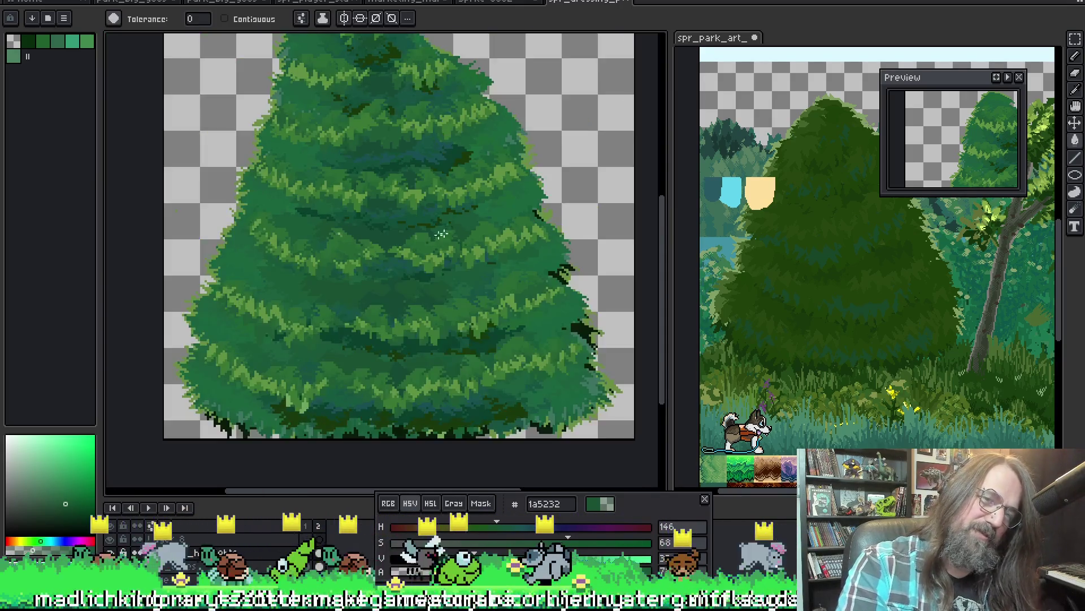
scroll(412, 308, up, 1)
drag(435, 274, 401, 344)
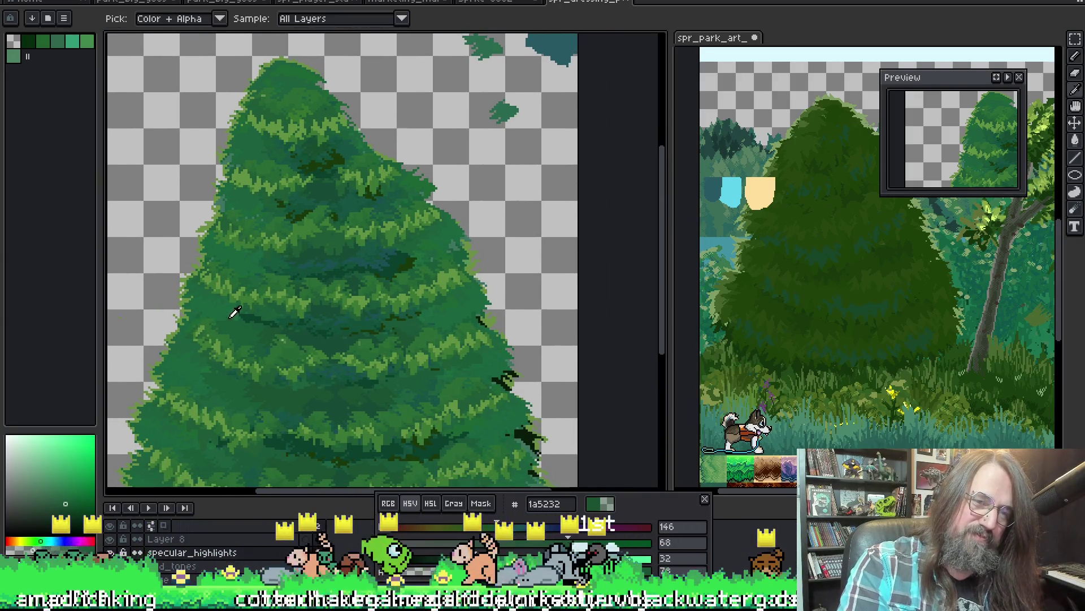
Sample greens from the tree ending on mid-green 1b663e, with the specular_highlights layer active.
alt+click(244, 259)
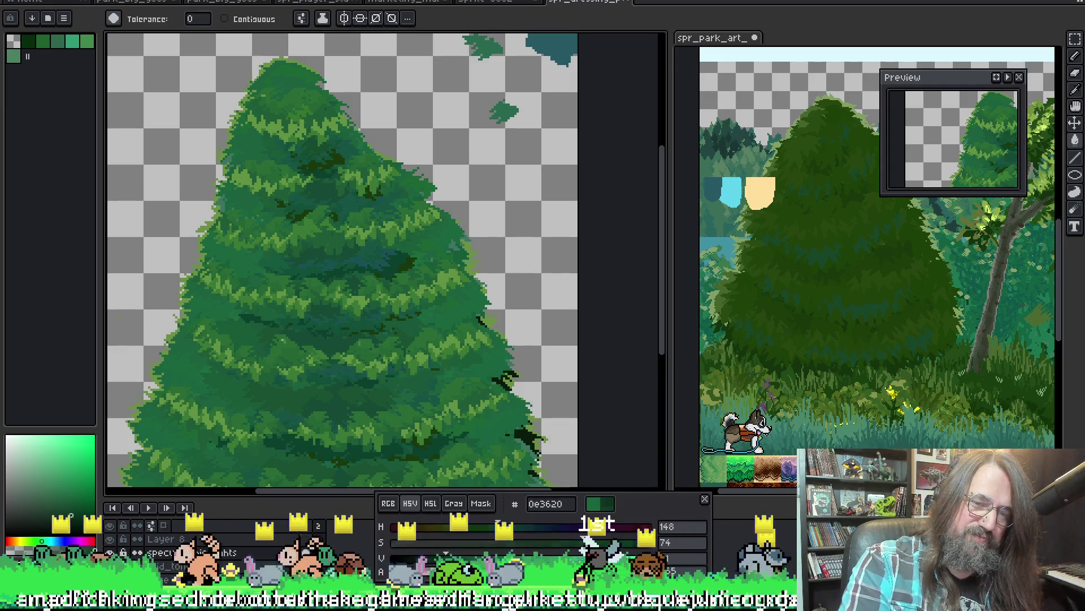
alt+click(290, 156)
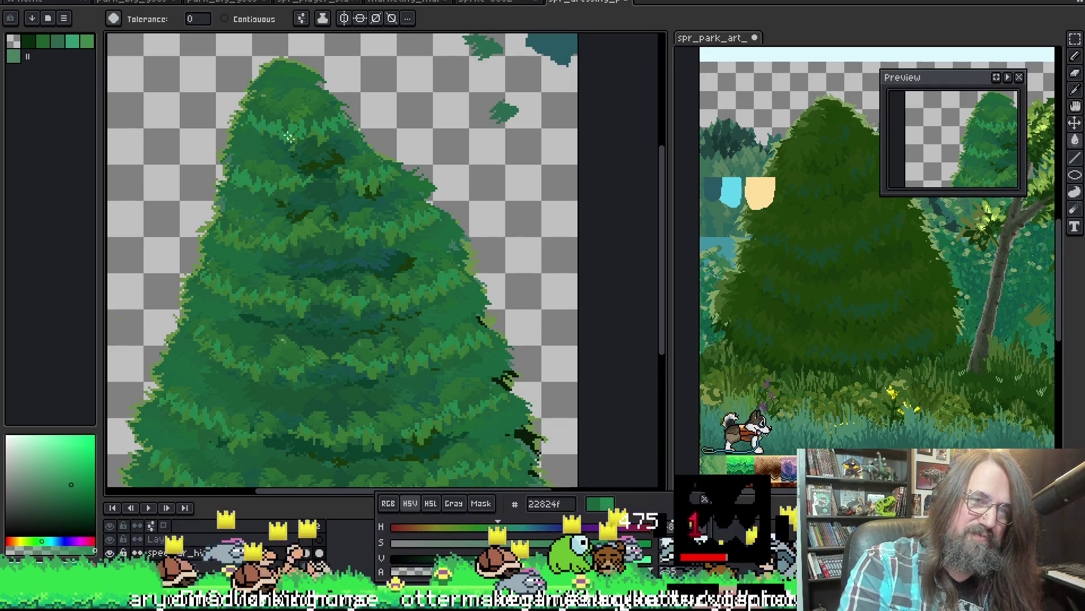
ctrl+click(299, 145)
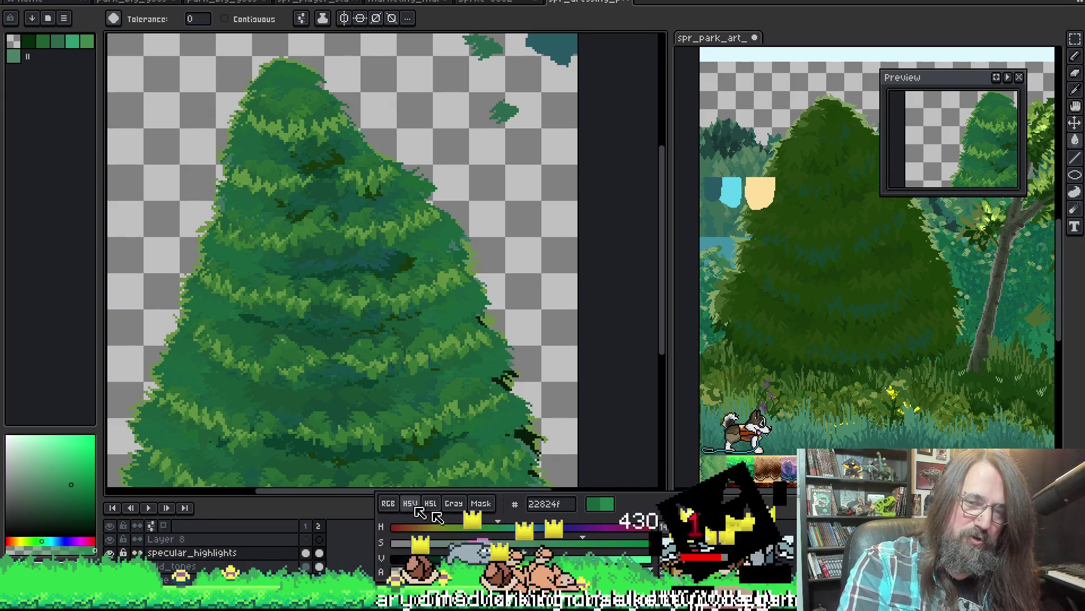
key(alt)
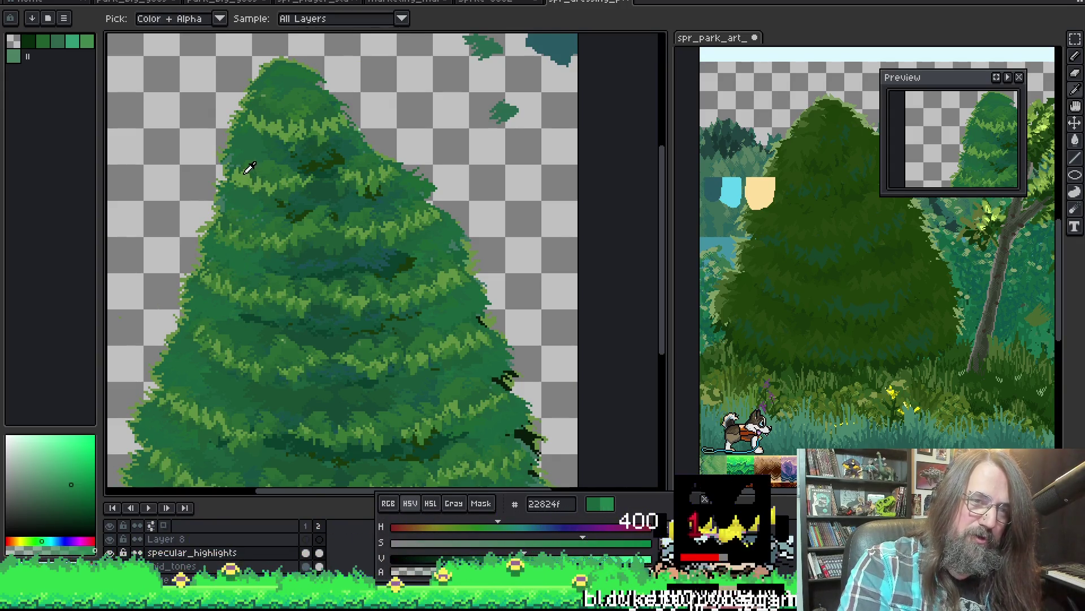
alt+click(252, 257)
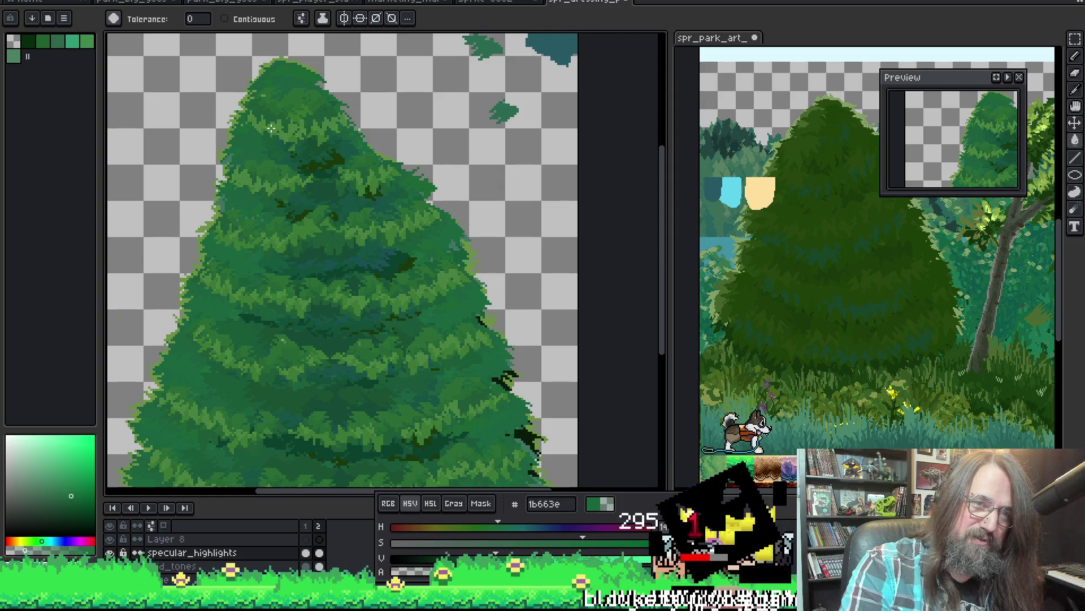
key(ctrl)
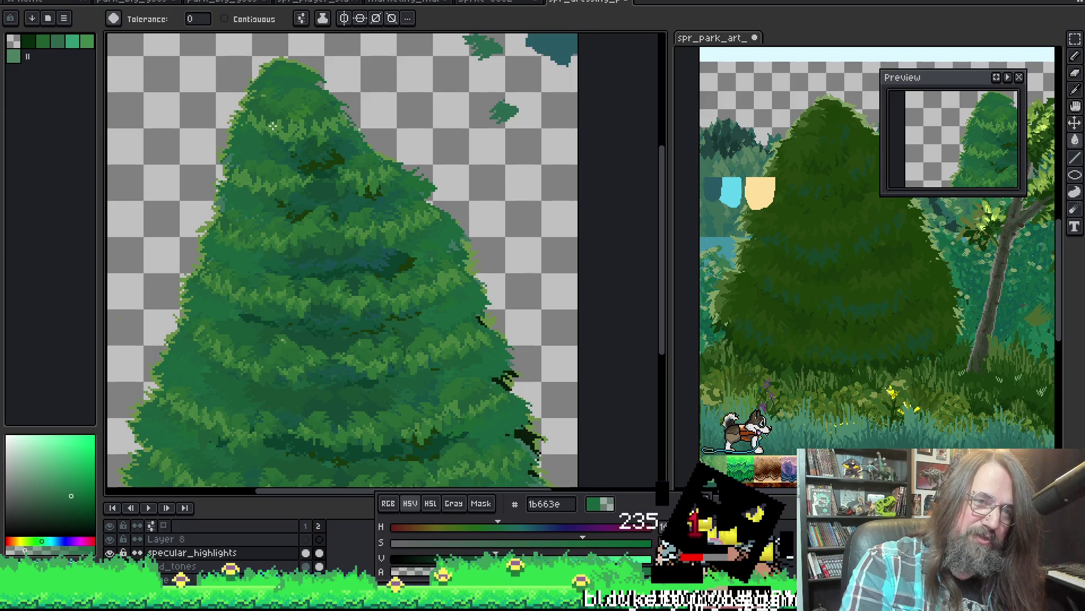
scroll(361, 409, up, 1)
scroll(376, 291, up, 1)
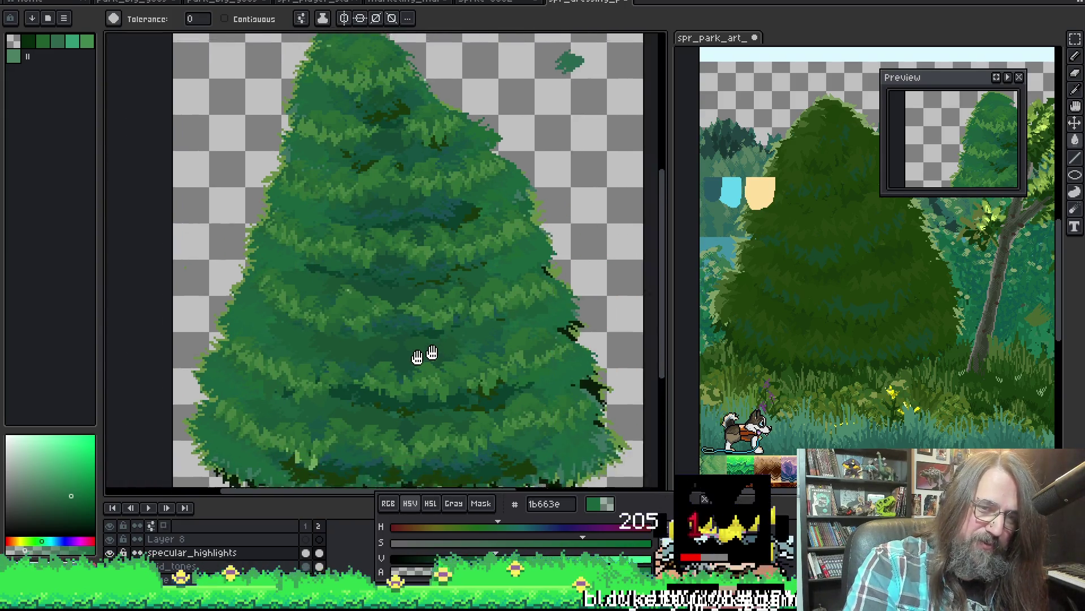
scroll(417, 359, up, 1)
scroll(345, 397, up, 2)
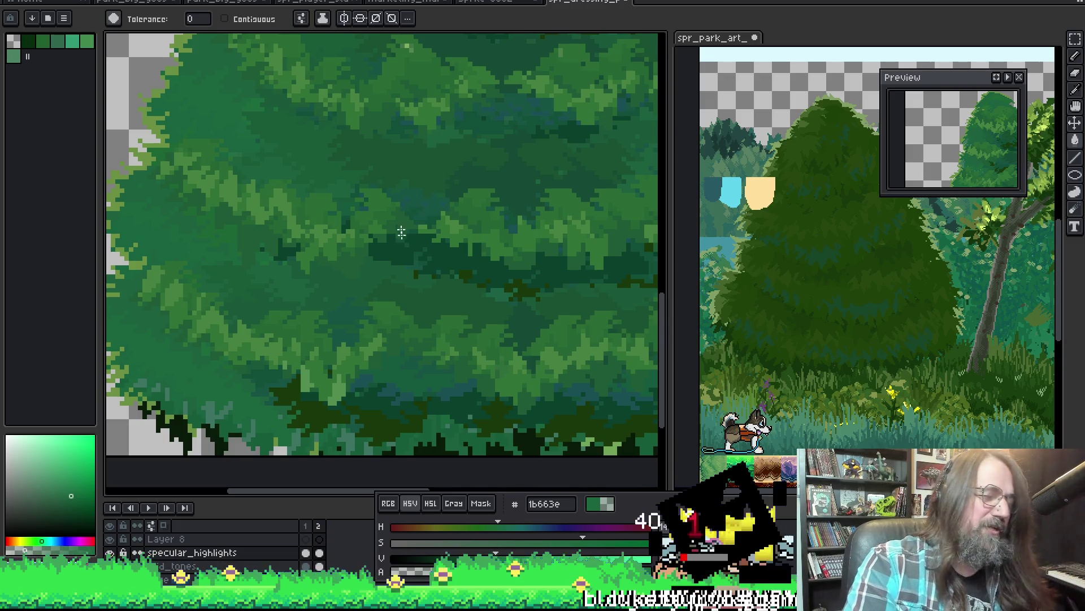
scroll(468, 234, down, 1)
drag(429, 323, 460, 341)
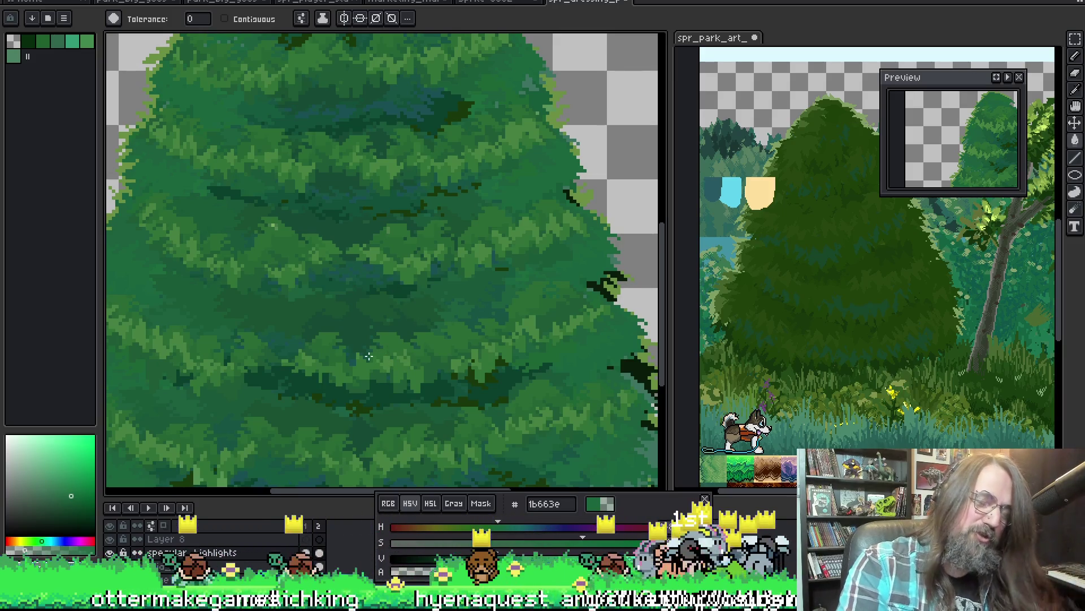
scroll(388, 334, down, 1)
scroll(354, 388, down, 1)
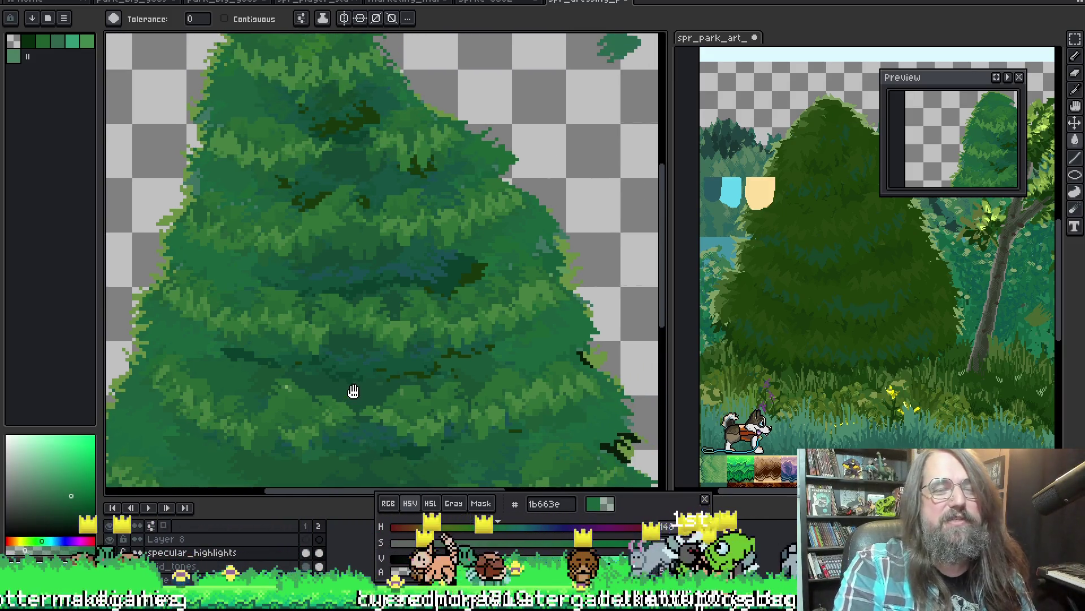
scroll(382, 337, down, 1)
scroll(404, 145, down, 1)
scroll(388, 151, up, 1)
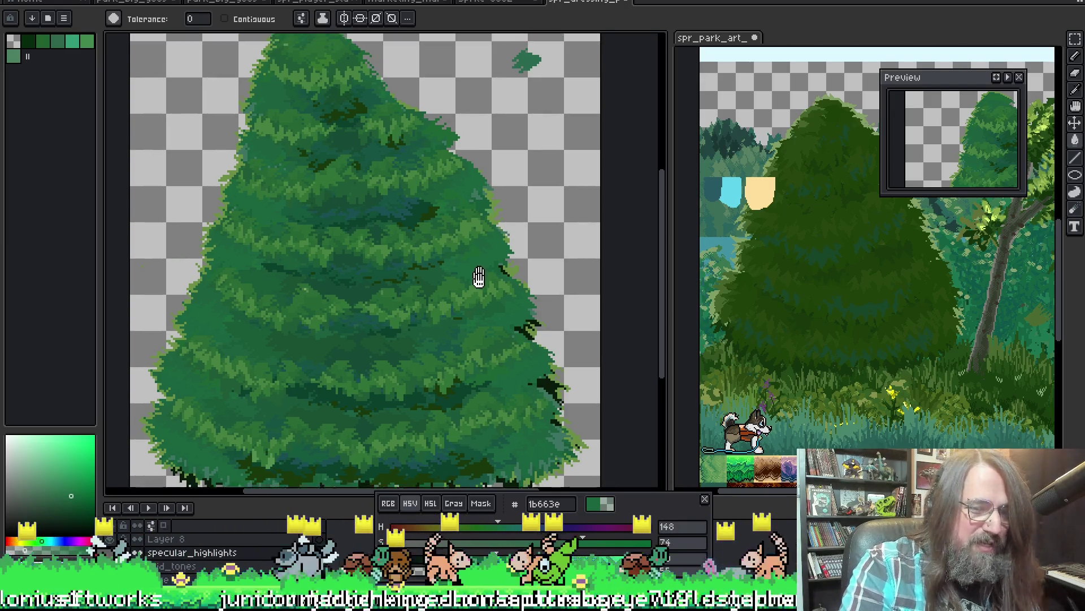
scroll(477, 279, down, 1)
scroll(414, 291, up, 1)
drag(414, 291, 408, 310)
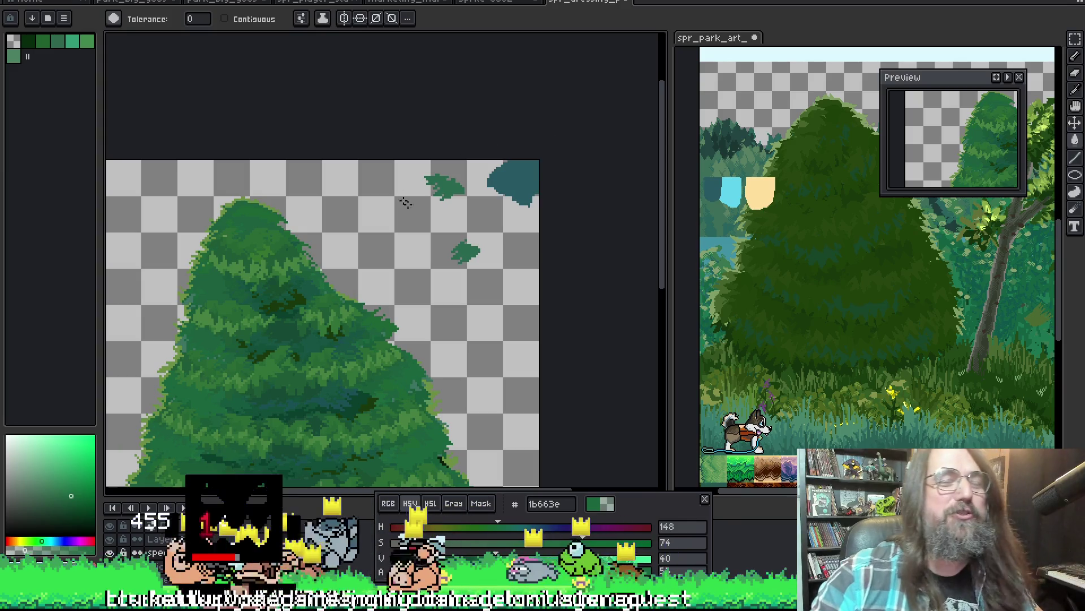
scroll(515, 167, down, 2)
Select the stray brush blobs at the sprite's top-right and cut them from the tree layer.
key(b)
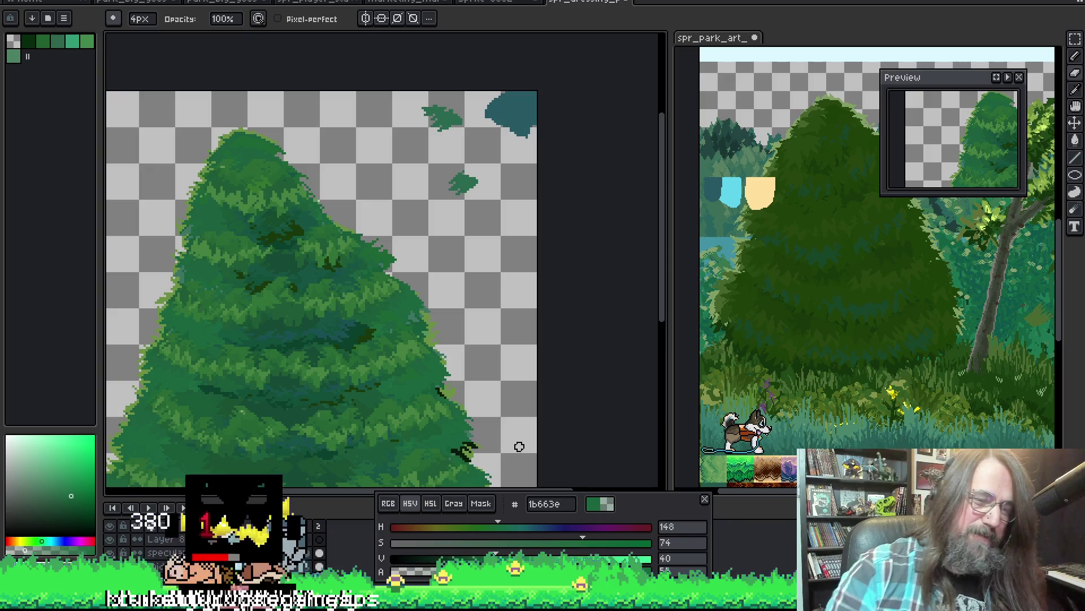
key(m)
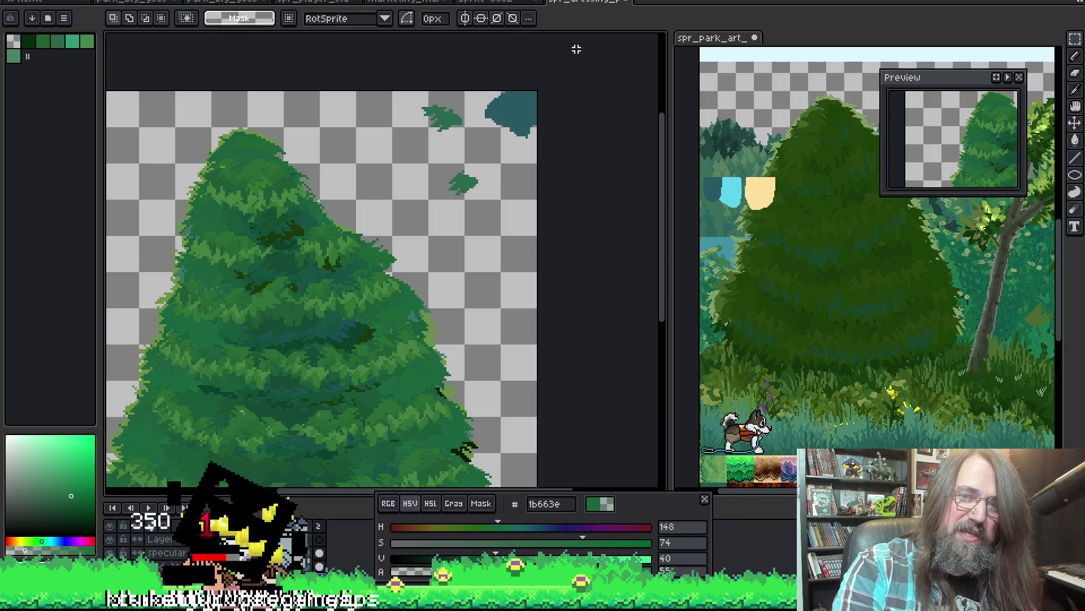
drag(430, 213, 416, 210)
key(Delete)
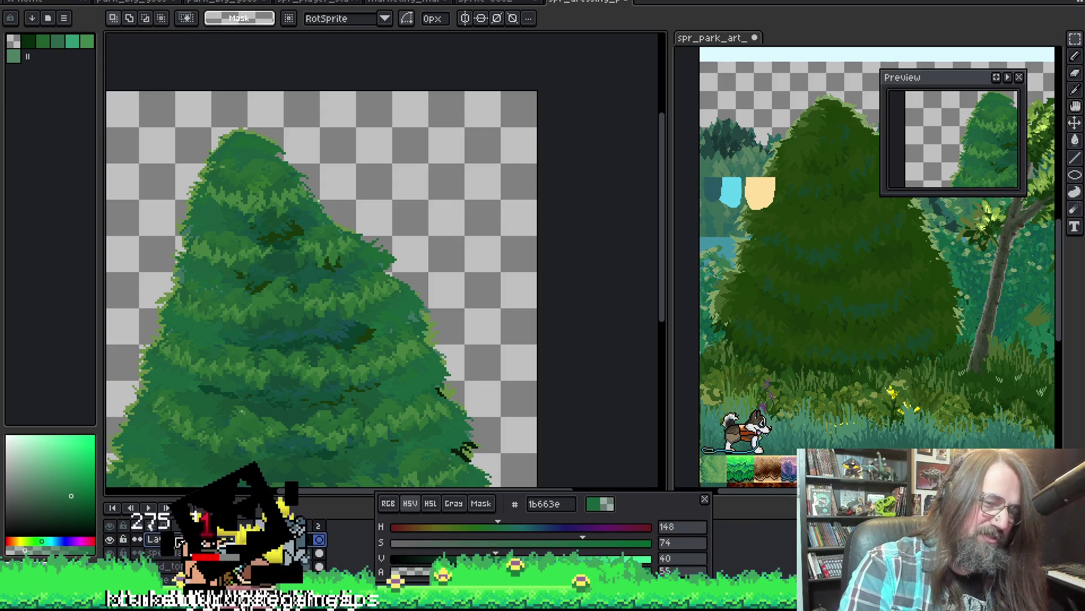
key(1)
key(2)
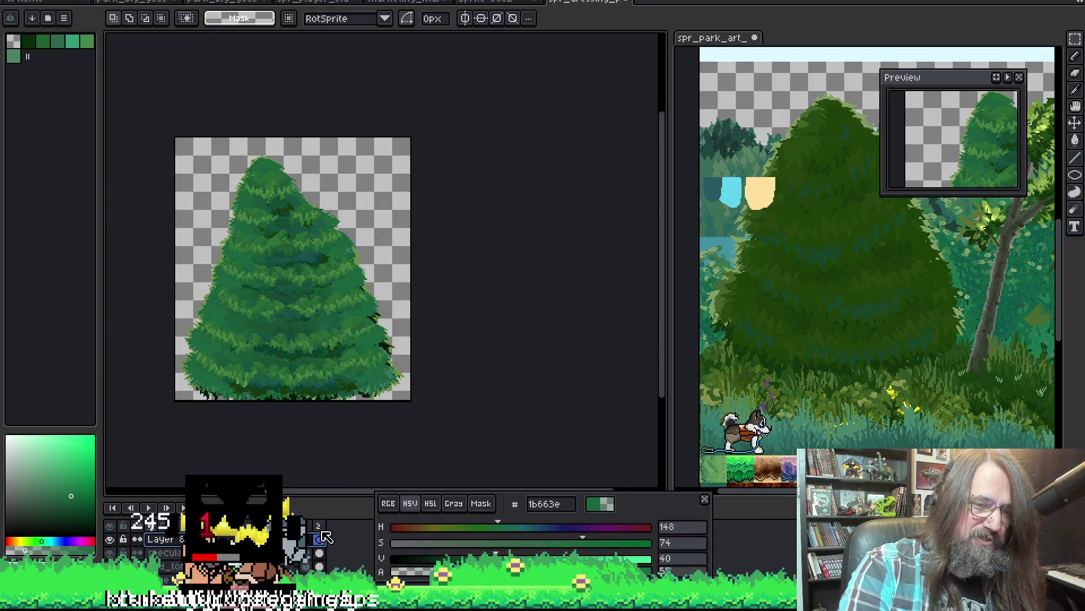
Paste the blobs onto a new layer, rename it BRUSH and hide it.
key(ctrl+v)
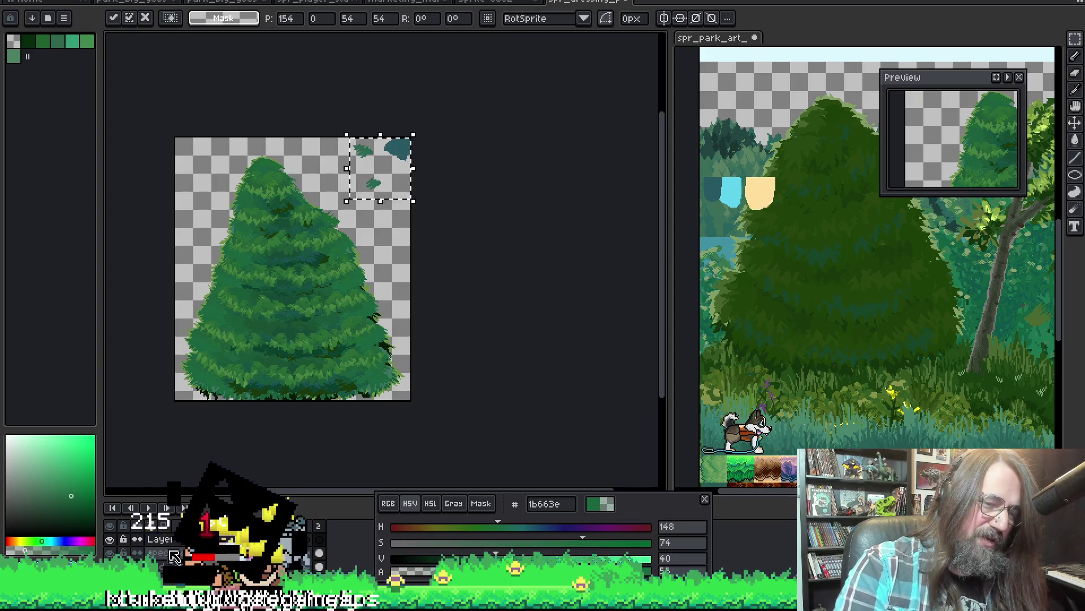
double_click(170, 539)
text(BRUSH)
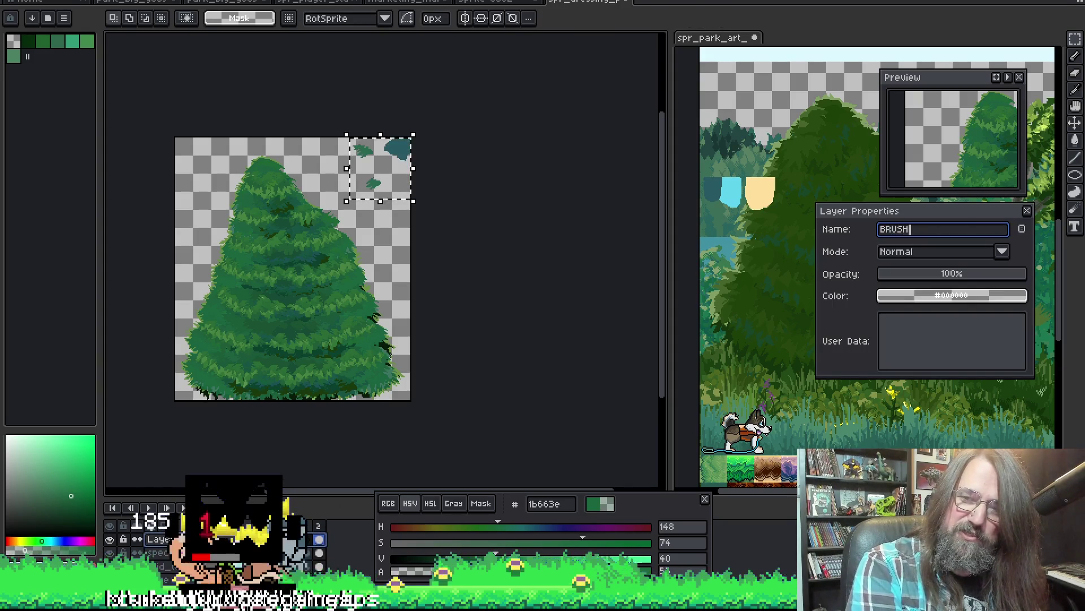
key(Return)
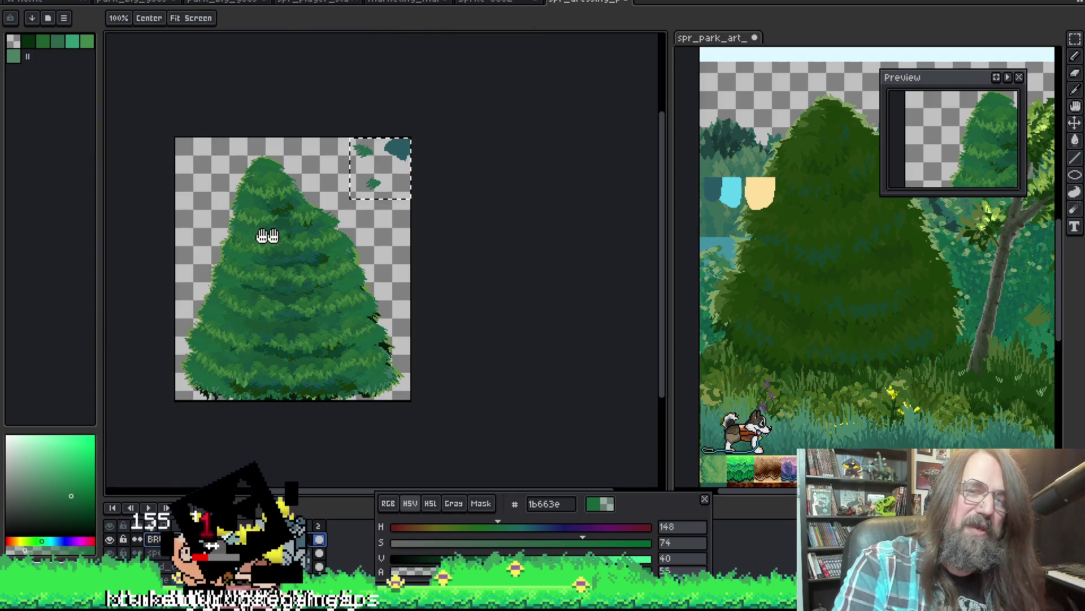
drag(263, 257, 283, 268)
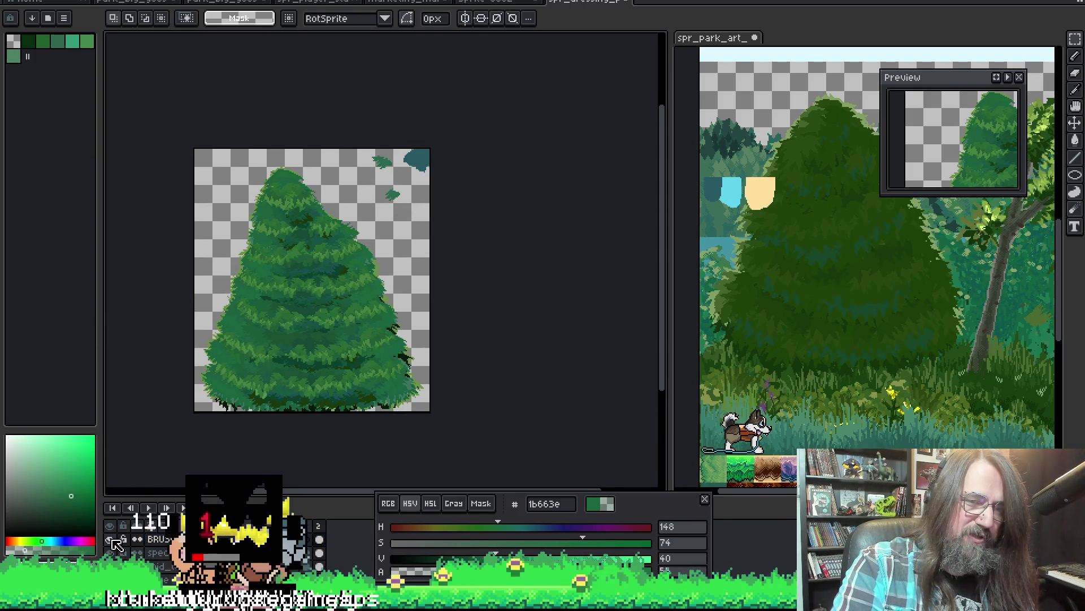
drag(301, 310, 388, 268)
Export the highlights layer to the park tree folder as spr_dressing_park_tree_lit_hi.png.
key(ctrl+alt+shift+s)
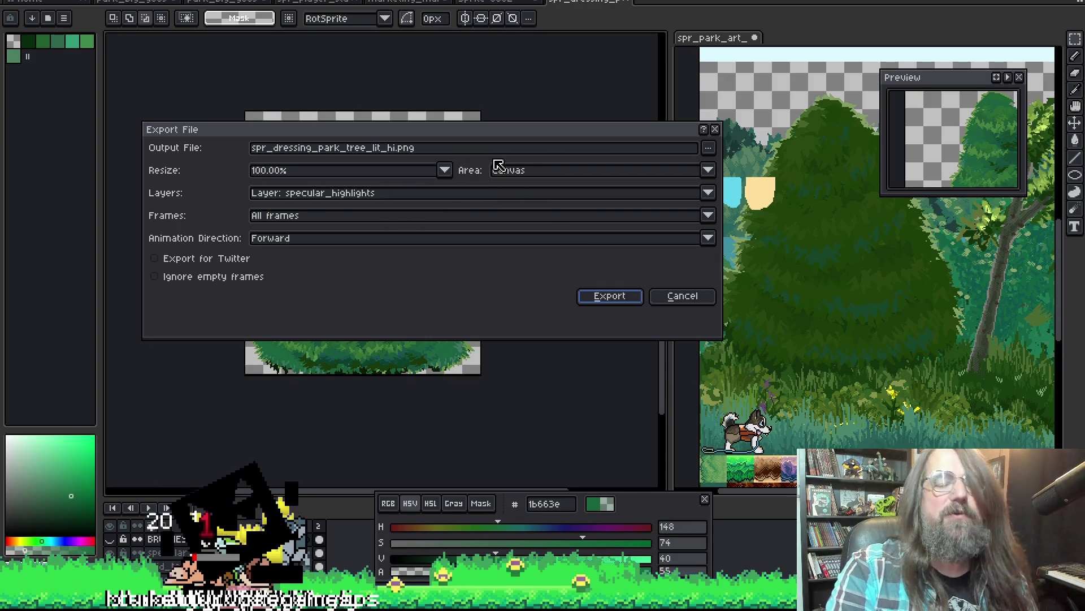
click(708, 148)
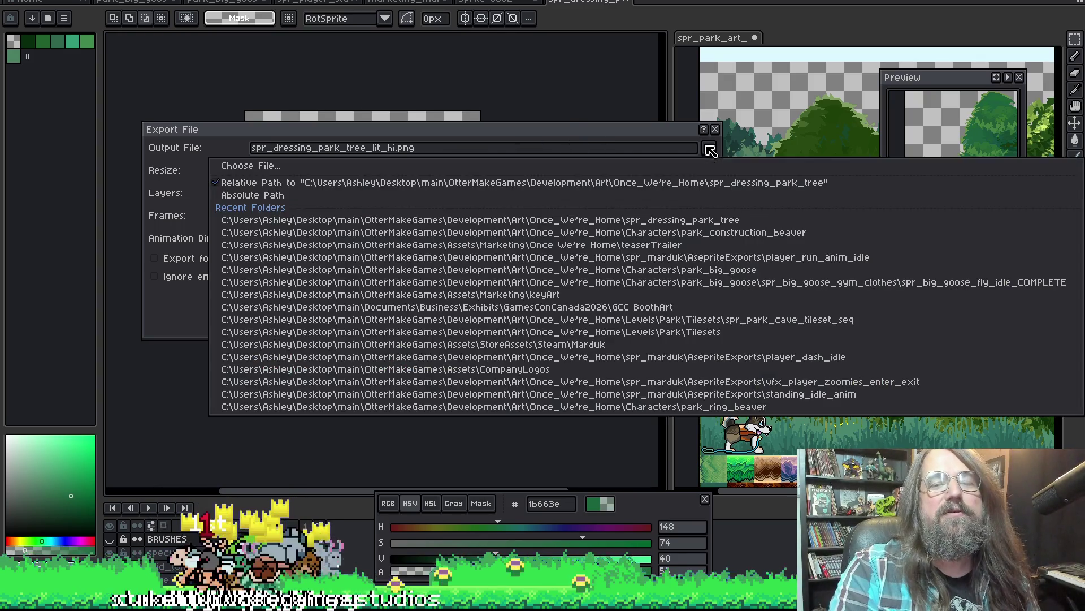
click(569, 167)
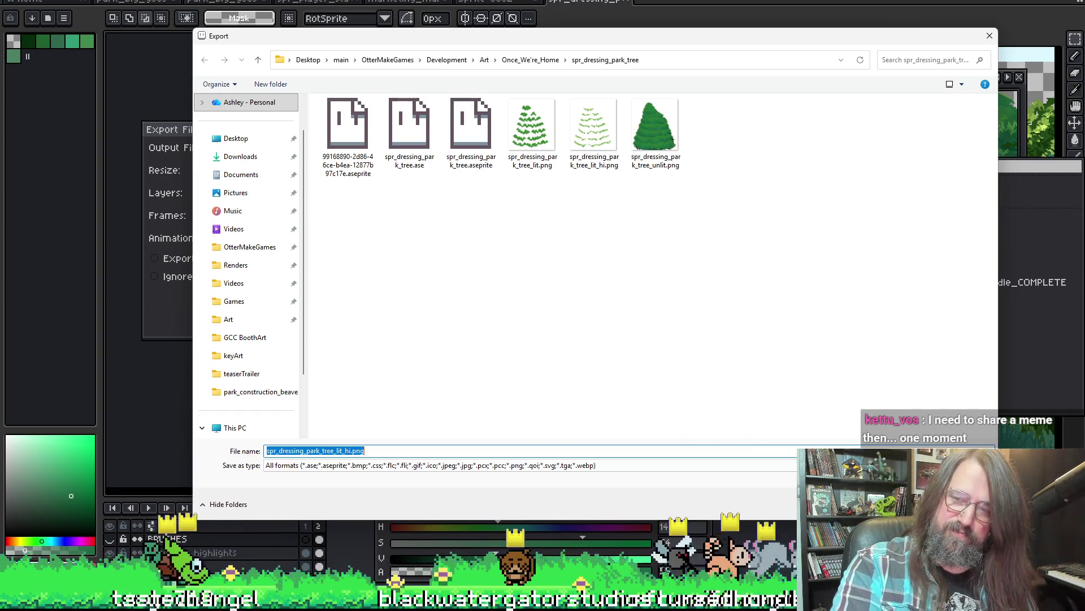
key(Return)
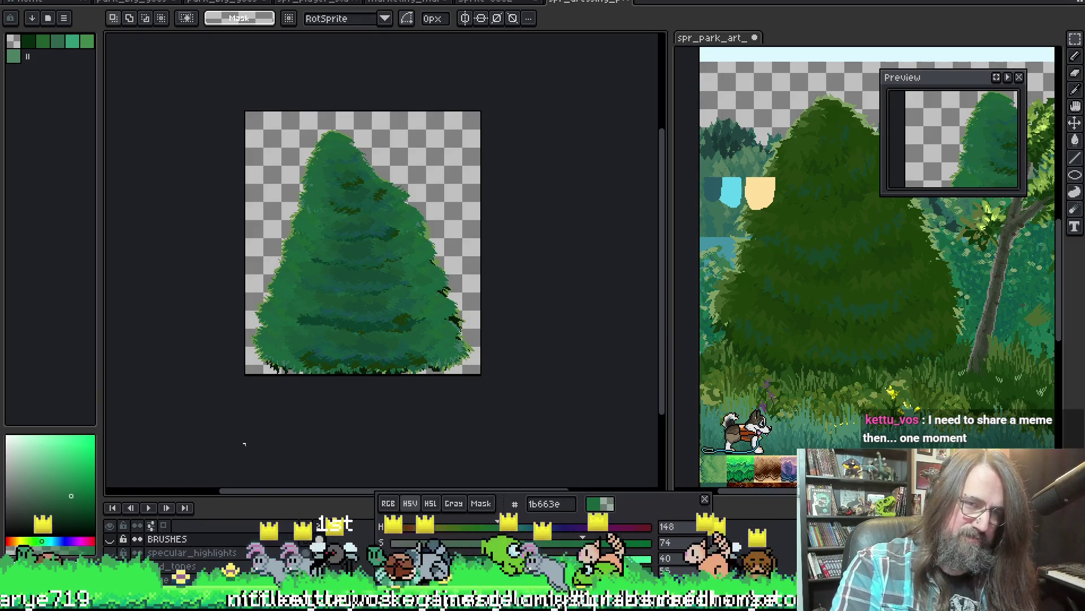
click(610, 296)
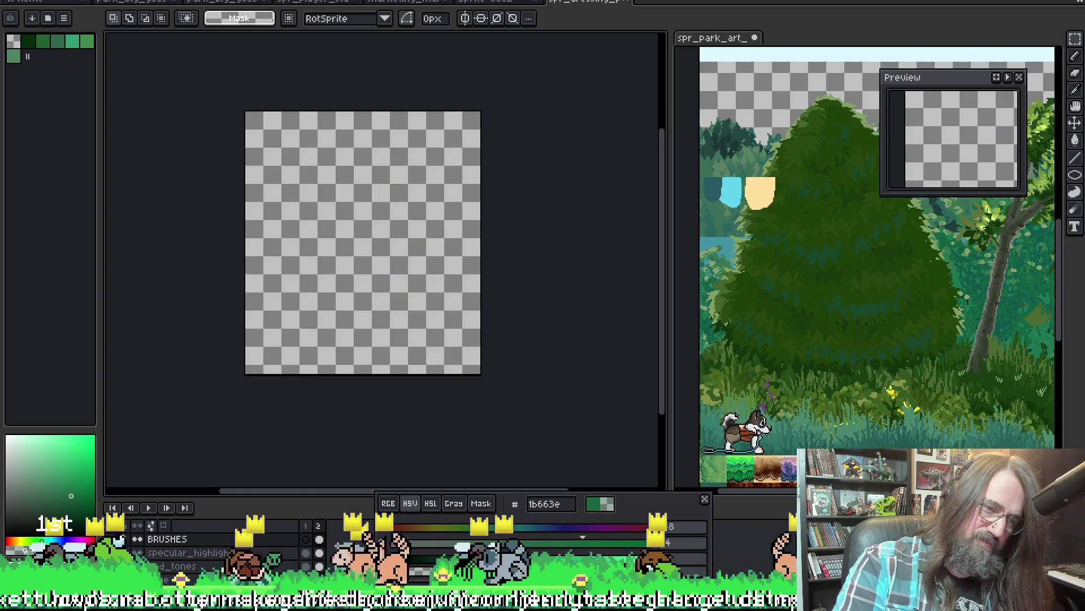
Export the current tree image again with the same settings.
key(ctrl+shift+e)
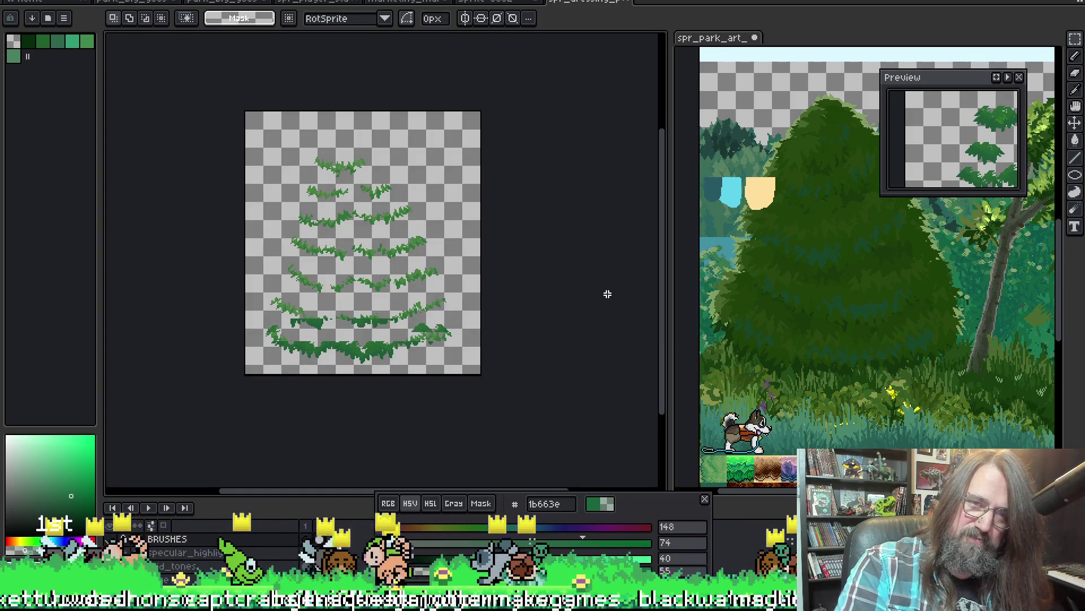
click(610, 295)
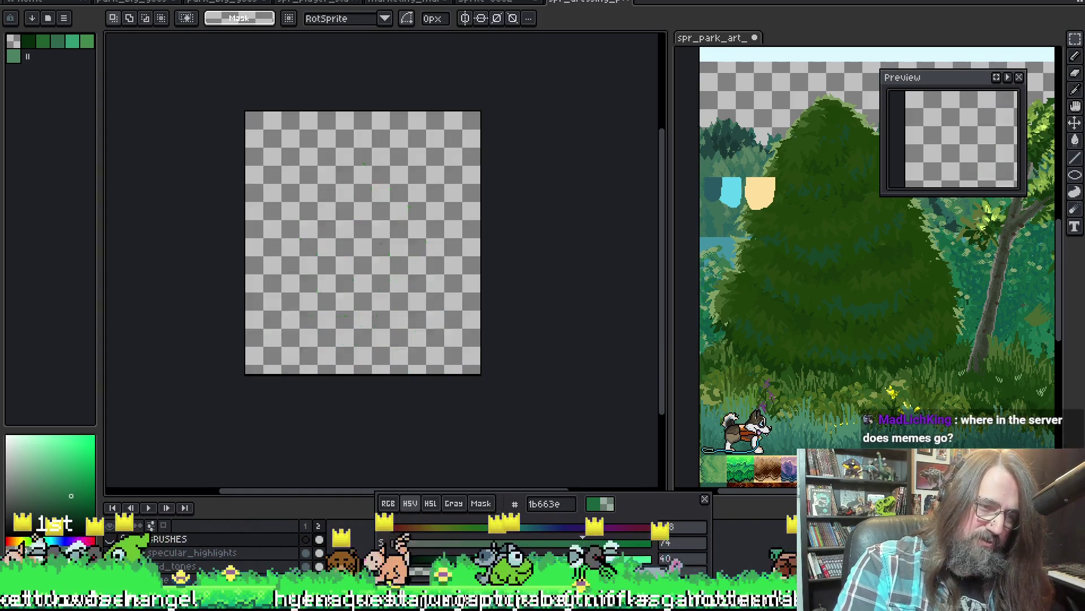
Export the unlit tree image, replacing the existing spr_dressing_park_tree_unlit.png.
key(ctrl+shift+e)
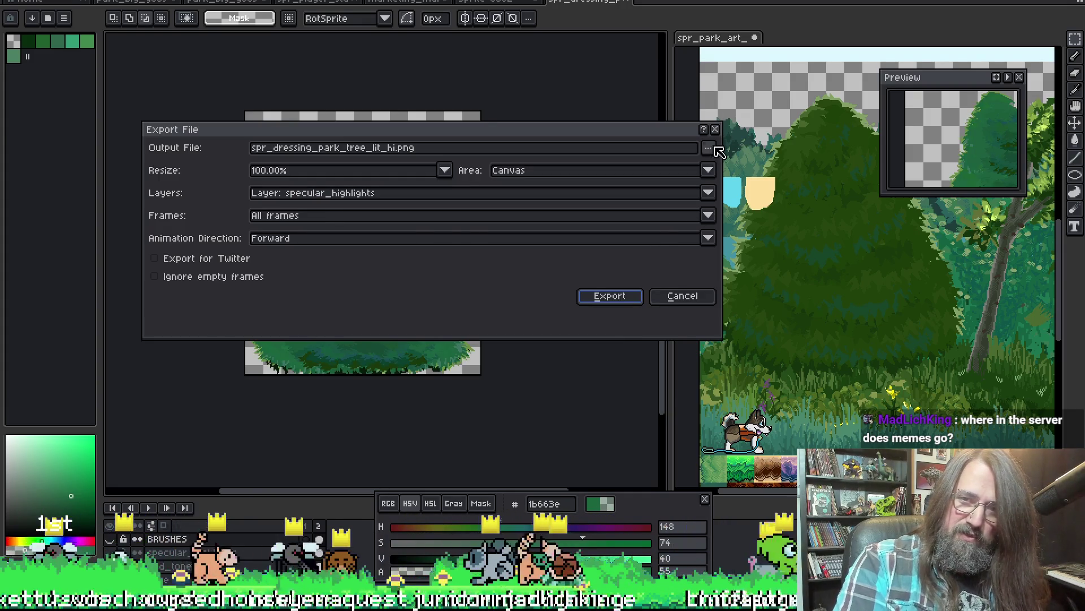
click(708, 147)
click(508, 166)
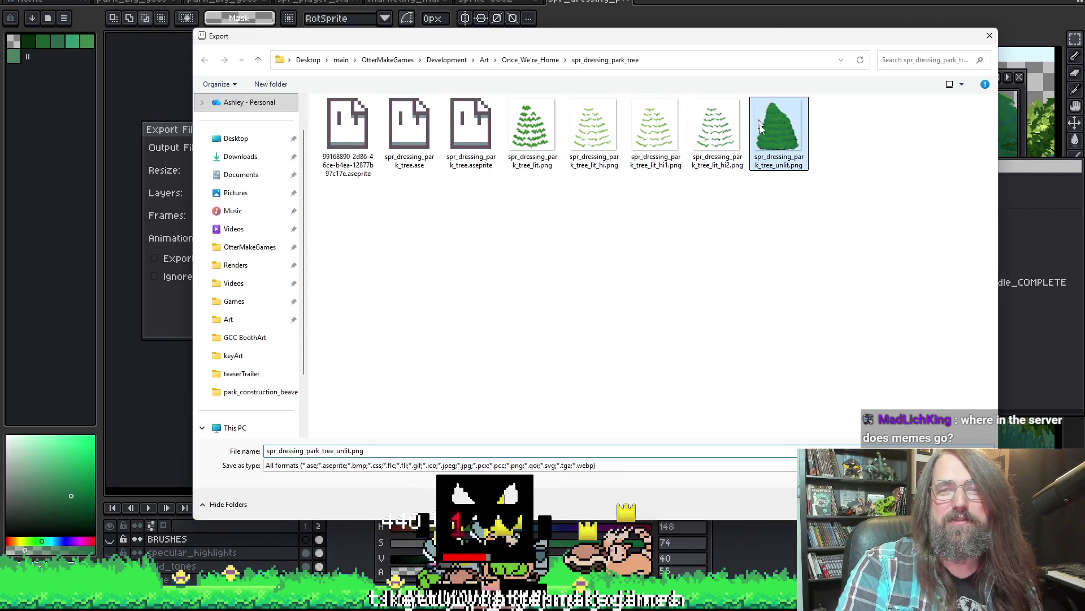
click(779, 132)
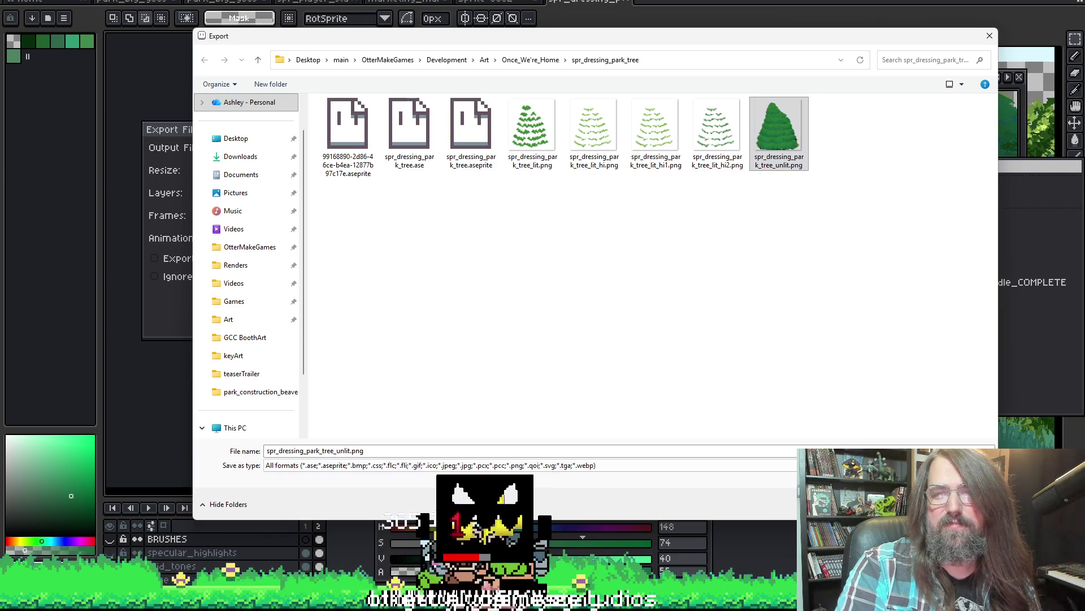
key(Return)
click(570, 298)
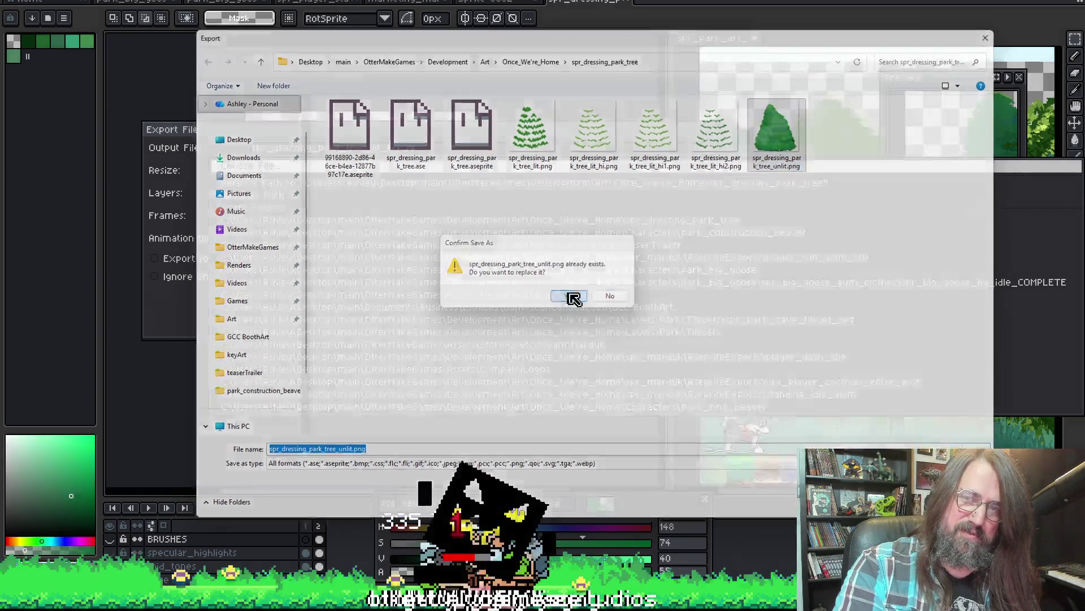
click(625, 305)
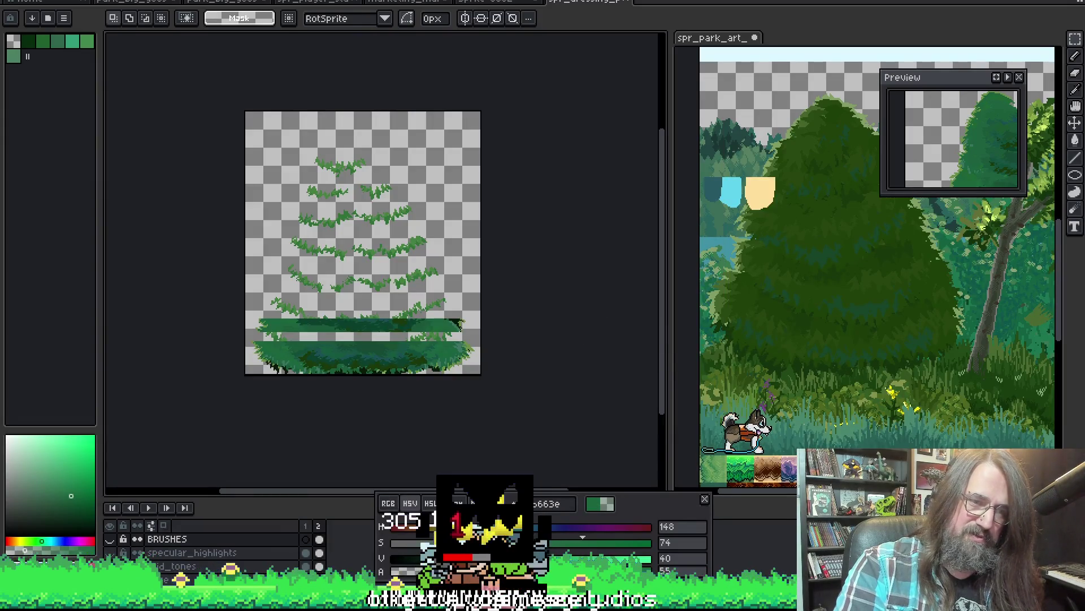
Export the highlights layer over spr_dressing_park_tree_lit.png, confirming the replace.
key(ctrl+alt+shift+s)
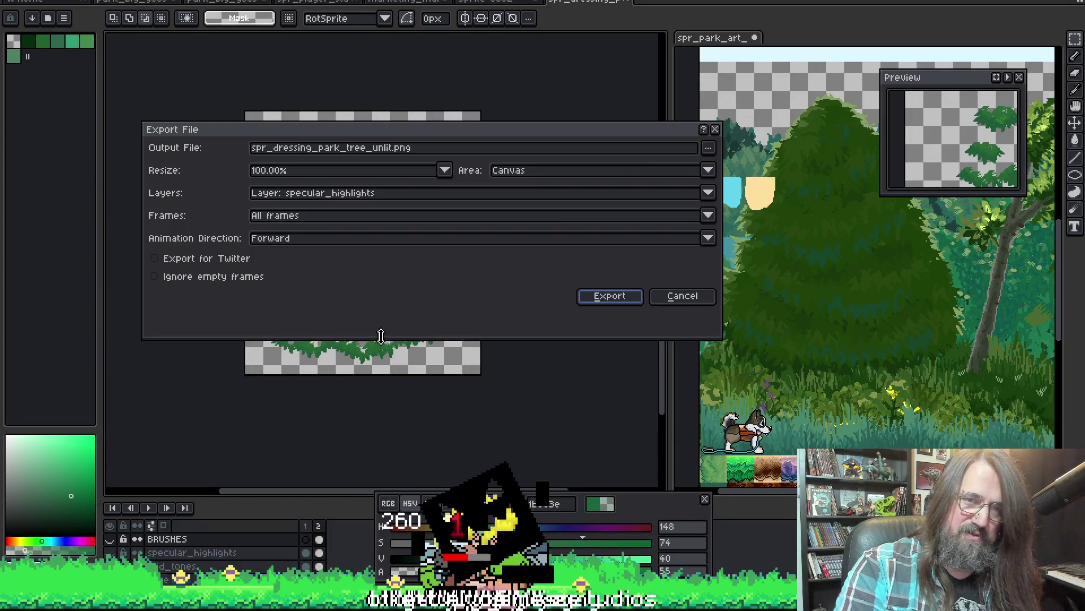
click(709, 149)
click(710, 149)
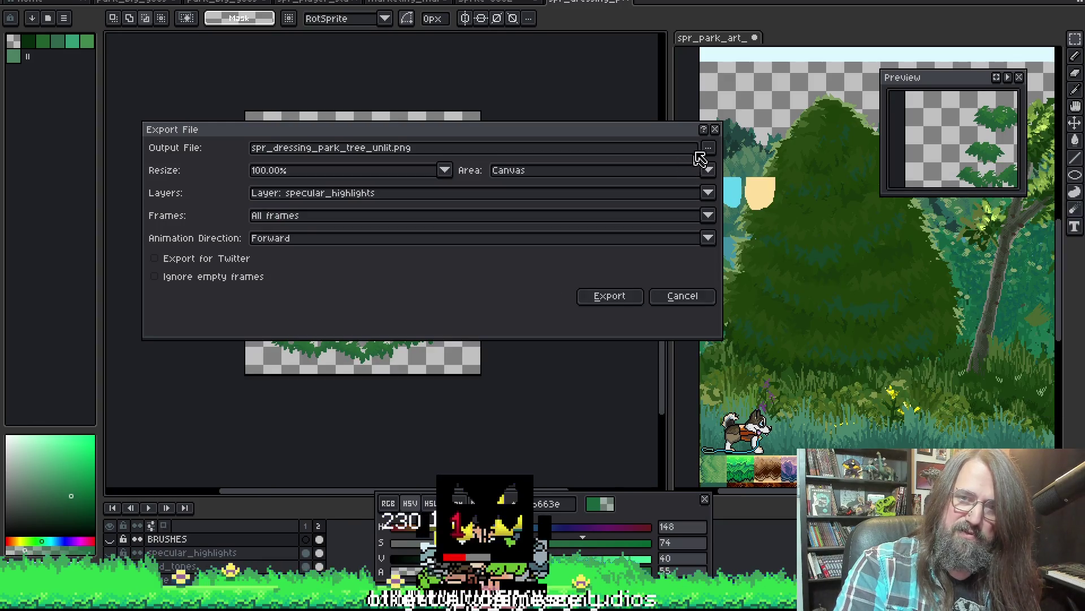
click(709, 150)
click(683, 167)
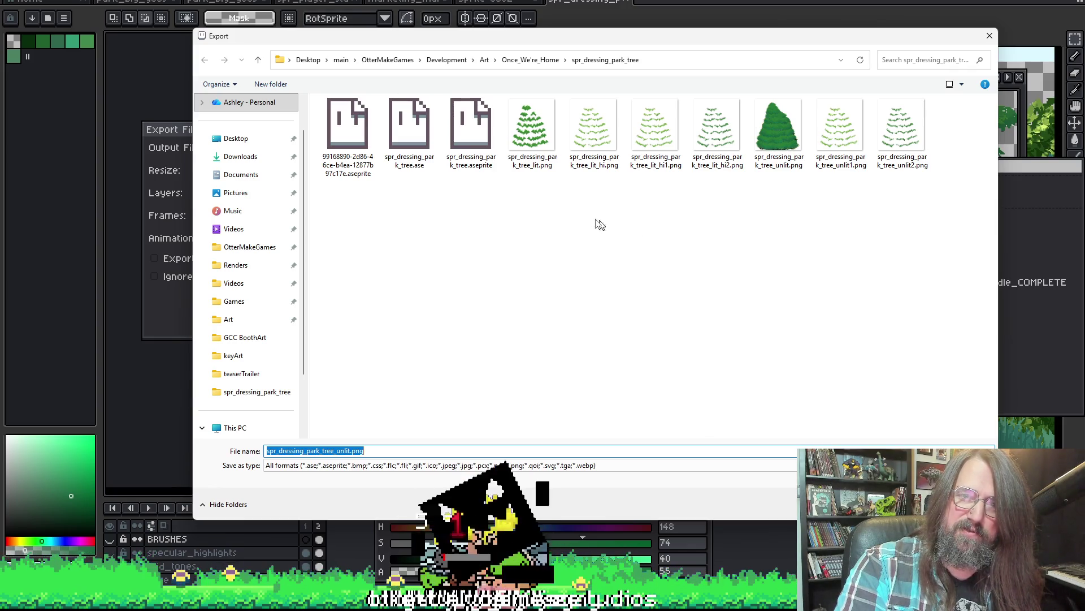
click(529, 162)
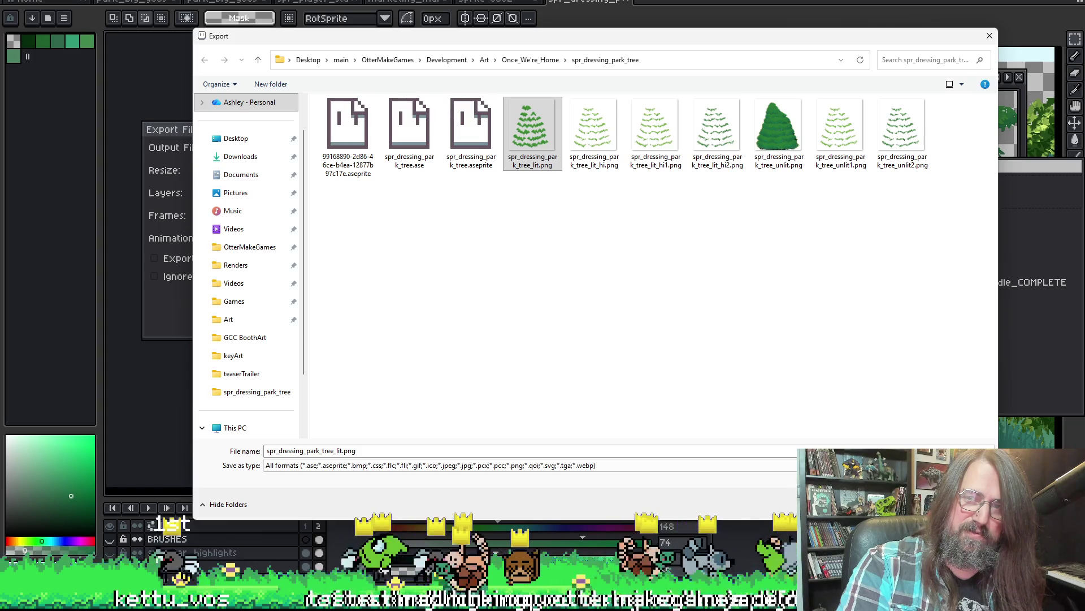
click(882, 503)
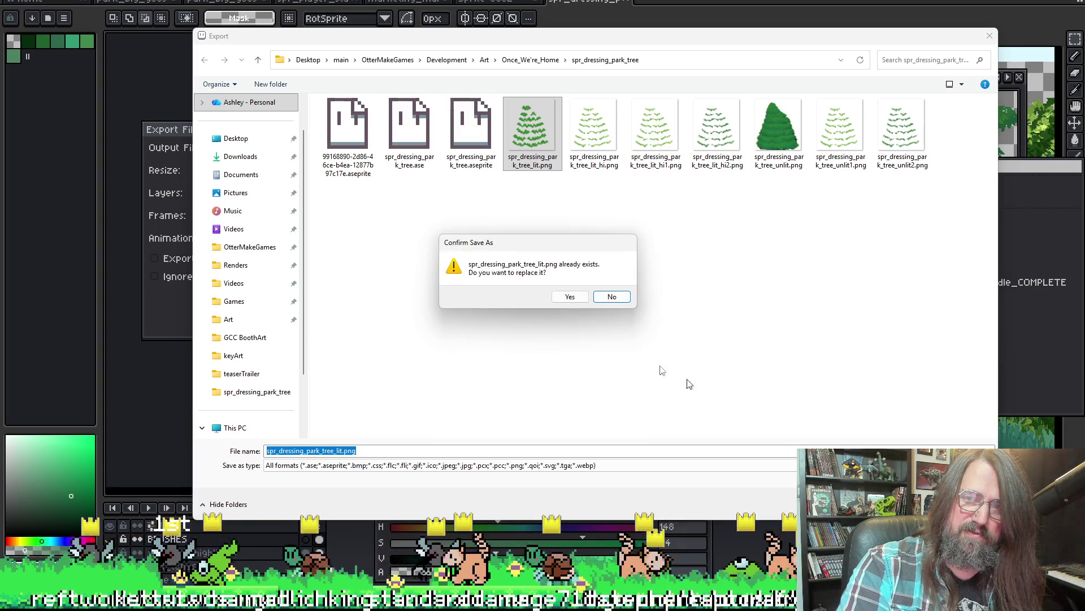
click(569, 296)
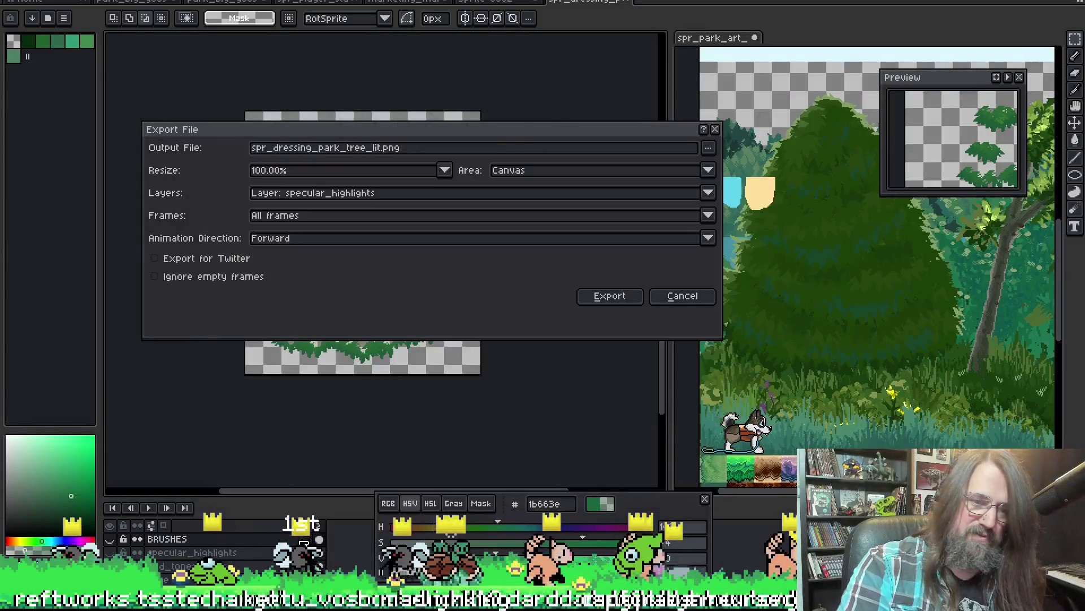
click(620, 306)
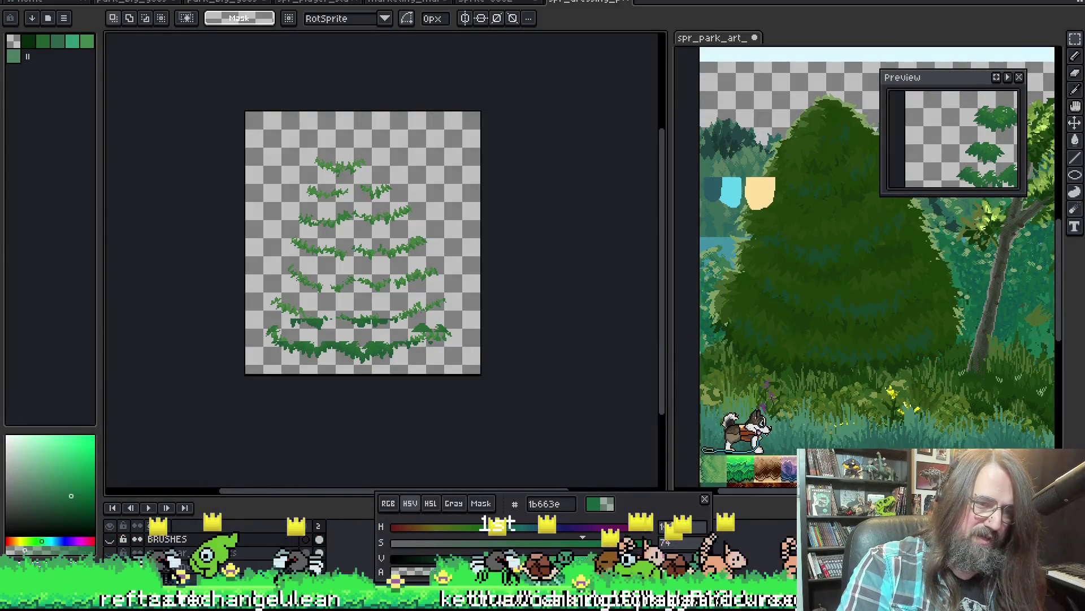
Re-export the highlights layer to spr_dressing_park_tree_lit.png again, replacing the previous file.
key(ctrl+alt+shift+s)
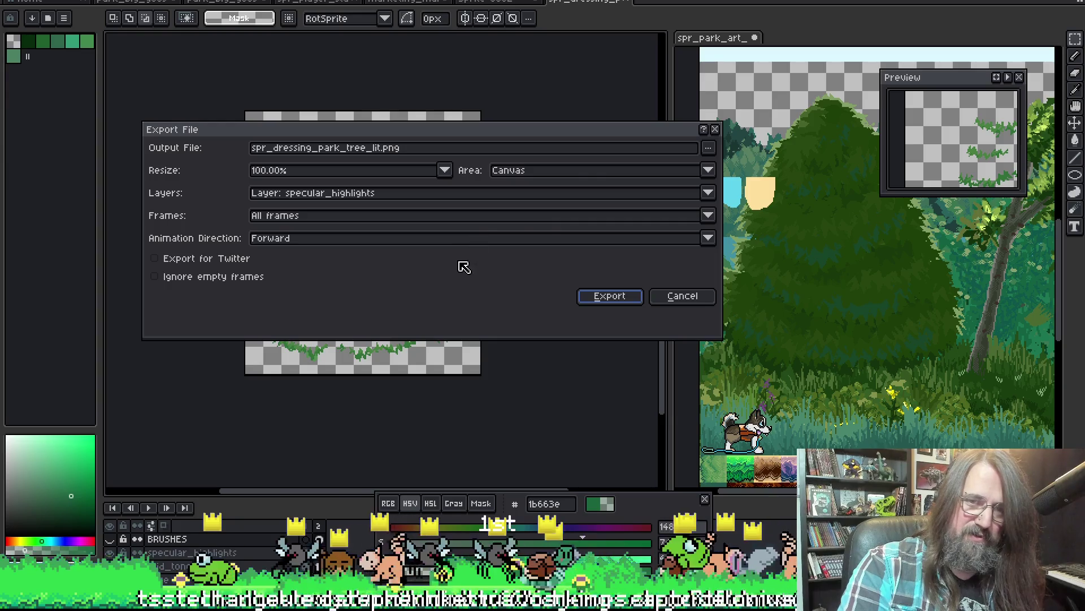
click(709, 148)
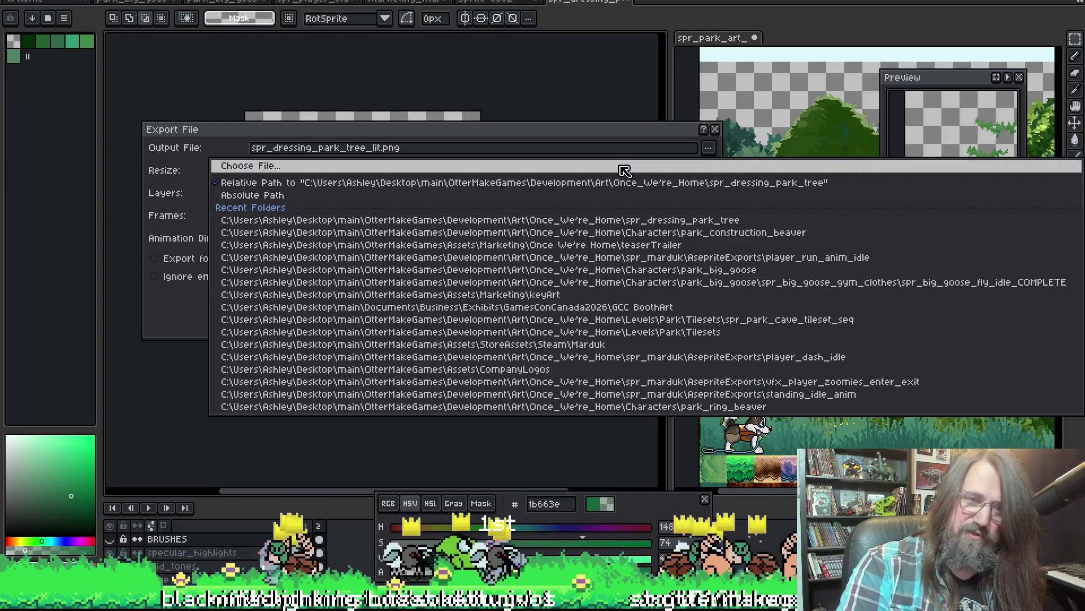
click(624, 168)
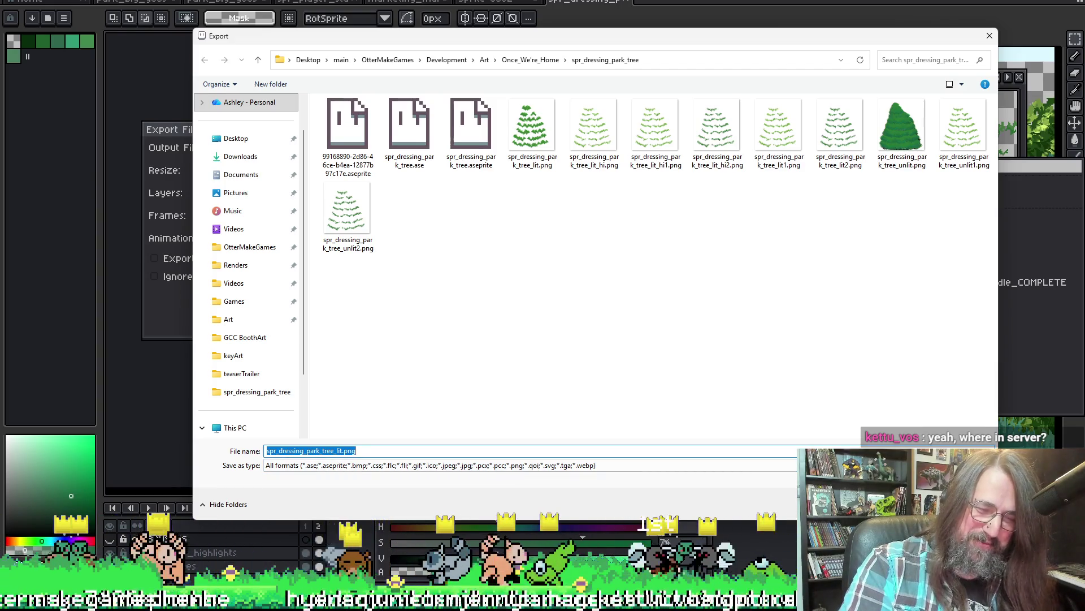
key(alt+Tab)
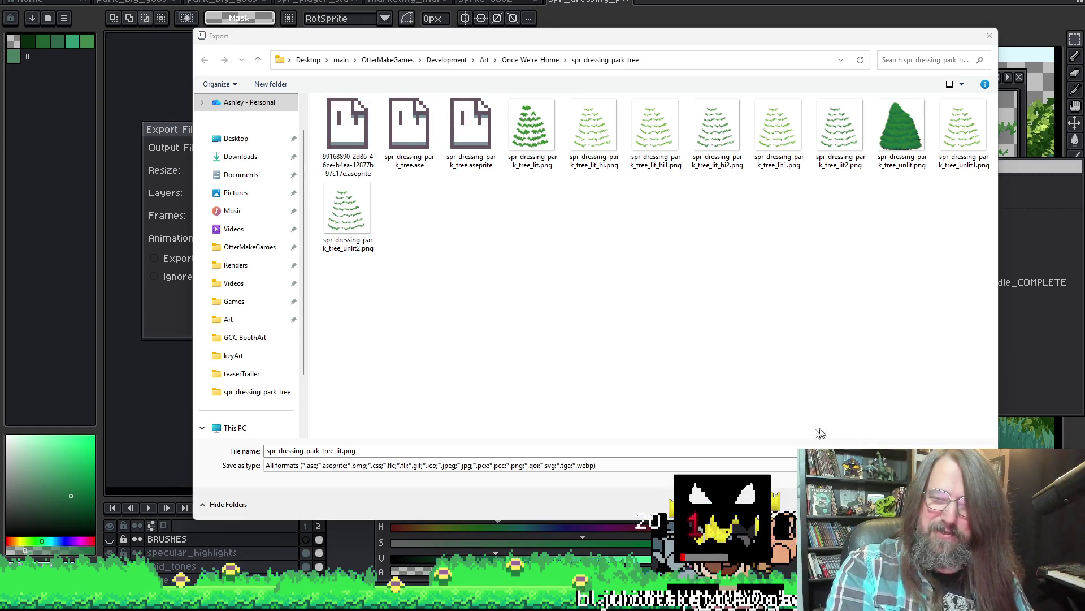
key(Return)
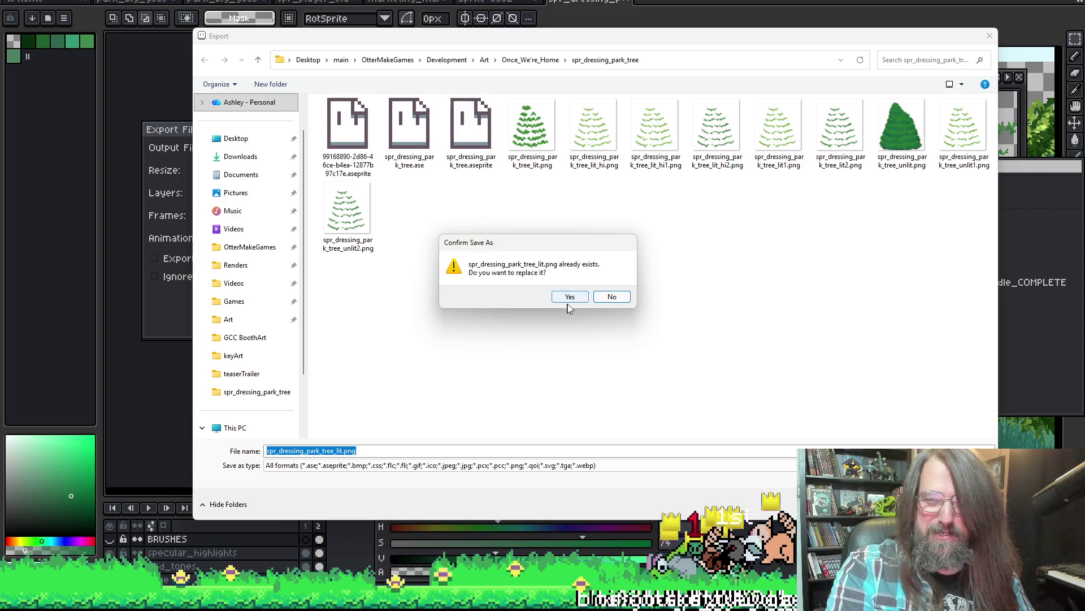
click(569, 299)
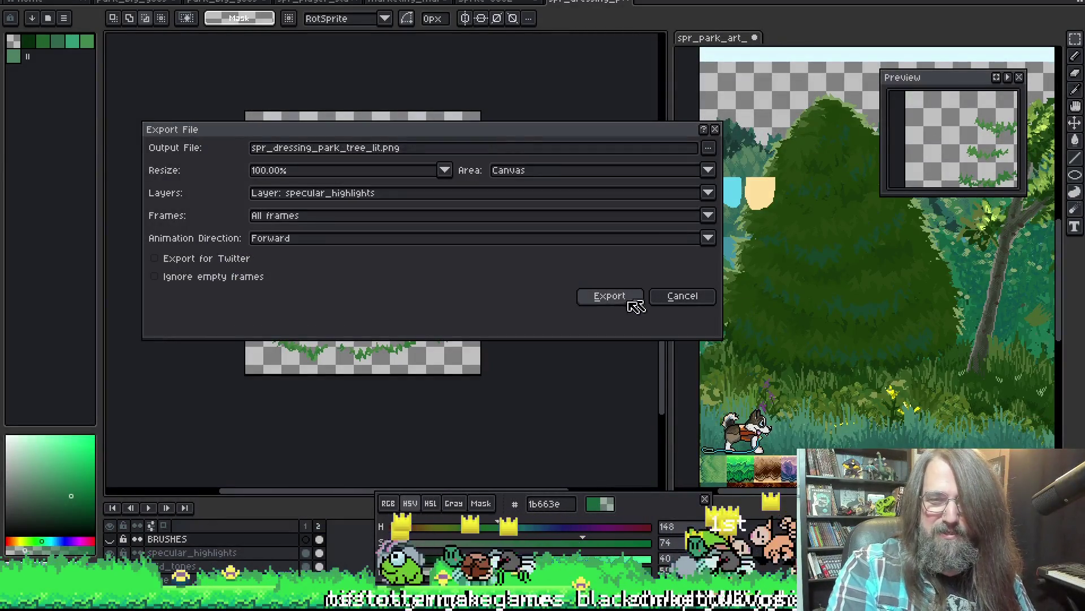
click(611, 297)
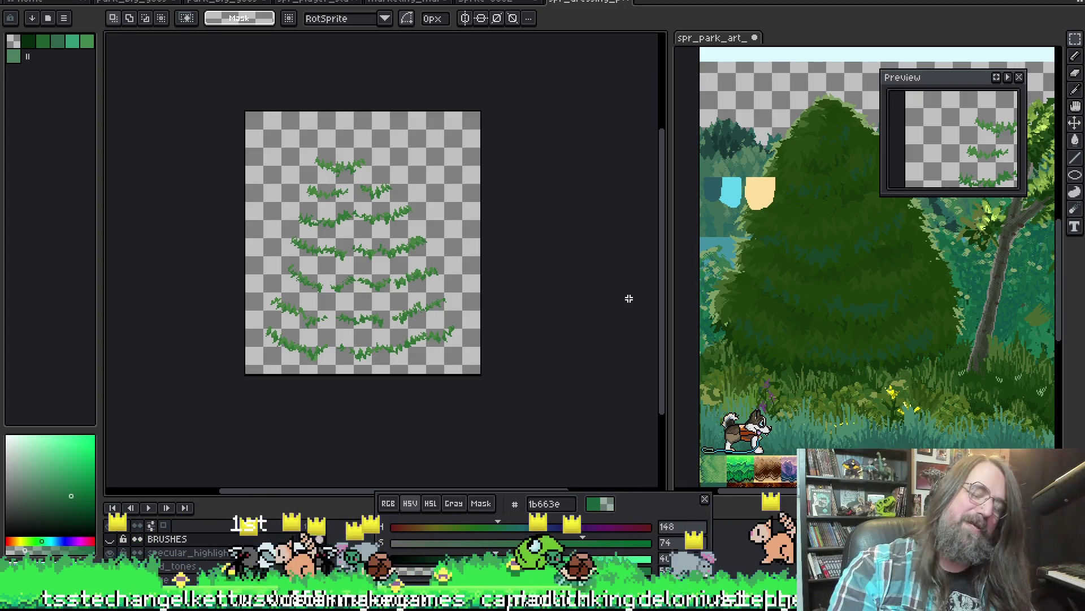
Switch from Aseprite to the GameMaker workspace with the obj_bg_manager code.
drag(356, 321, 376, 309)
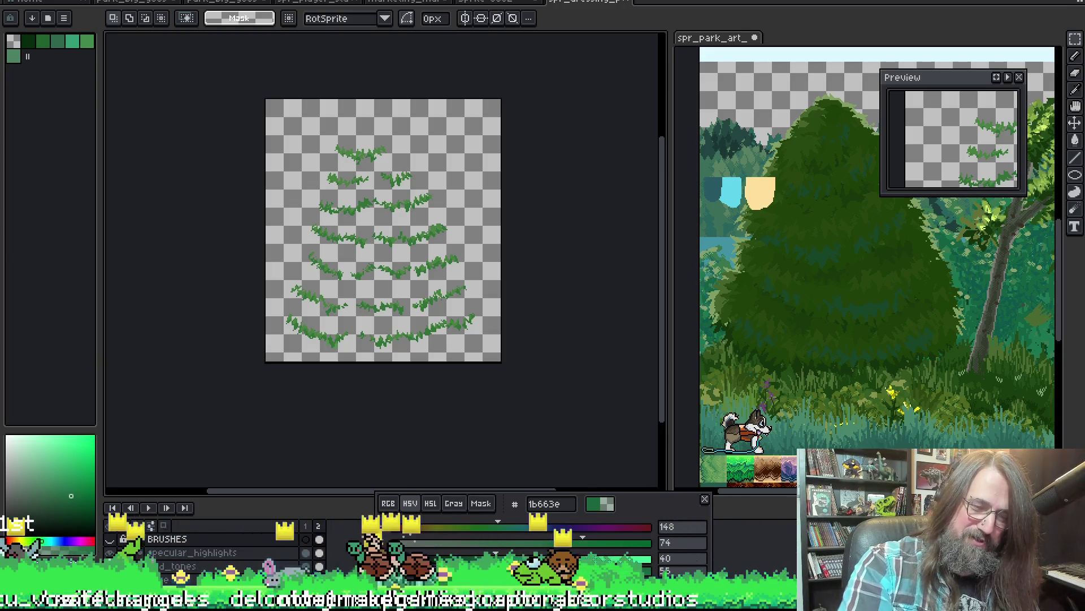
key(alt+Tab)
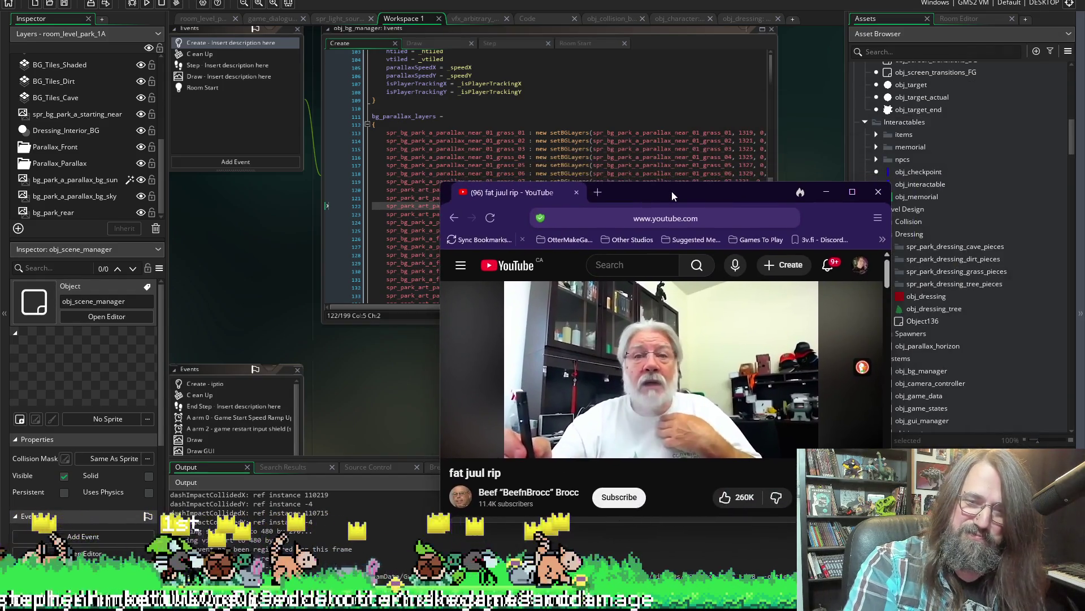
Drag the YouTube browser window to the centre of the screen over GameMaker.
mouse_move(671, 191)
mouse_down()
mouse_move(623, 135)
mouse_move(612, 4)
mouse_up()
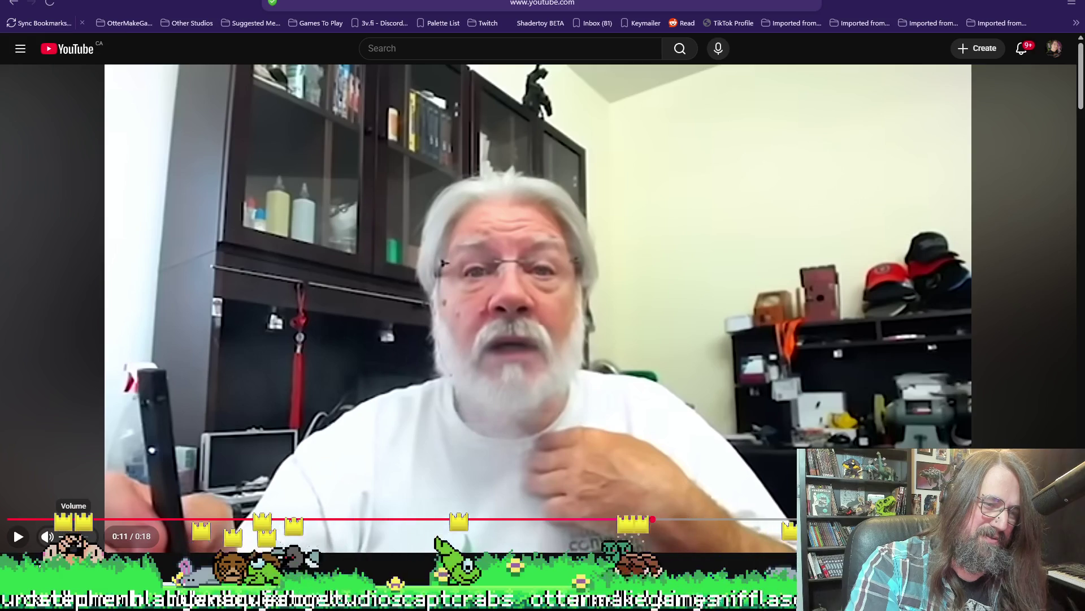
Play the paused YouTube clip to its end, then minimise the browser to return to GameMaker.
click(18, 536)
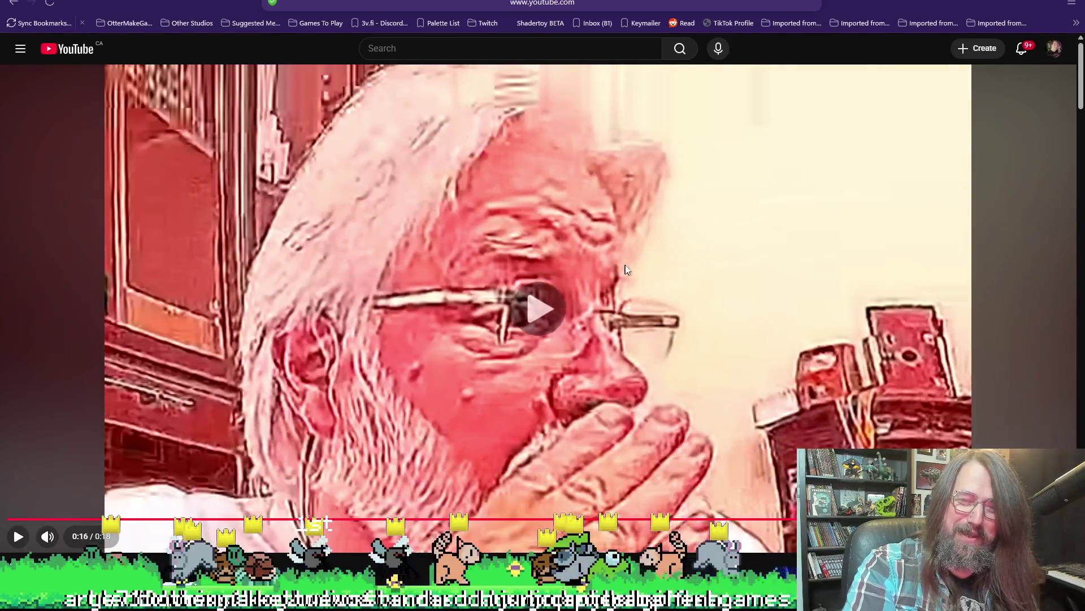
key(super+Down)
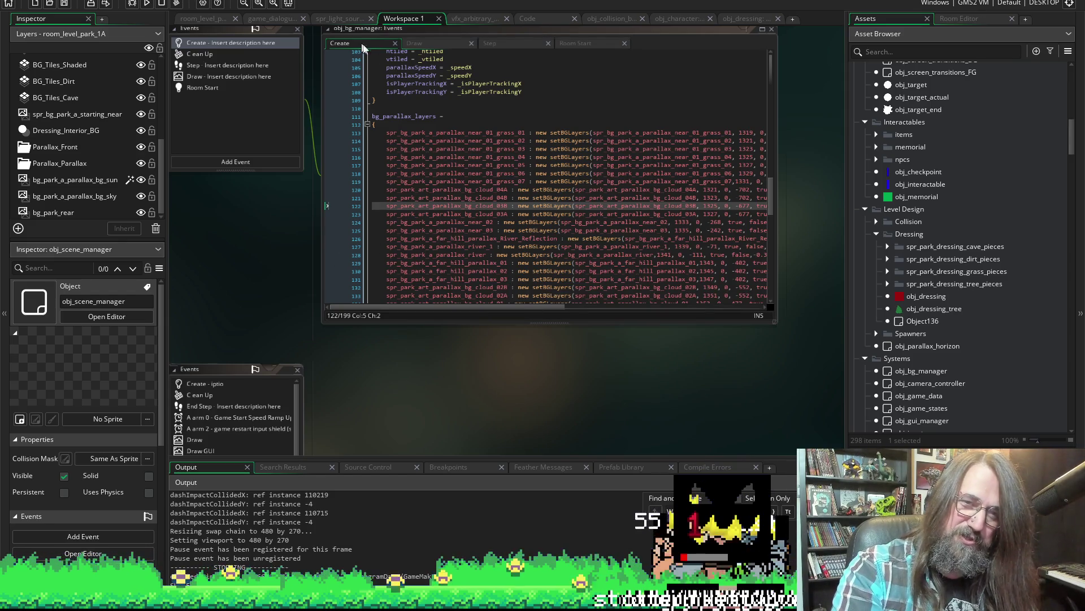
scroll(662, 357, down, 5)
scroll(662, 357, up, 2)
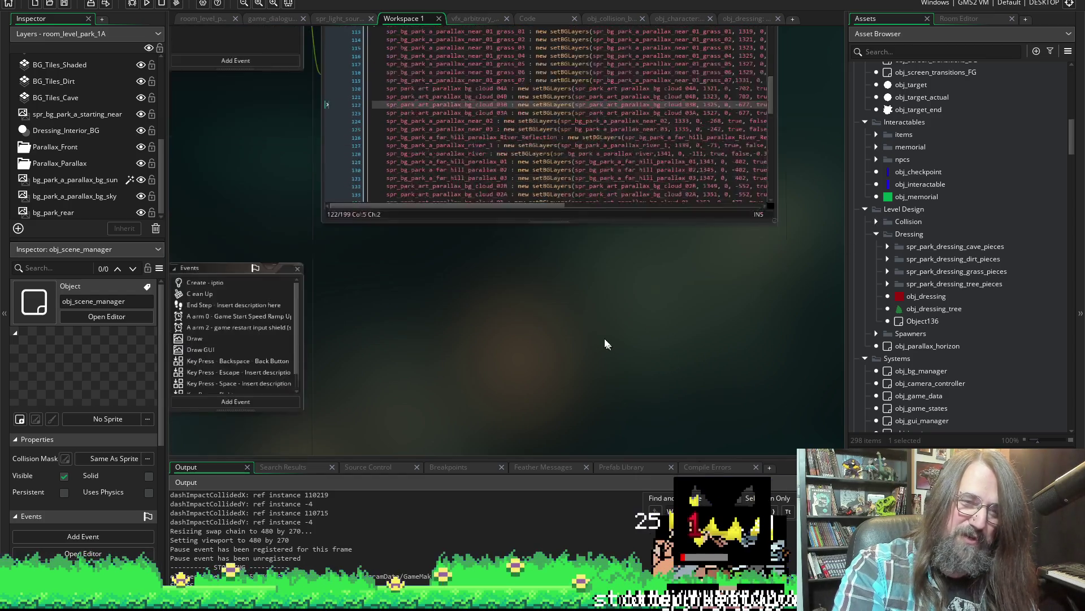
scroll(635, 356, down, 4)
scroll(694, 376, left, 3)
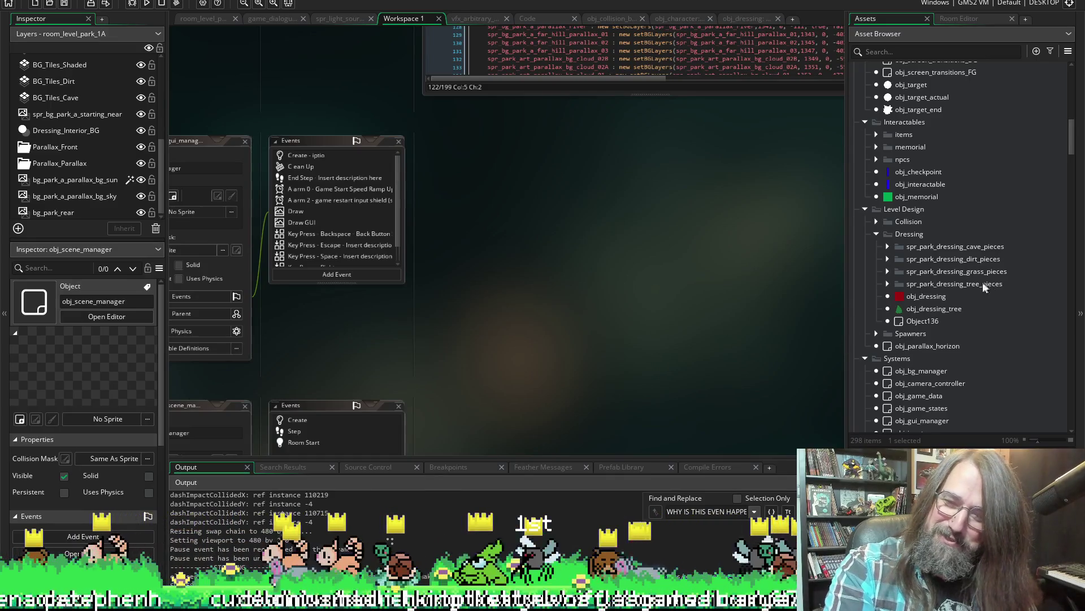
scroll(983, 282, down, 3)
Open obj_scene_manager from the Asset Browser, then pull the Discord steak-meme image over the workspace.
double_click(927, 419)
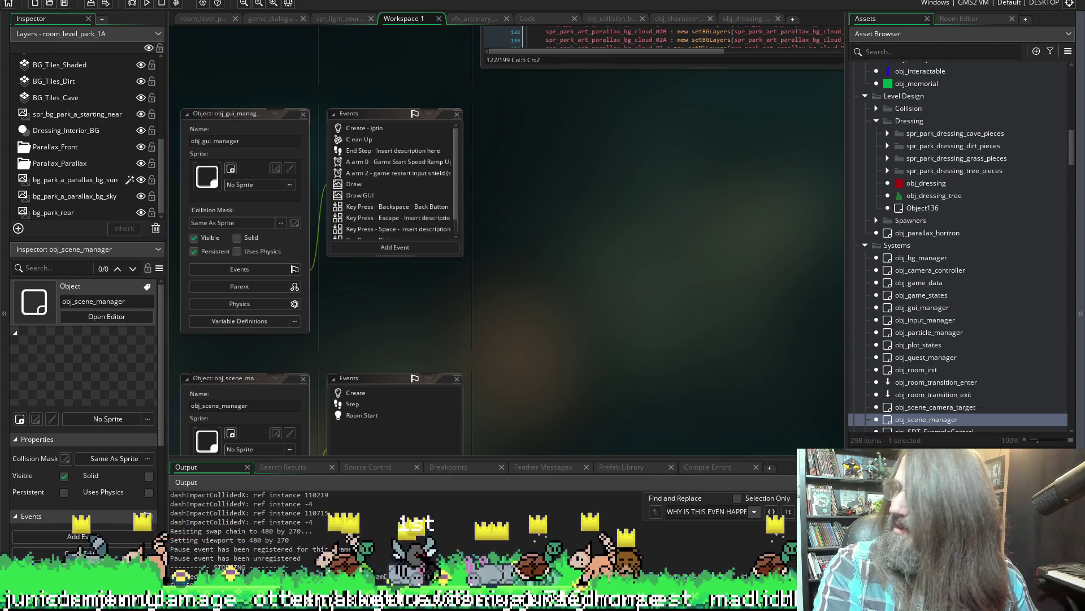
mouse_move(715, 252)
mouse_down()
mouse_move(692, 223)
mouse_move(703, 2)
mouse_up()
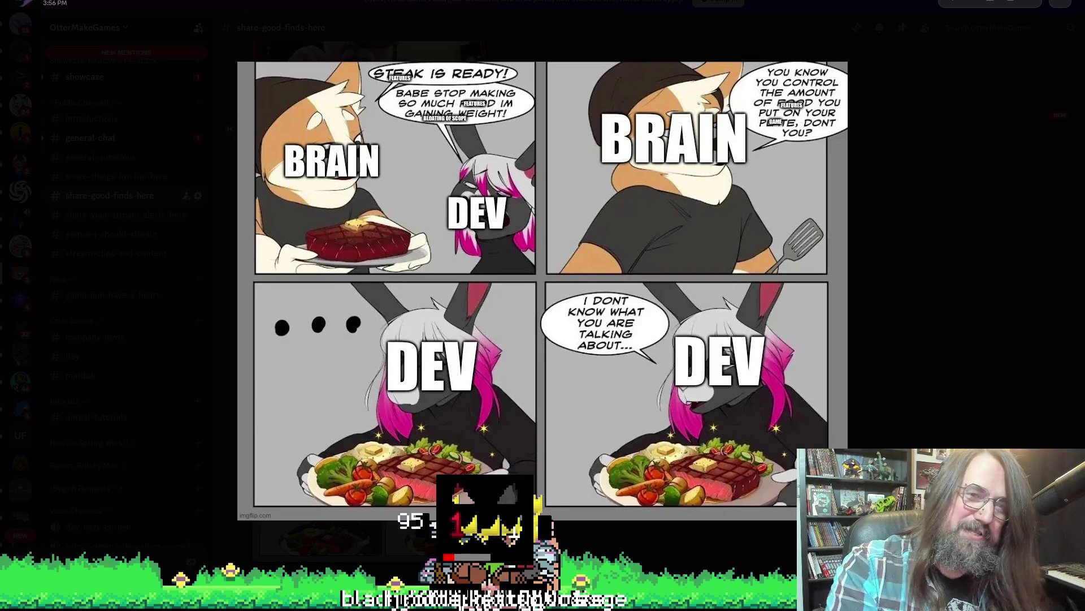
Leave the Discord comic and return to GameMaker's obj_gui_manager and obj_scene_manager editors.
key(alt+Tab)
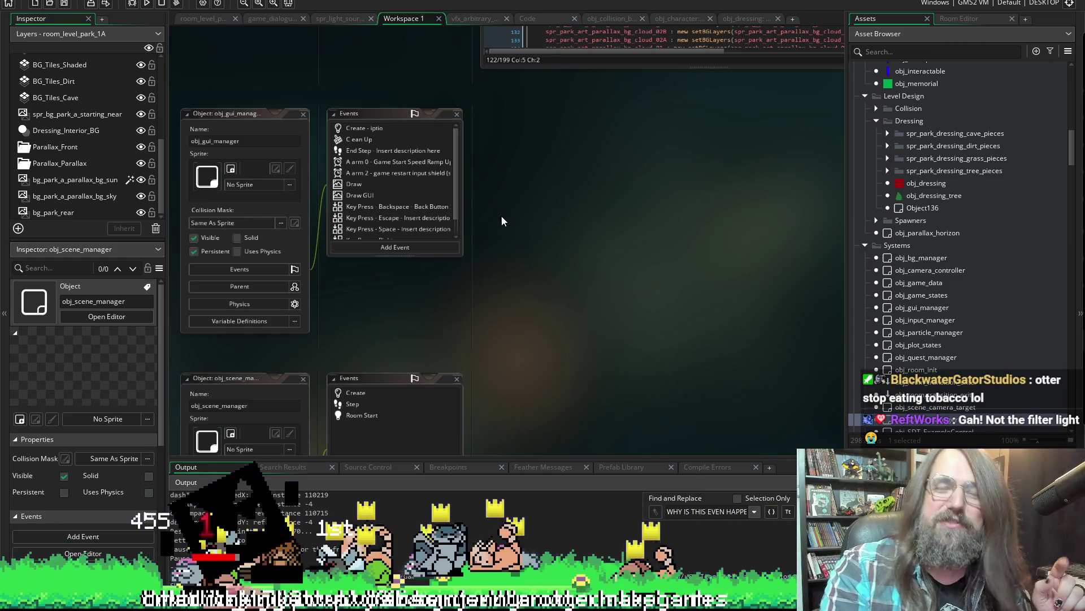
Open obj_dressing_tree and expand the Dressing folder listing the tree_lit, lit_hi and unlit sprites.
double_click(927, 196)
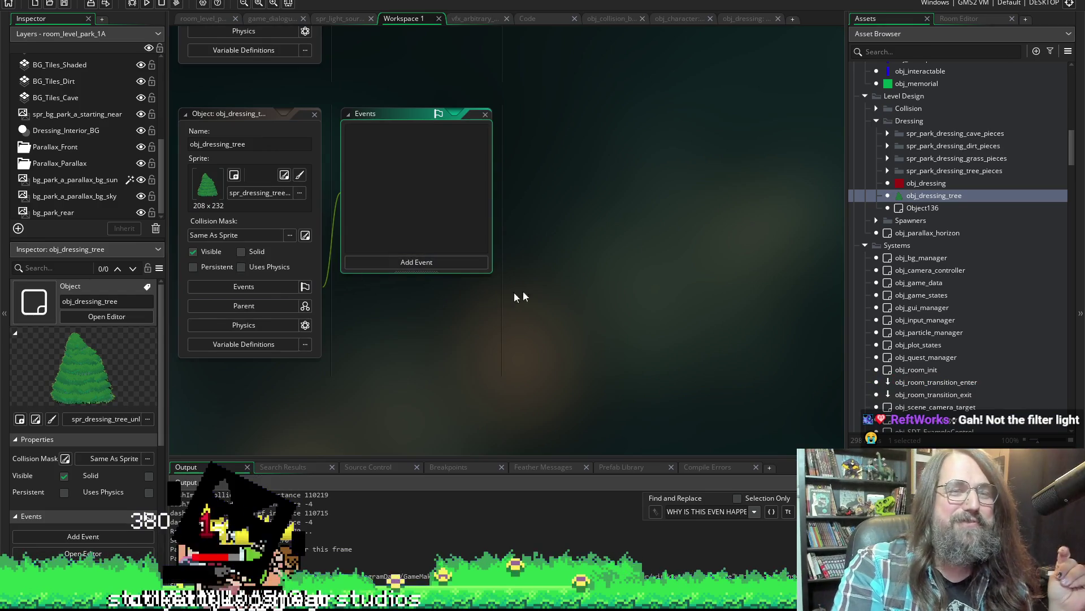
scroll(942, 317, down, 5)
scroll(942, 317, down, 5)
scroll(941, 318, down, 5)
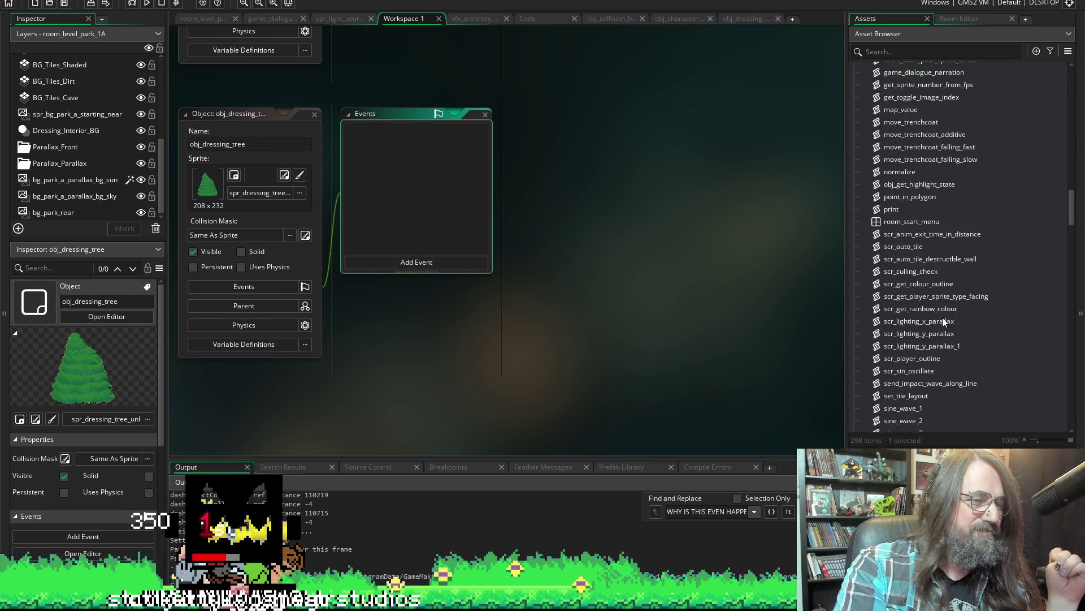
scroll(945, 320, down, 3)
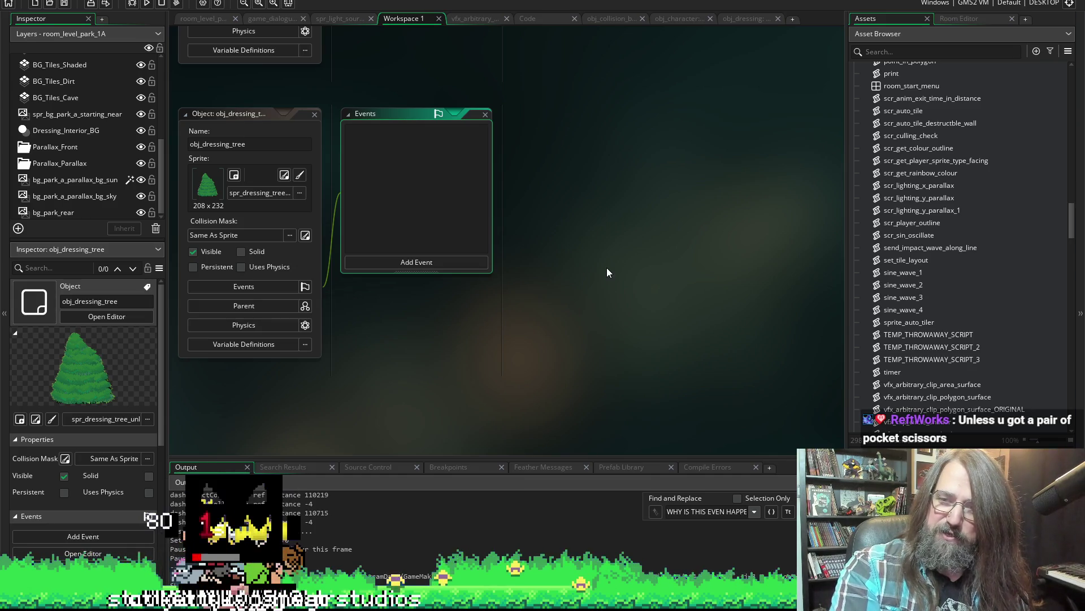
scroll(1006, 327, down, 5)
scroll(1016, 337, down, 5)
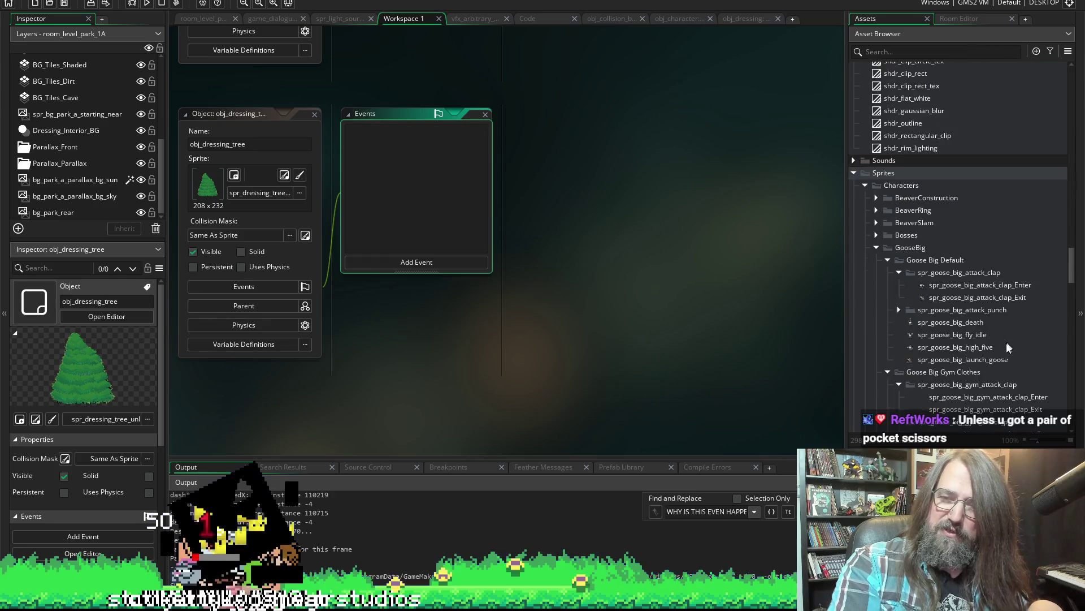
scroll(1001, 348, down, 5)
scroll(1002, 348, down, 5)
scroll(1011, 349, down, 5)
scroll(1017, 348, down, 5)
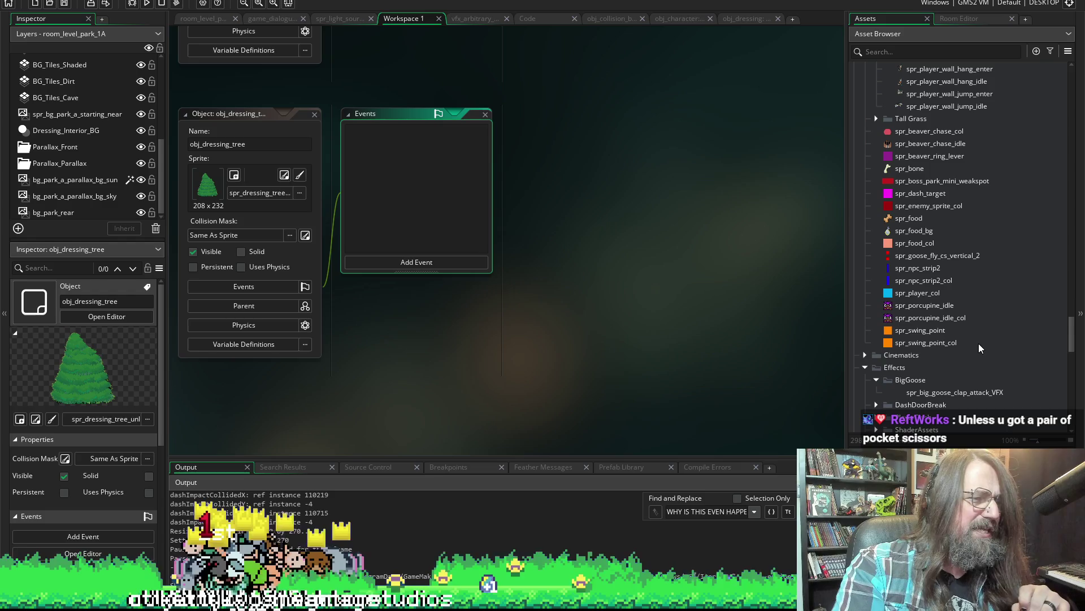
scroll(940, 291, up, 3)
scroll(986, 303, down, 5)
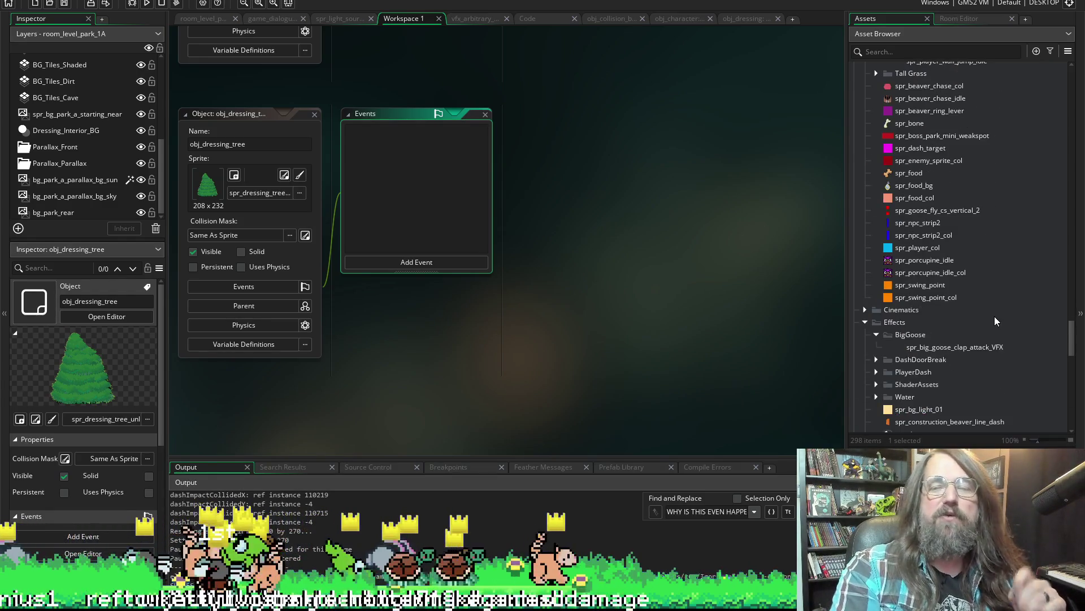
scroll(995, 316, down, 3)
scroll(995, 303, down, 4)
scroll(986, 305, down, 2)
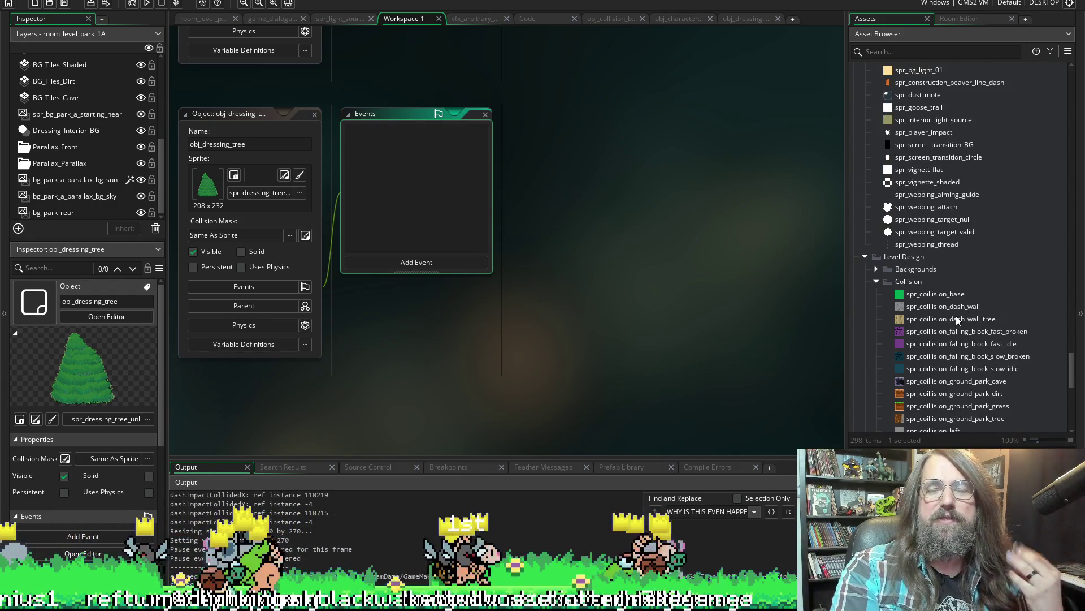
scroll(978, 322, up, 2)
scroll(985, 314, down, 5)
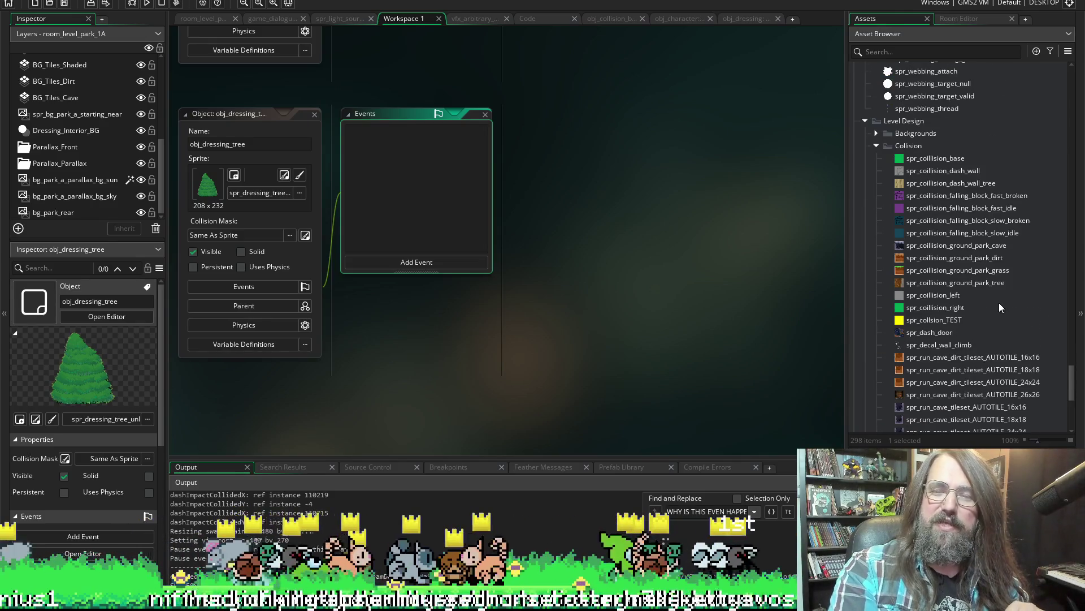
scroll(993, 302, down, 2)
scroll(997, 299, down, 3)
scroll(1007, 291, down, 2)
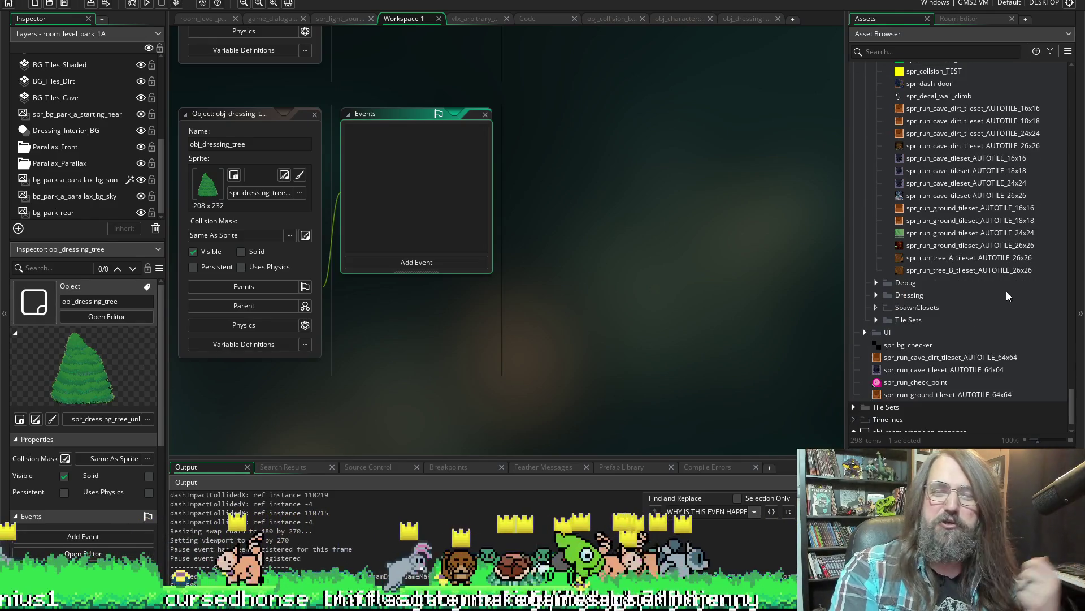
scroll(964, 300, up, 3)
scroll(1001, 290, up, 3)
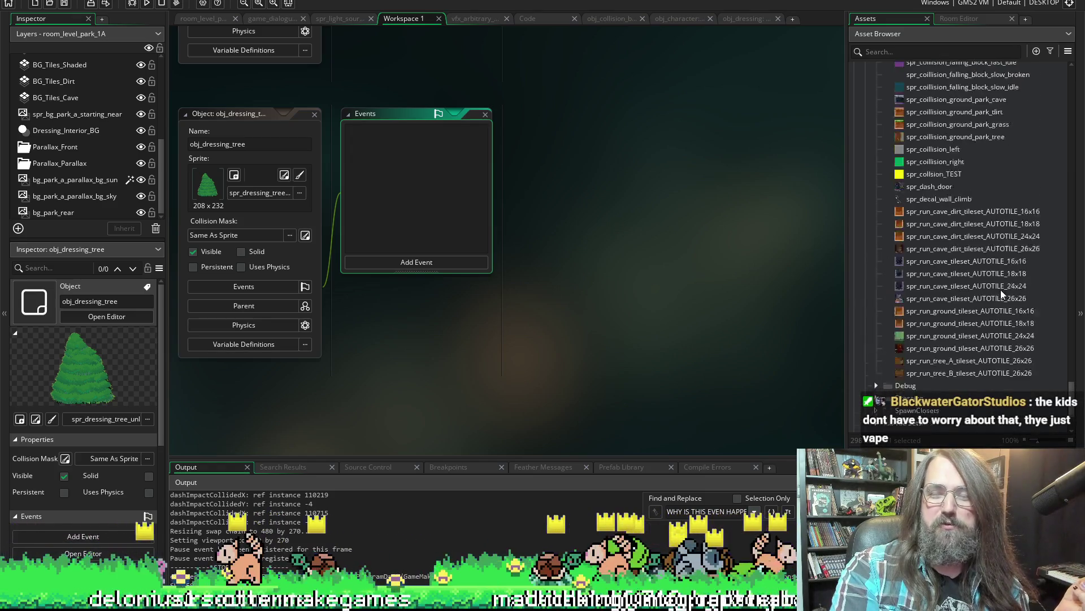
scroll(987, 289, up, 2)
scroll(988, 284, up, 3)
scroll(1000, 289, up, 2)
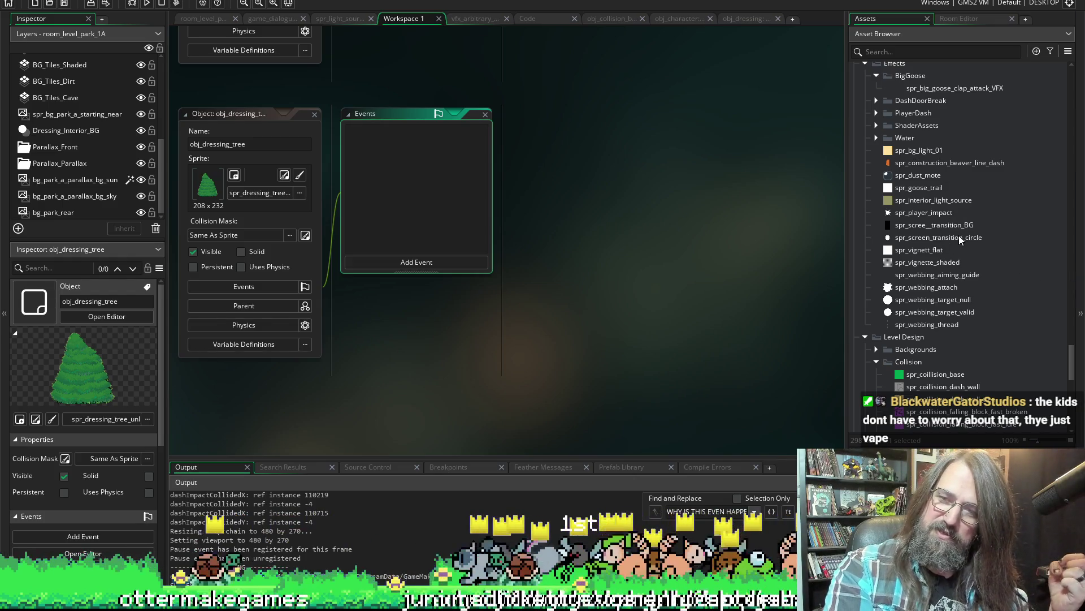
scroll(959, 246, up, 2)
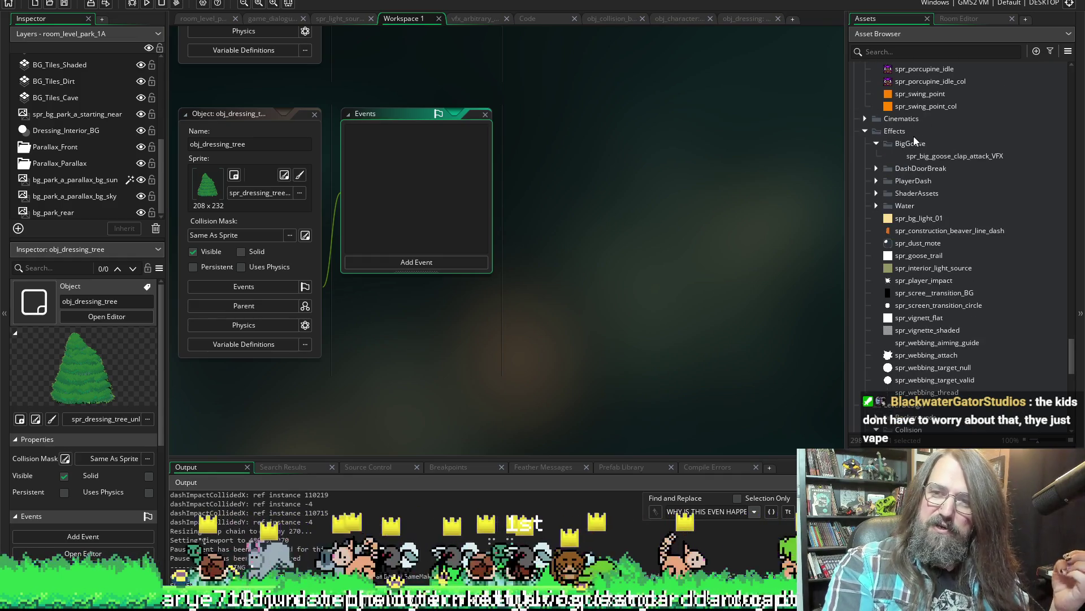
scroll(928, 241, down, 4)
scroll(927, 273, down, 2)
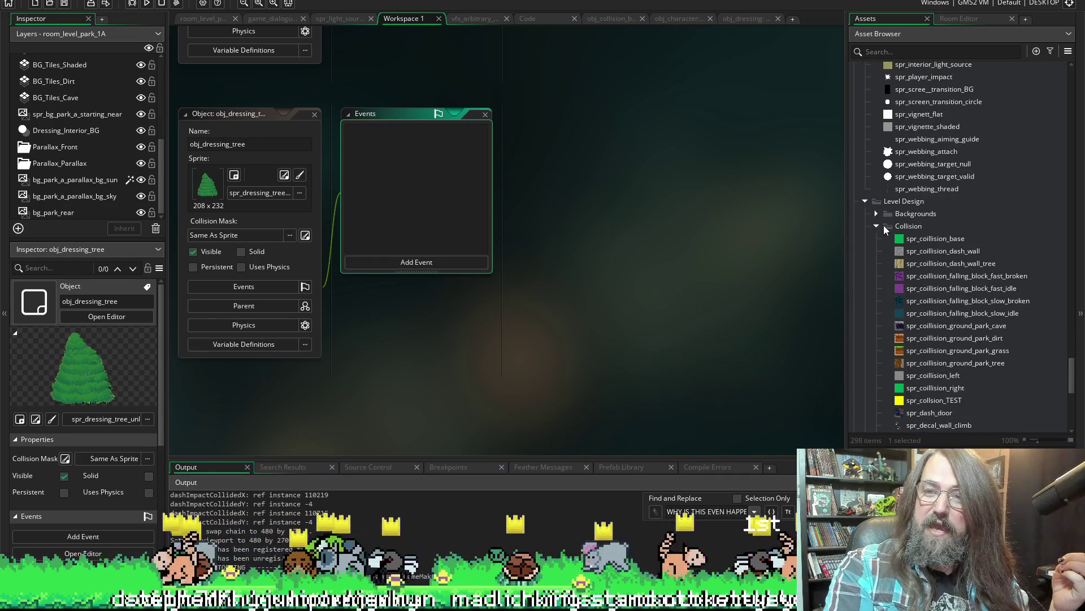
scroll(898, 279, down, 4)
scroll(917, 315, down, 3)
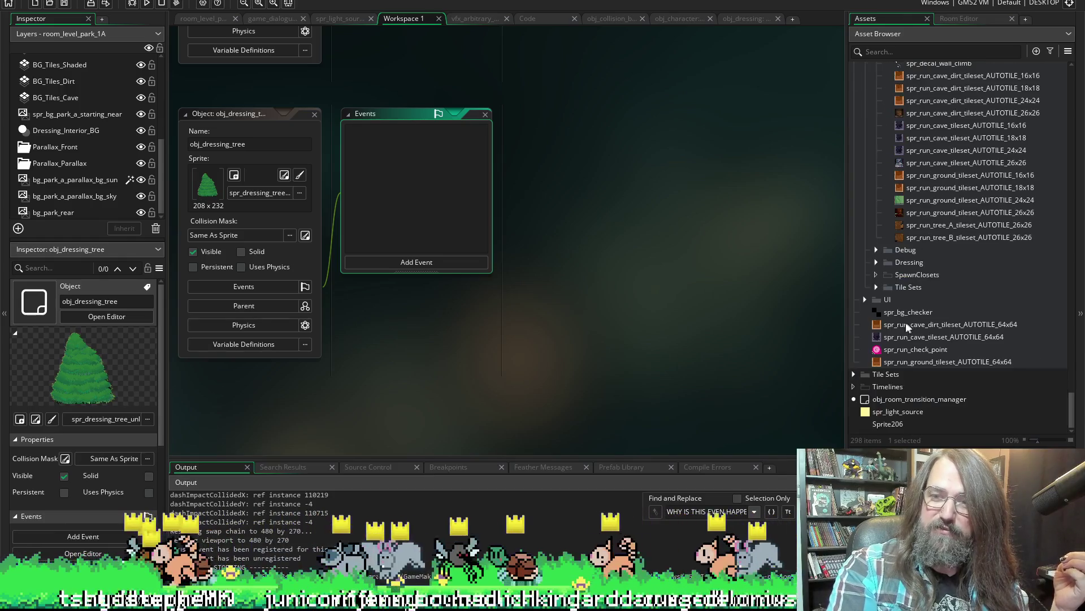
click(877, 263)
scroll(926, 287, down, 2)
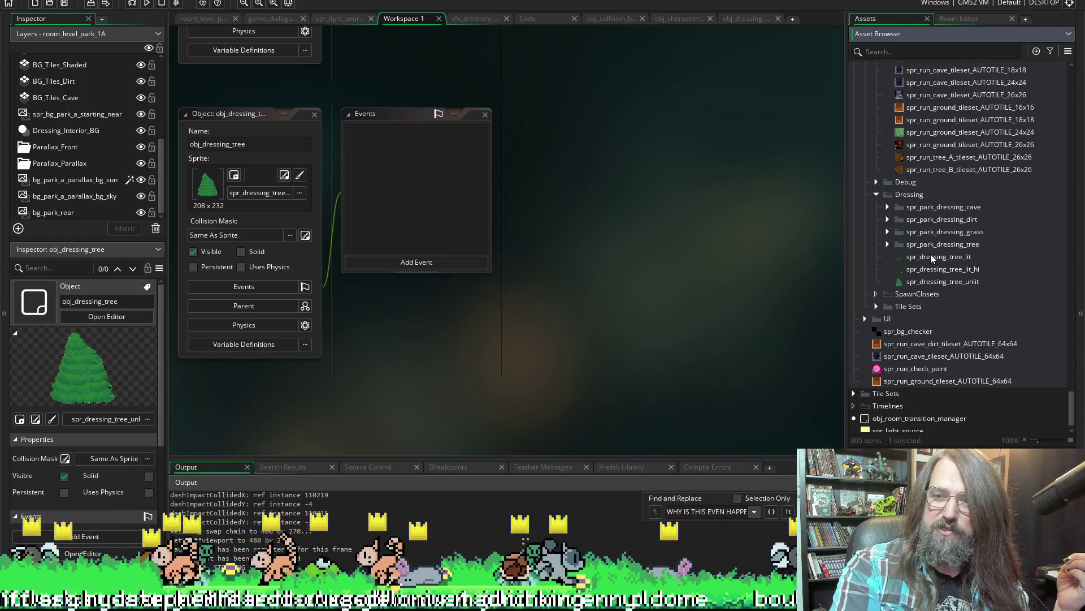
Open spr_dressing_tree_unlit and start an image import, navigating up to the Once_We're_Home art folder.
double_click(930, 269)
click(933, 281)
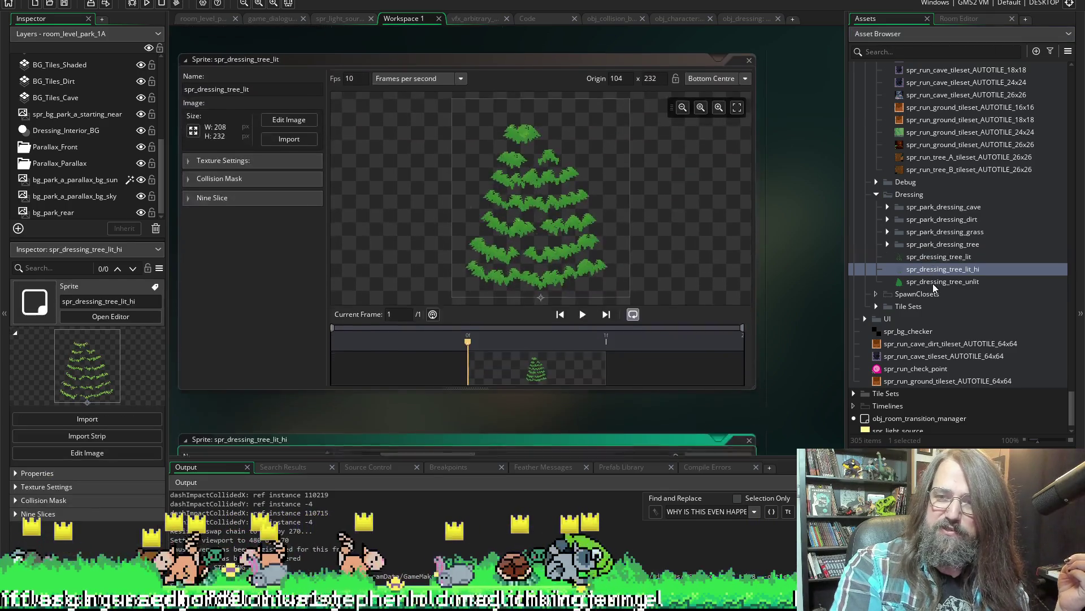
double_click(934, 283)
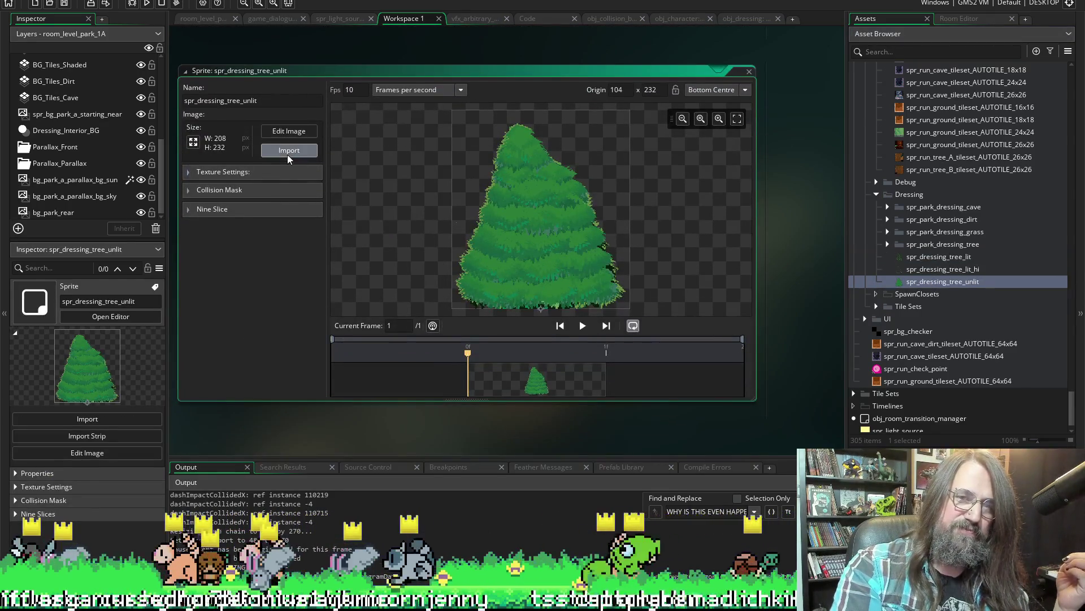
click(289, 150)
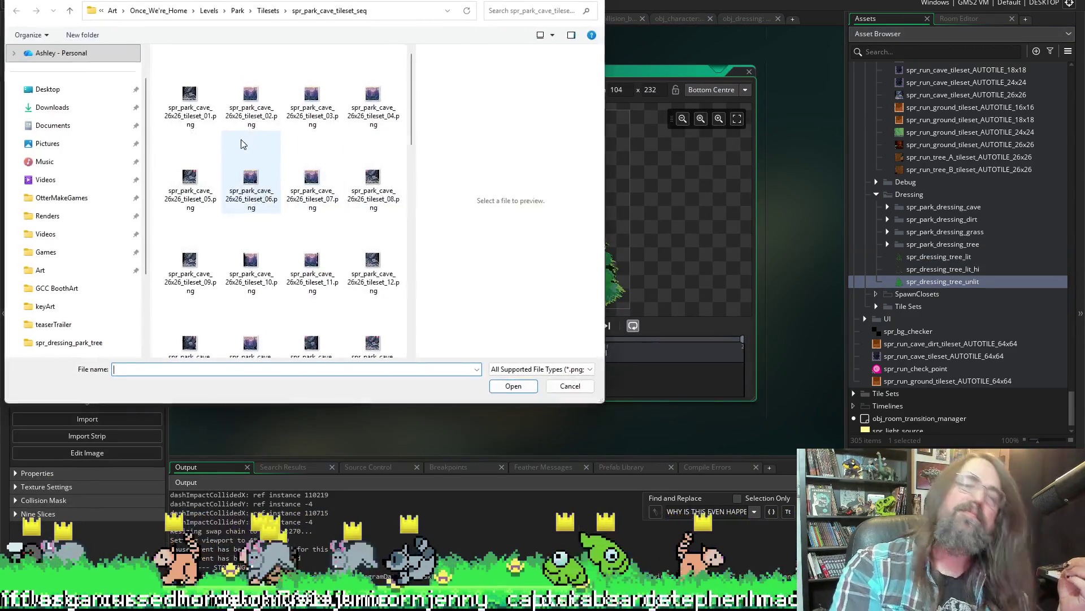
click(268, 10)
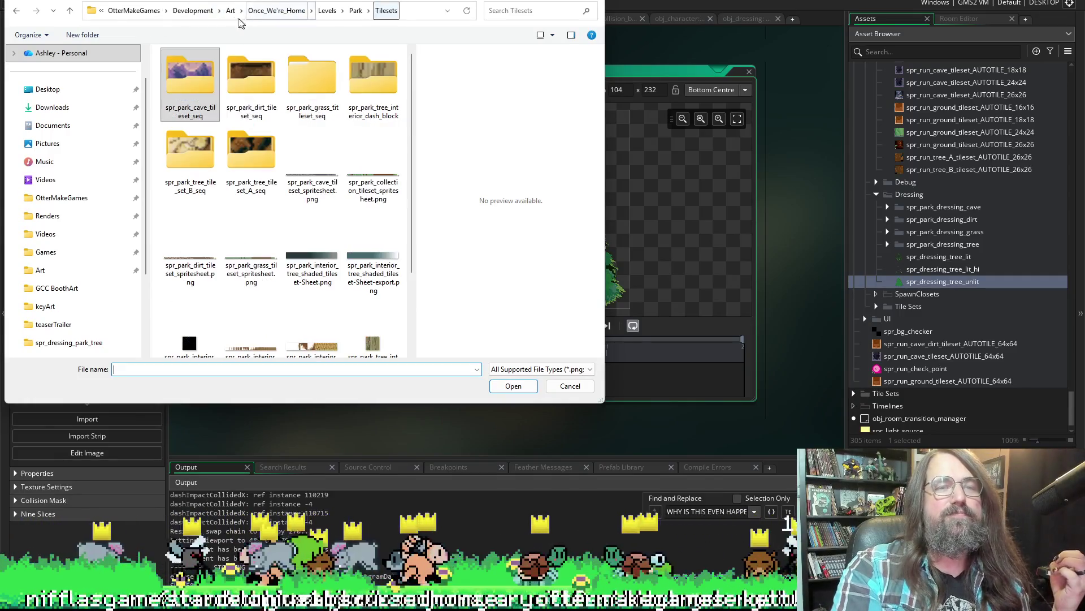
click(277, 10)
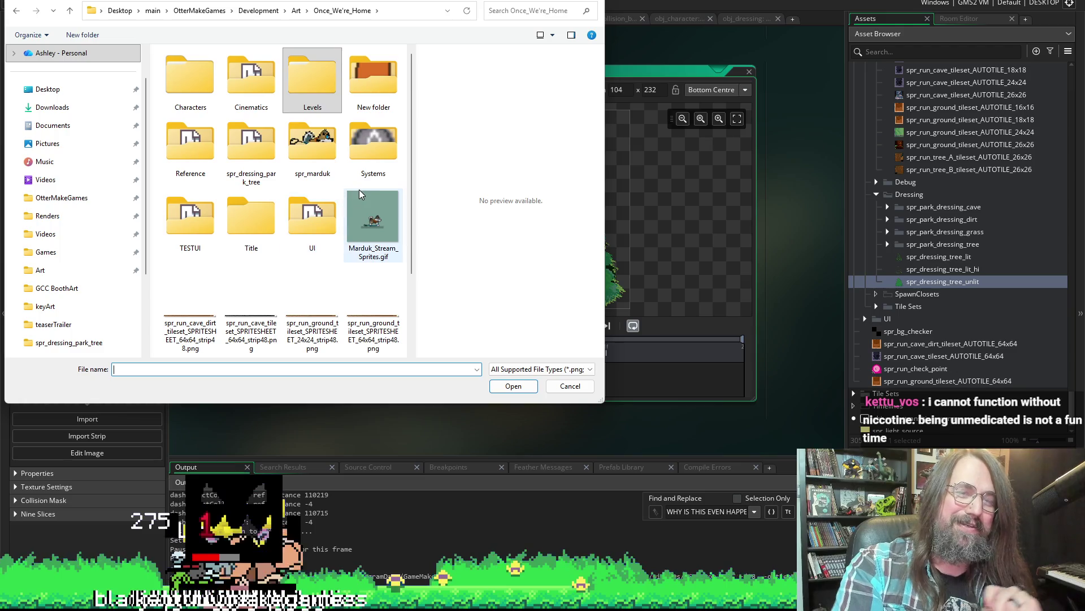
scroll(310, 221, down, 1)
scroll(311, 221, up, 1)
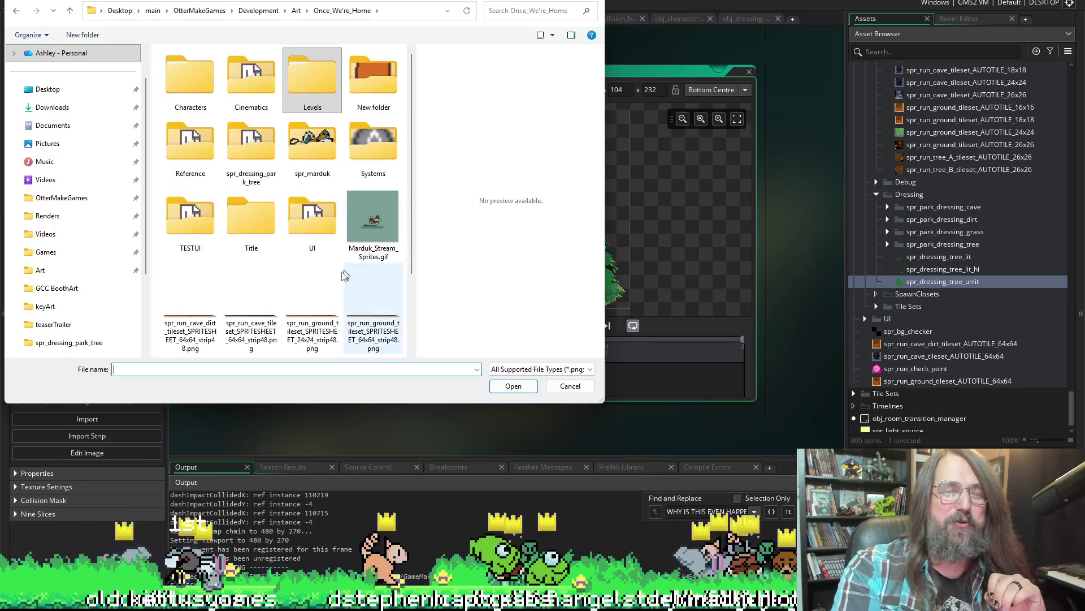
scroll(297, 310, down, 2)
scroll(286, 242, up, 2)
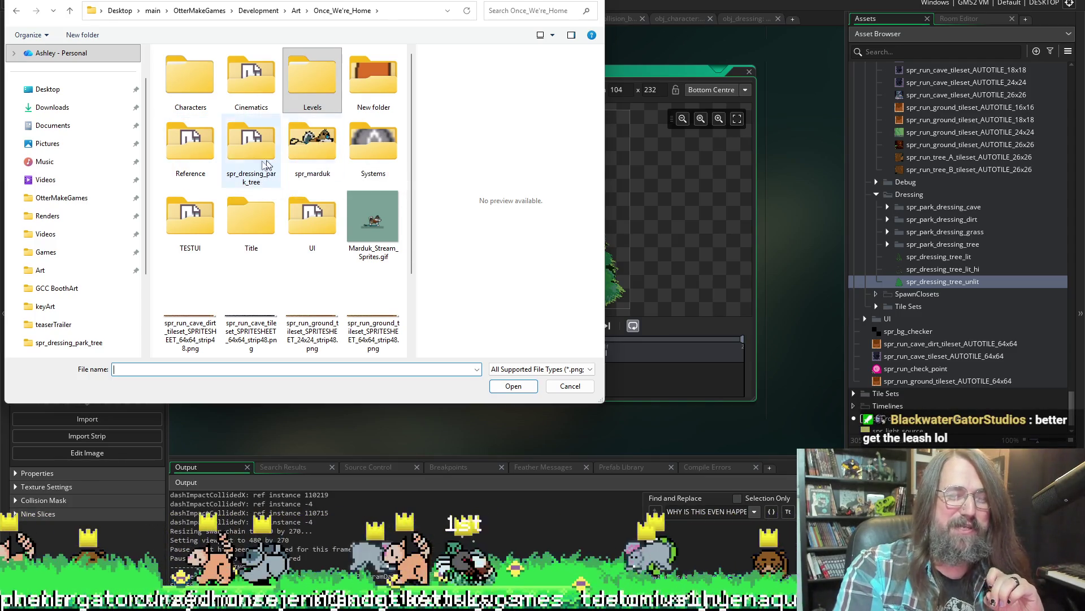
Import spr_dressing_park_tree_unlit.png from the spr_dressing_park_tree folder into the sprite.
double_click(237, 160)
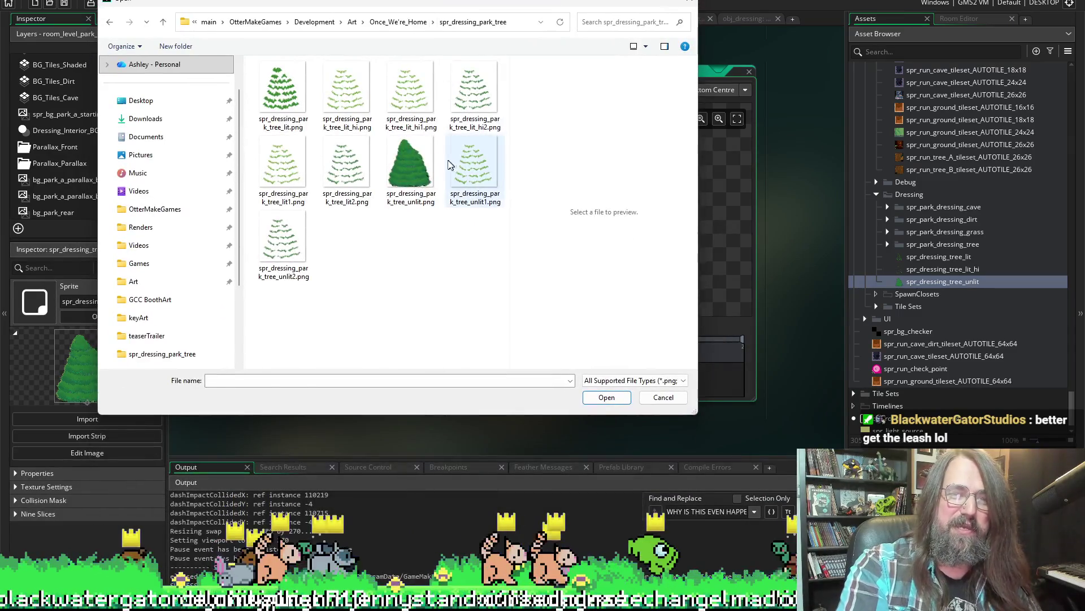
click(412, 170)
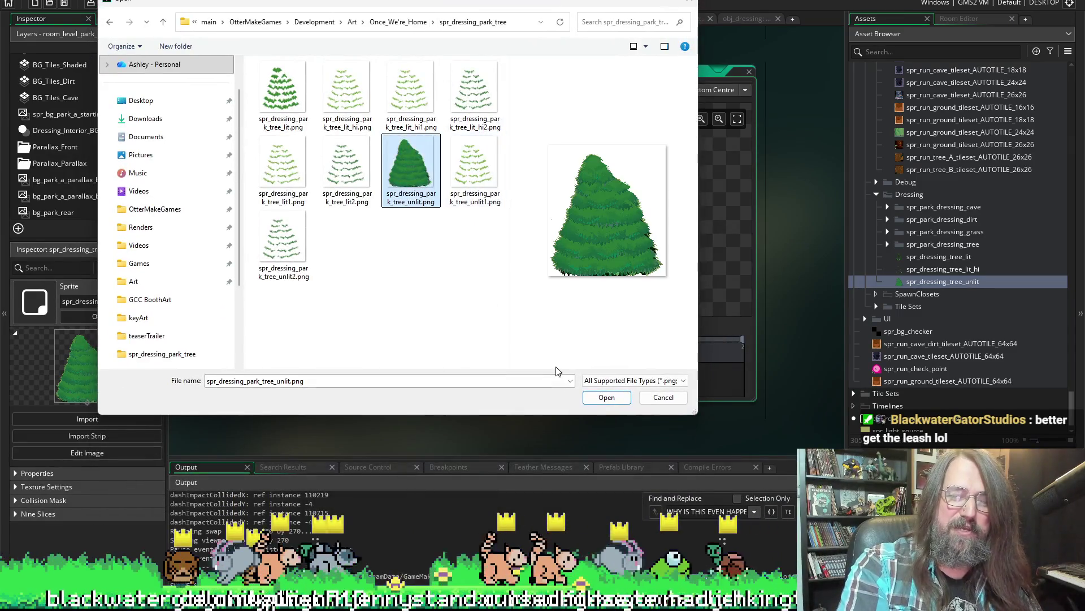
click(604, 398)
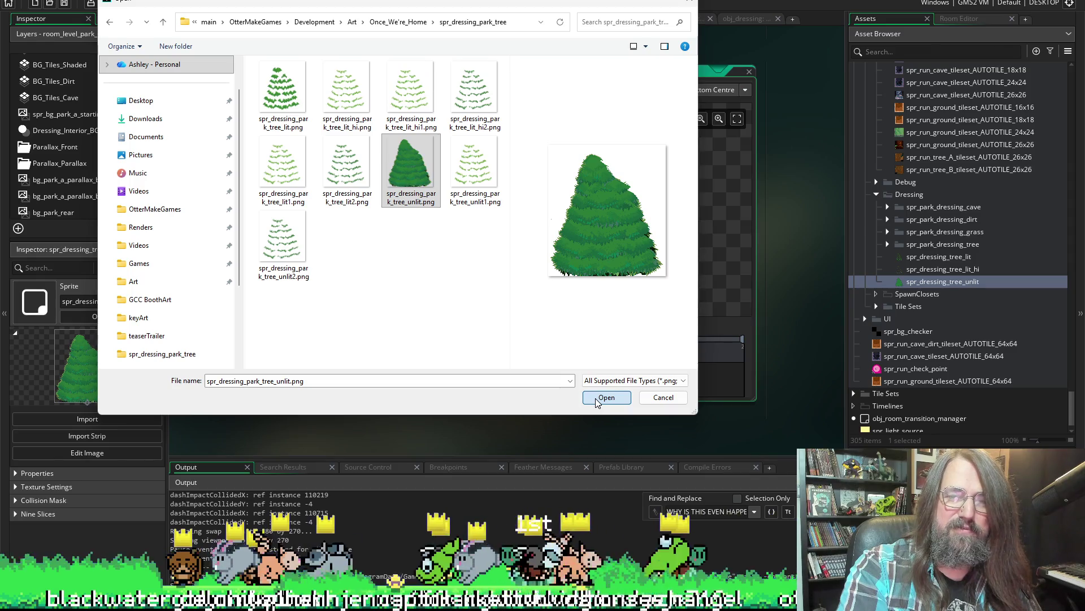
click(597, 398)
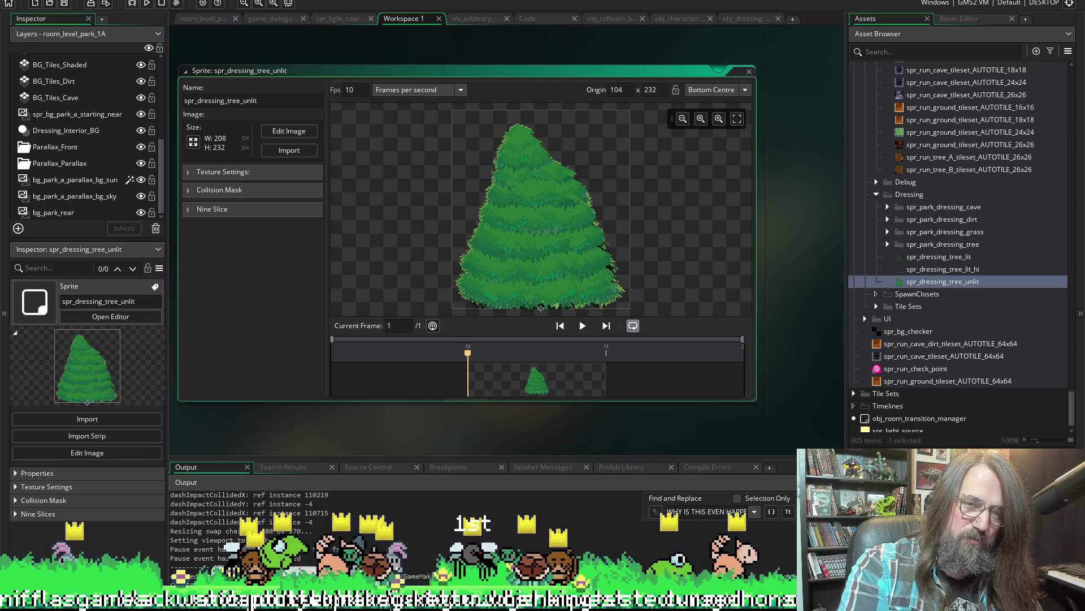
In Aseprite, restore the full painted tree and begin an export, browsing for the destination file.
key(alt+Tab)
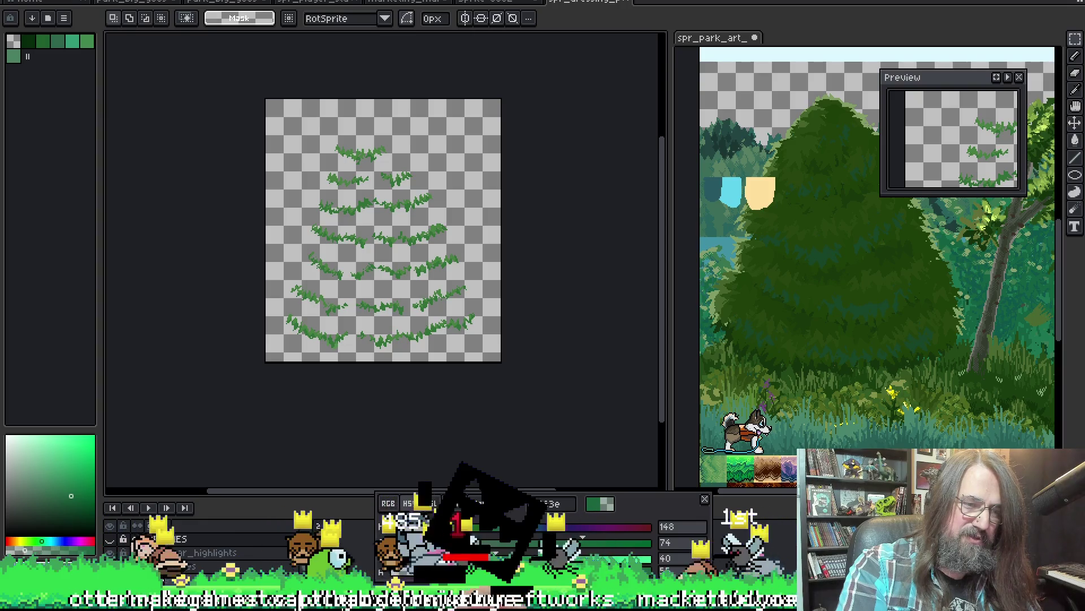
key(ctrl+z)
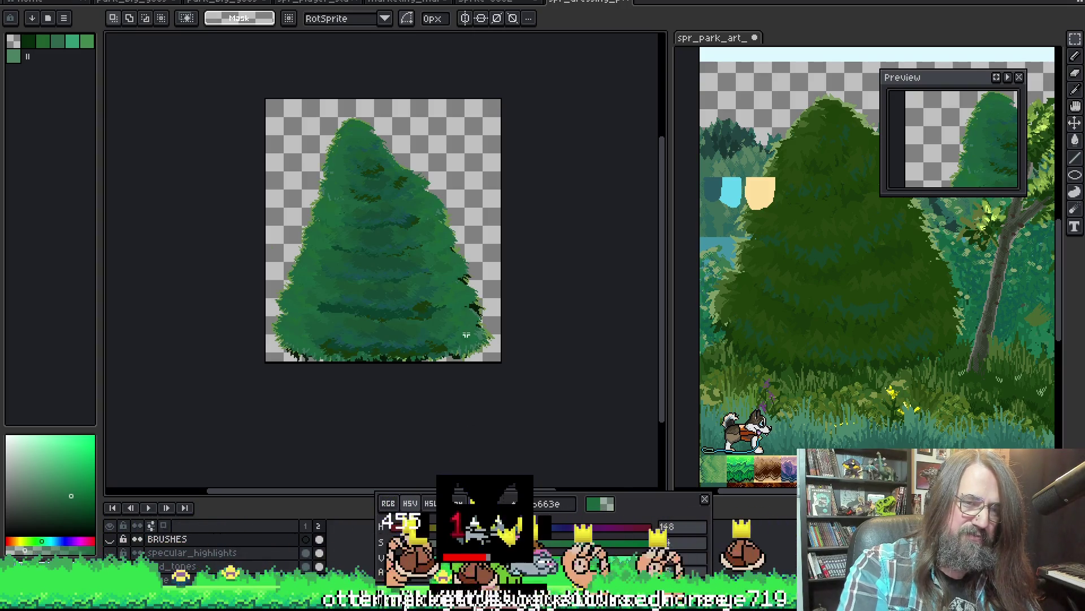
key(ctrl+alt+shift+s)
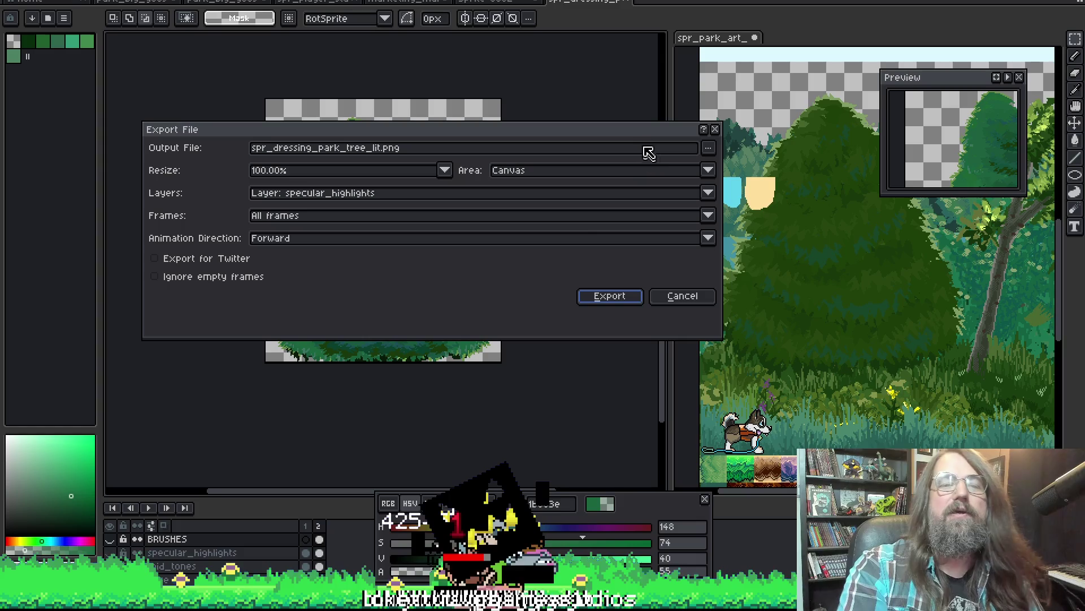
click(708, 147)
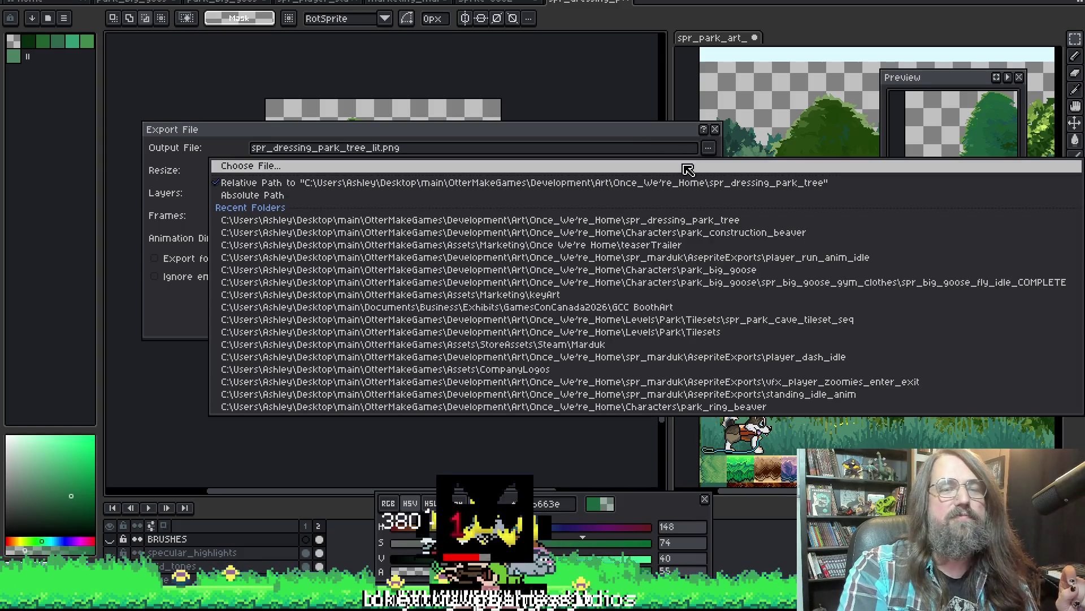
click(687, 167)
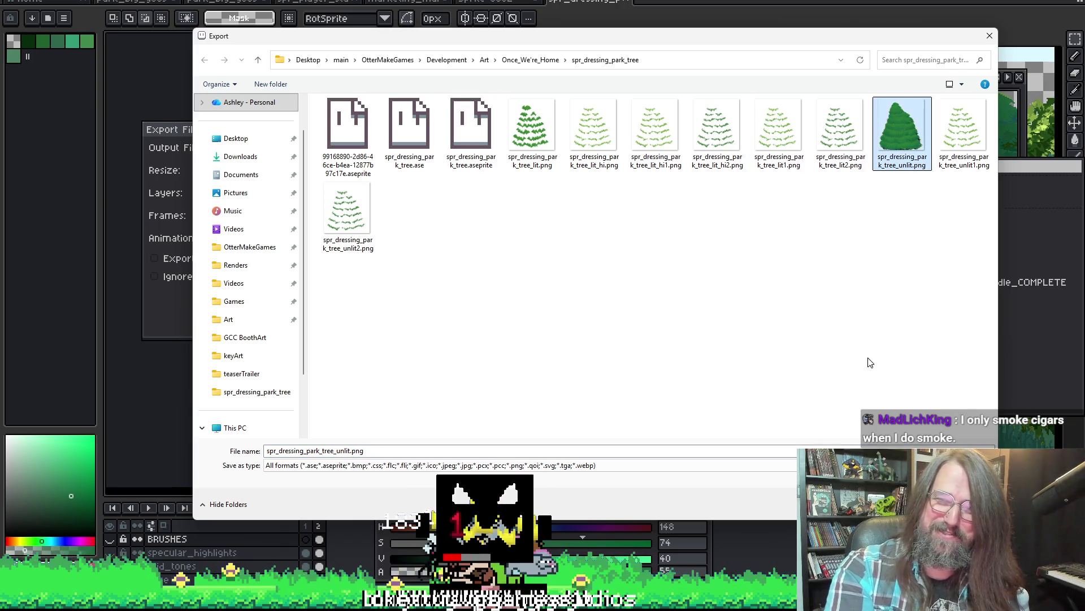
Export over spr_dressing_park_tree_unlit.png, confirming the overwrite, and return to GameMaker.
double_click(901, 132)
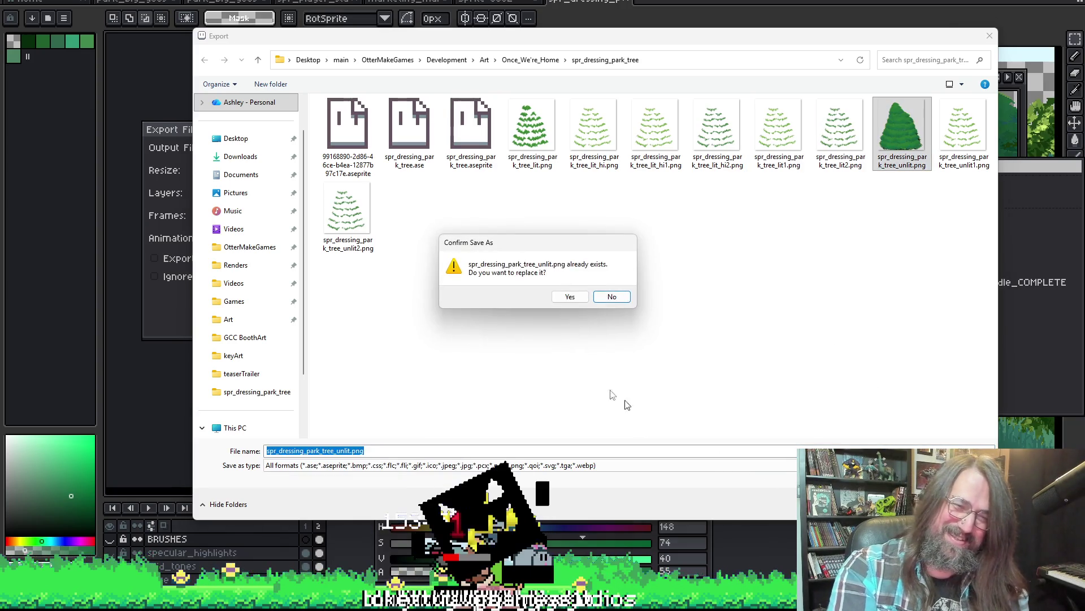
click(571, 298)
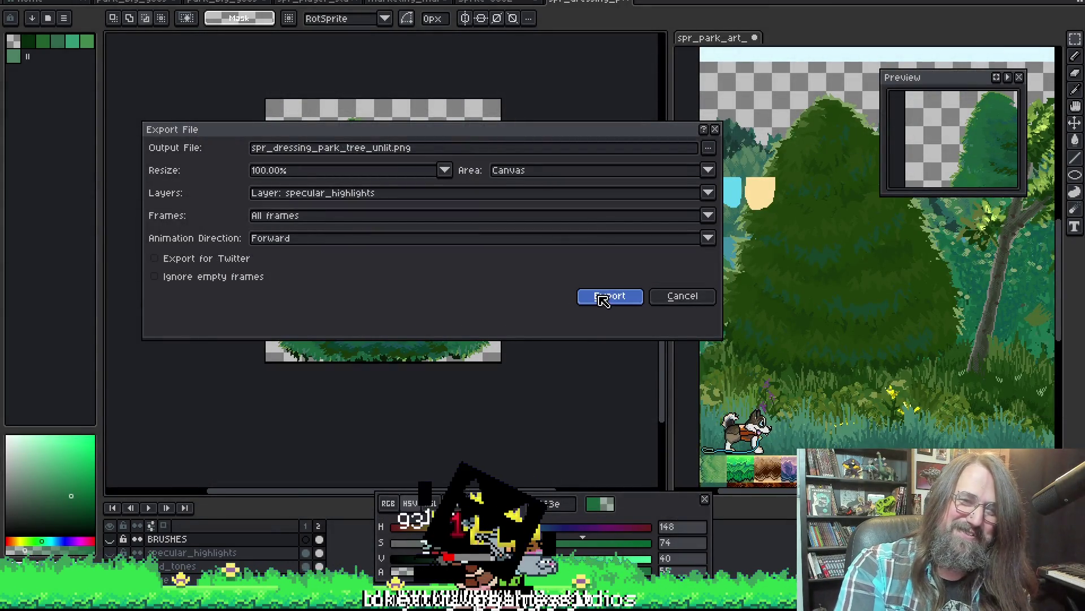
click(602, 299)
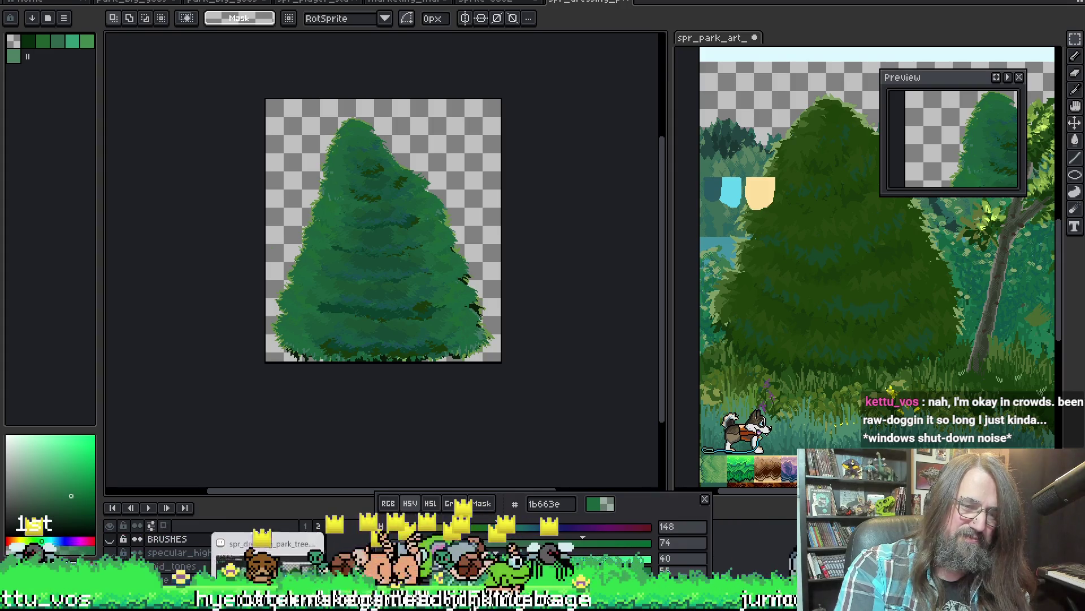
click(263, 551)
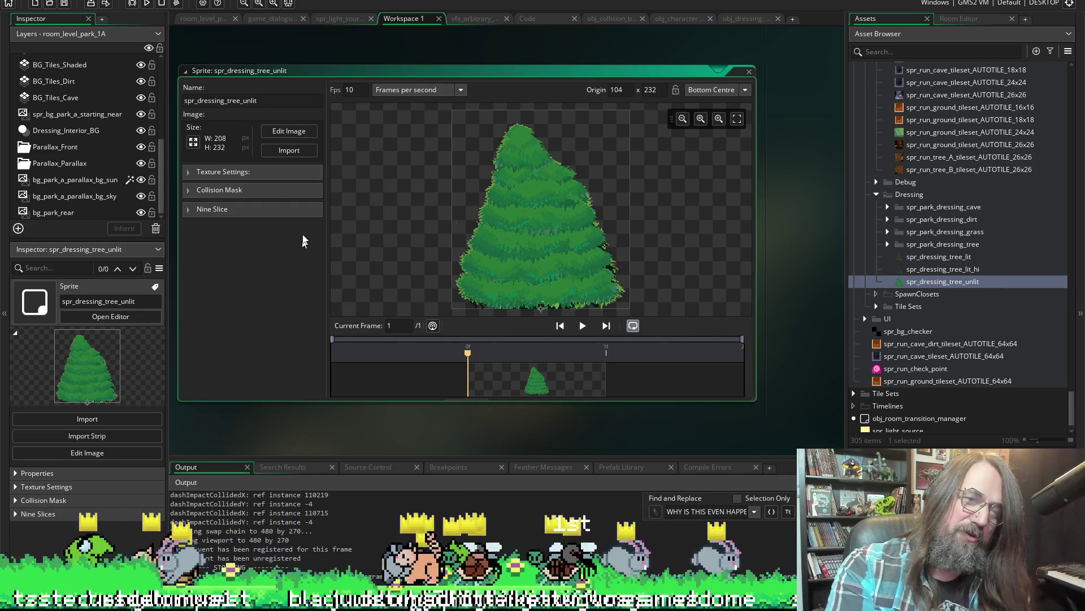
Re-import spr_dressing_park_tree_unlit.png into spr_dressing_tree_unlit, then switch back to Aseprite.
click(300, 152)
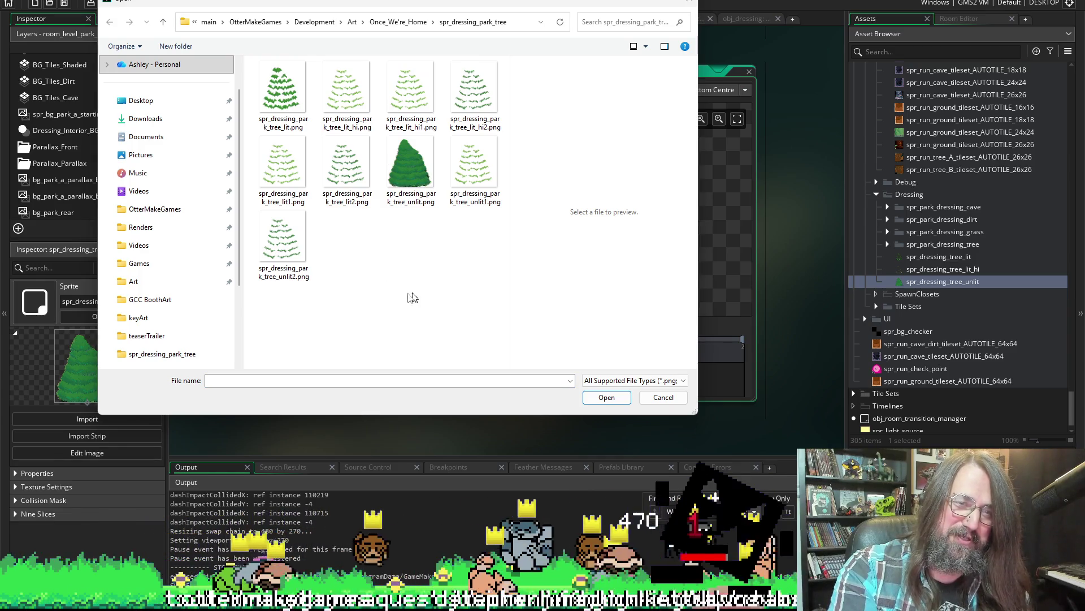
click(426, 176)
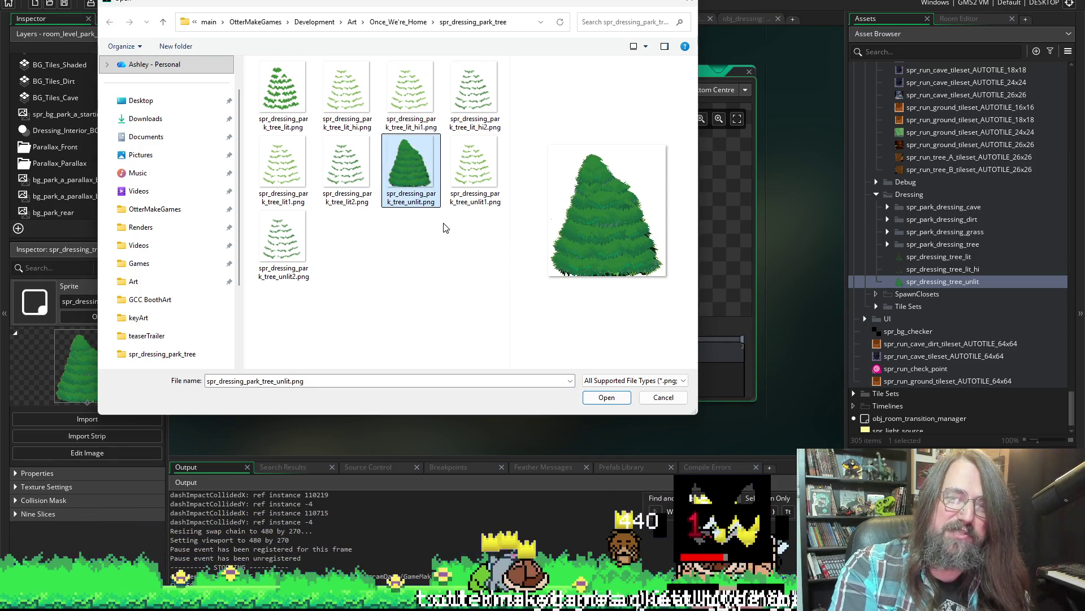
click(687, 4)
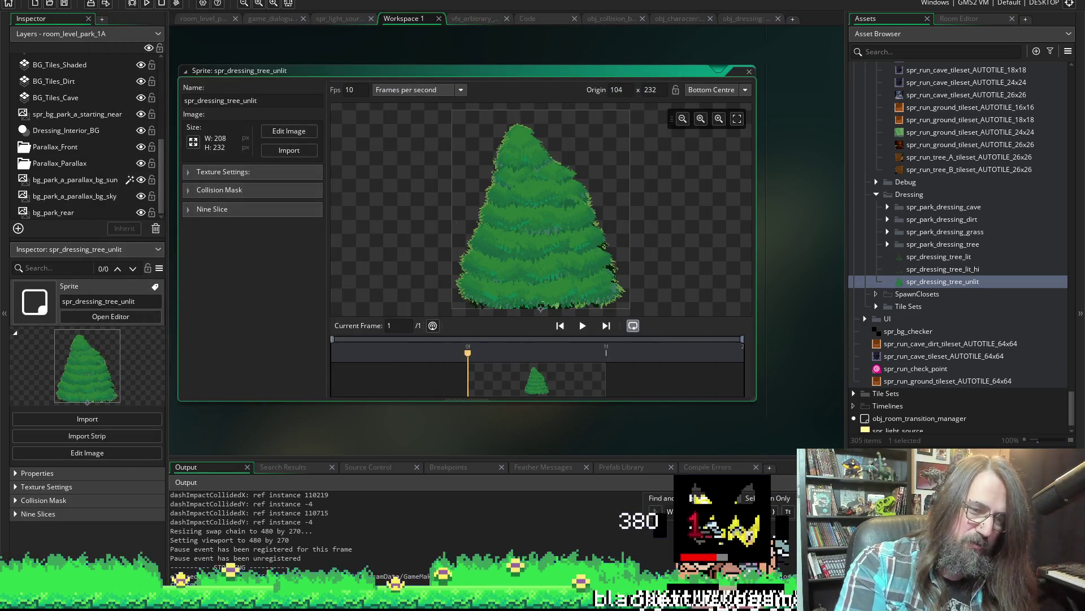
key(alt+Tab)
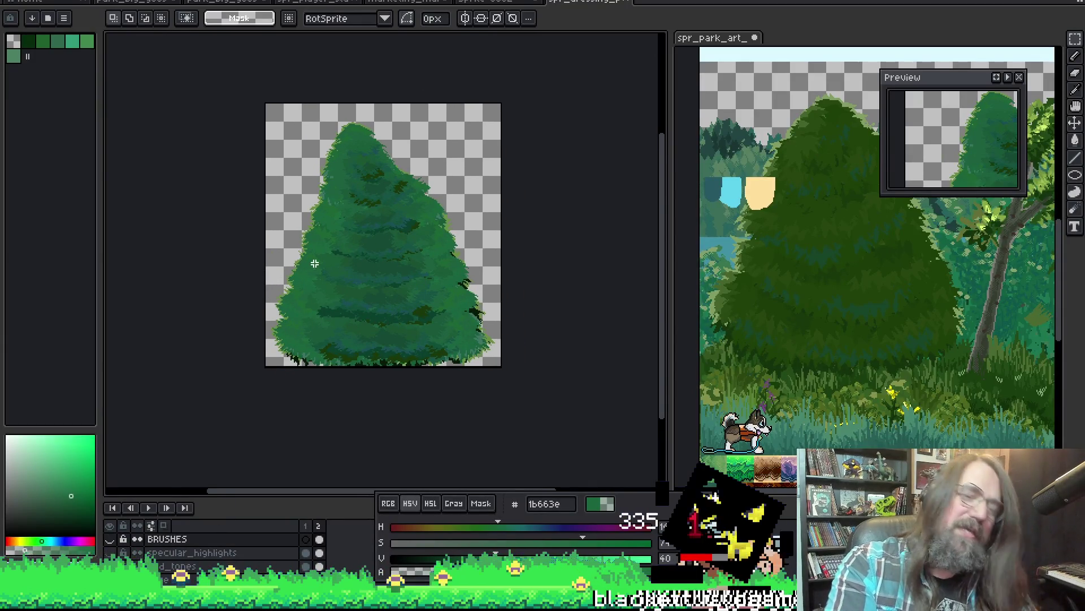
Set the Aseprite export to write only the selected frames.
key(ctrl+alt+shift+s)
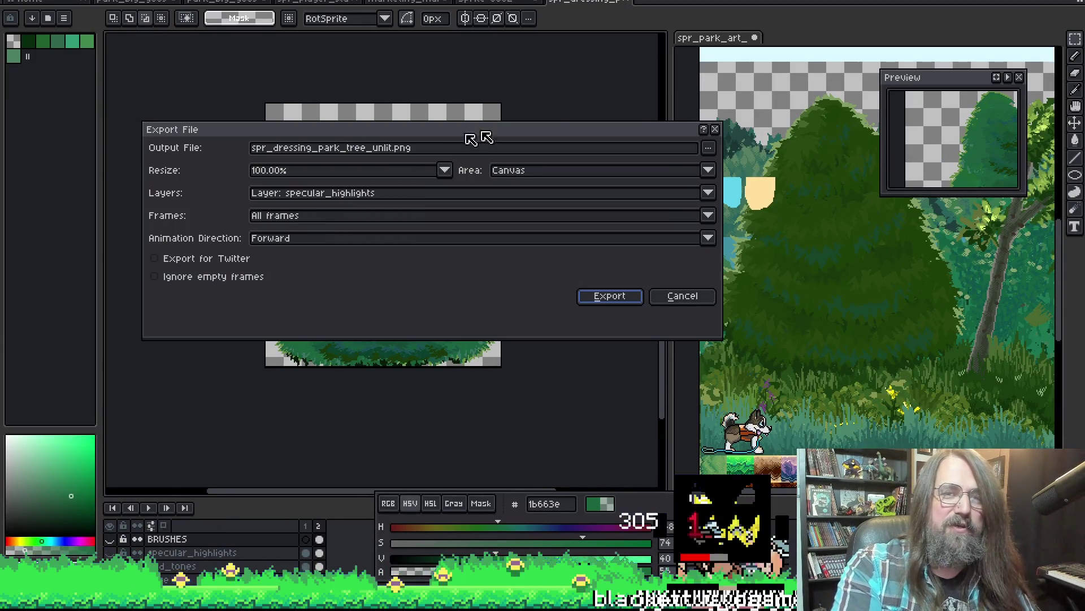
click(342, 218)
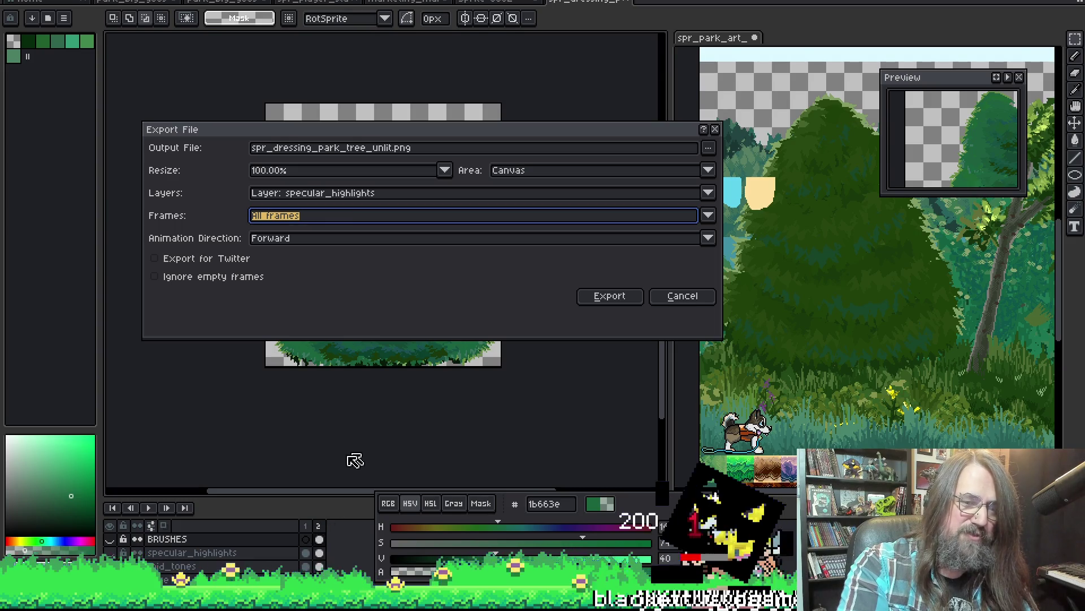
click(661, 298)
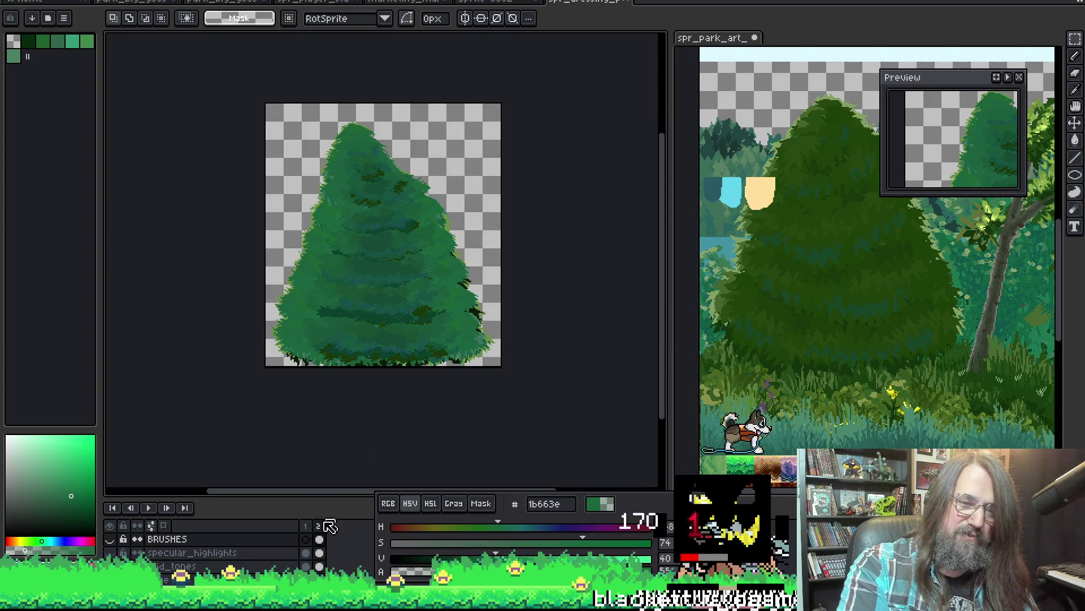
key(ctrl+alt+shift+s)
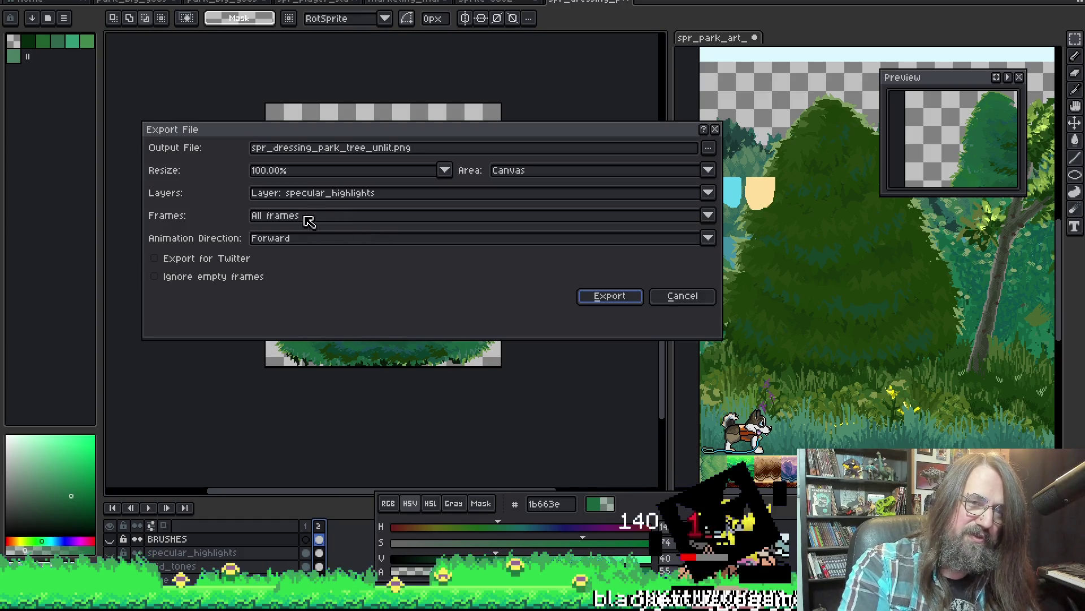
click(303, 218)
click(308, 244)
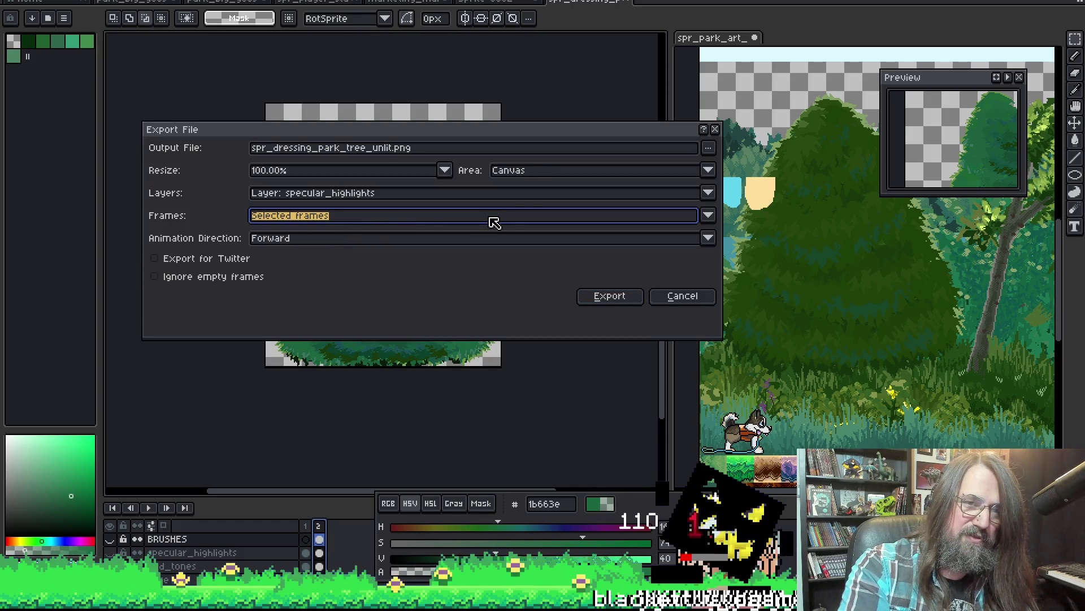
Export the specular_highlights frames over spr_dressing_park_tree_unlit.png, confirming the replace, and return to GameMaker.
click(707, 149)
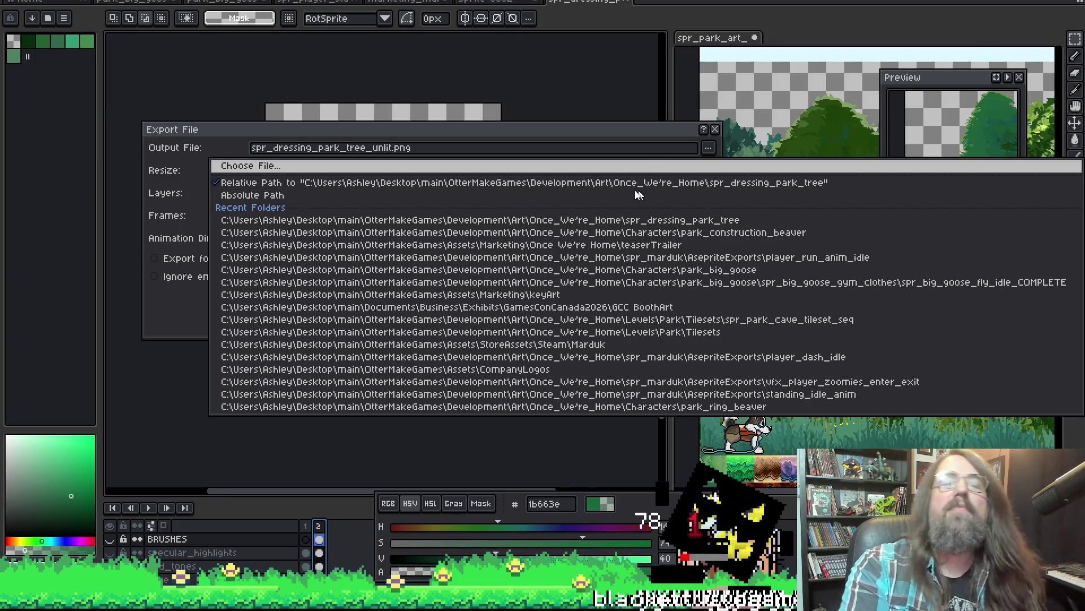
click(653, 167)
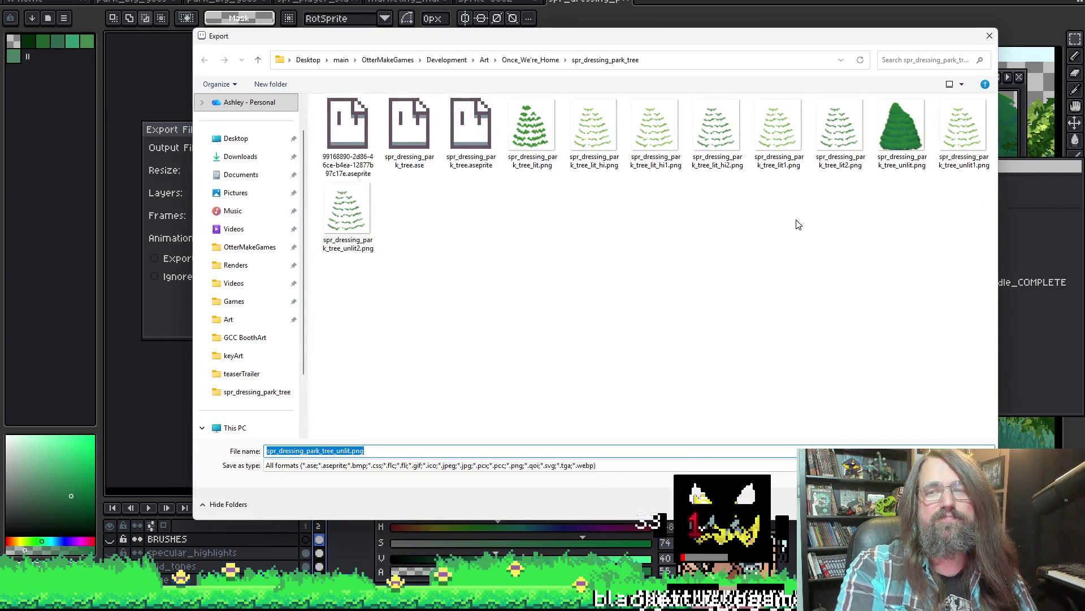
click(902, 131)
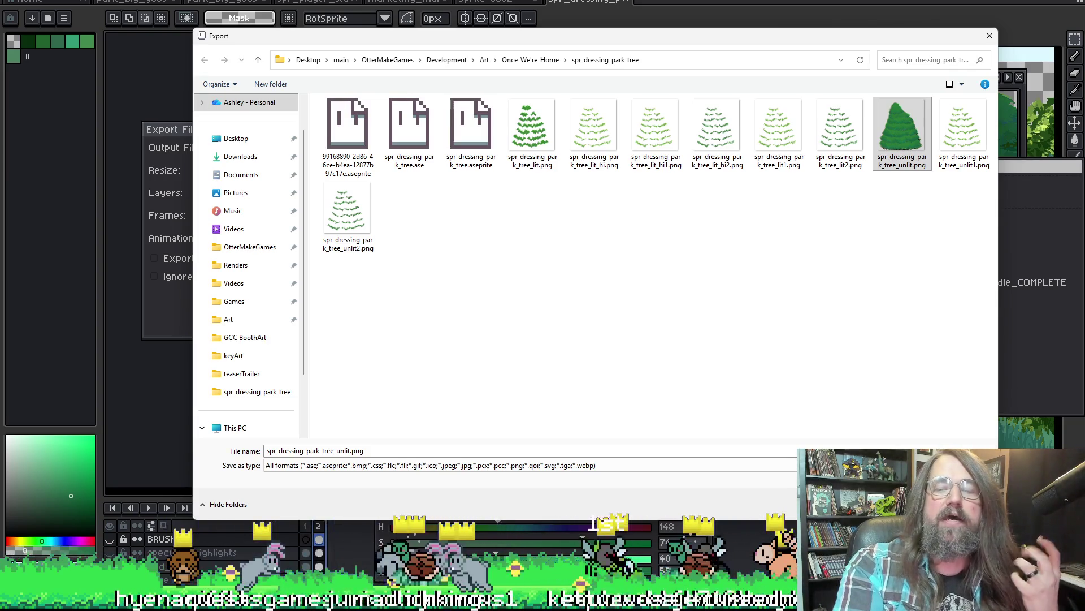
key(Return)
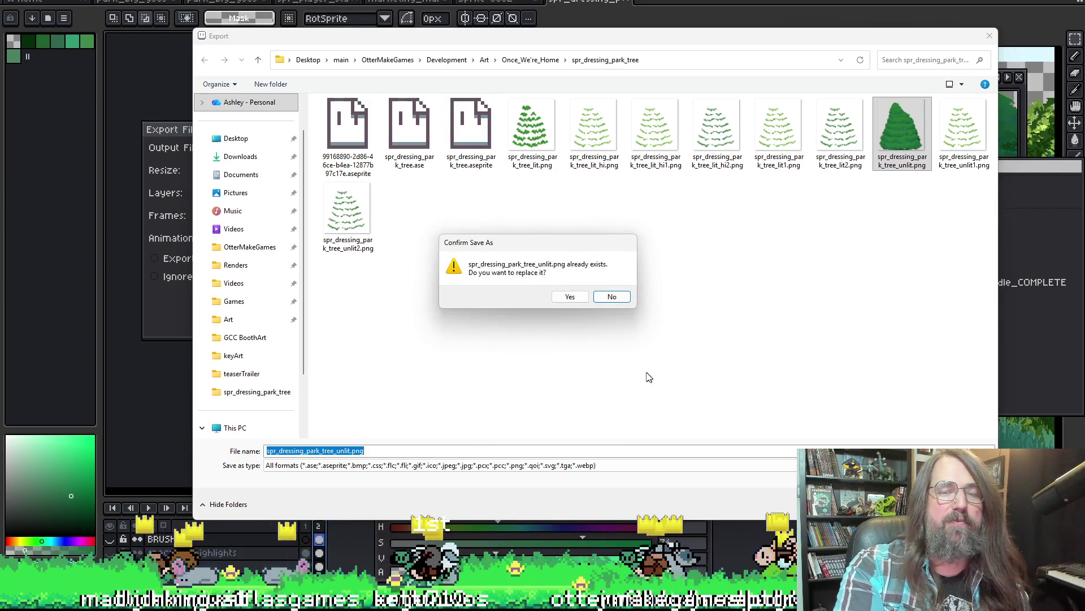
click(571, 296)
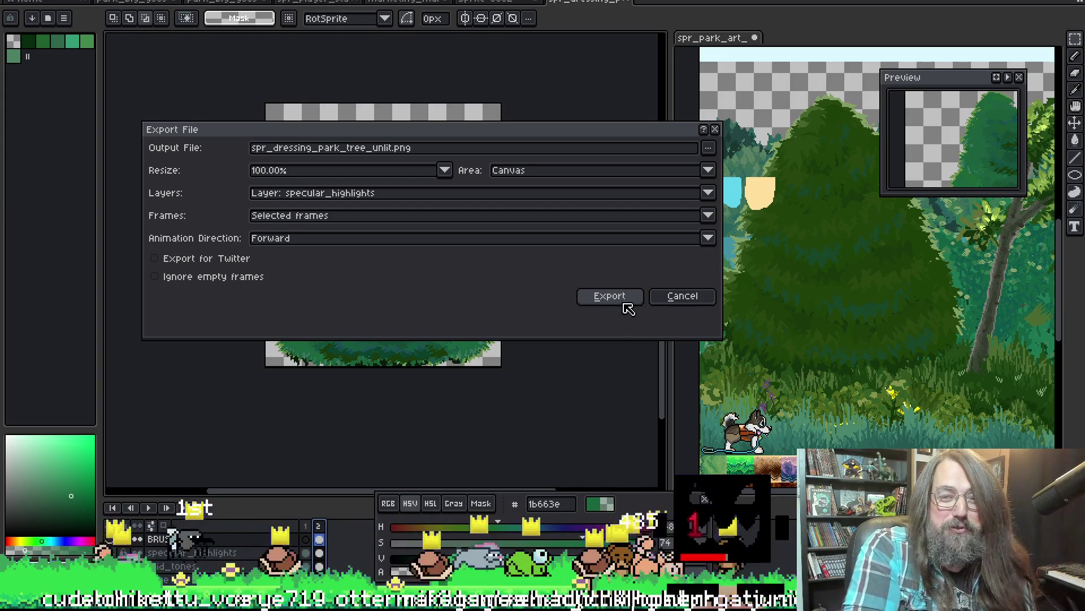
click(628, 301)
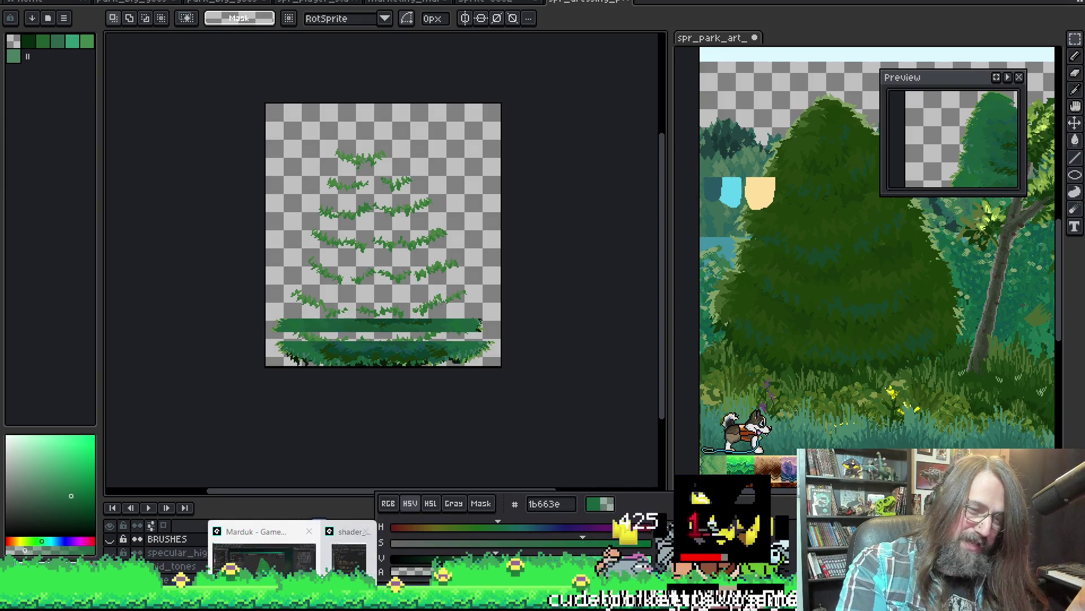
key(alt+Tab)
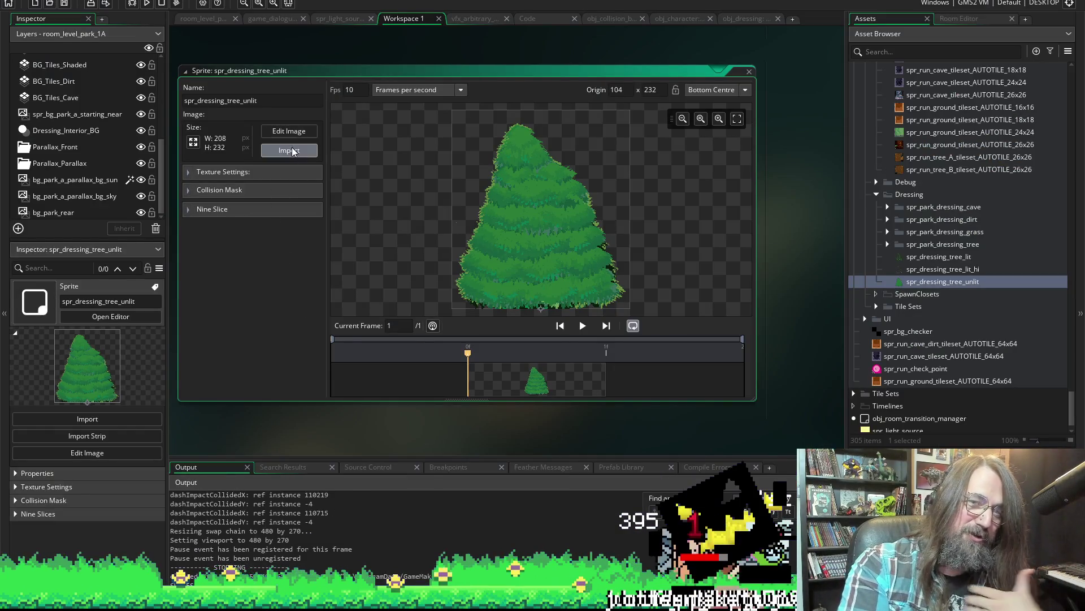
click(293, 151)
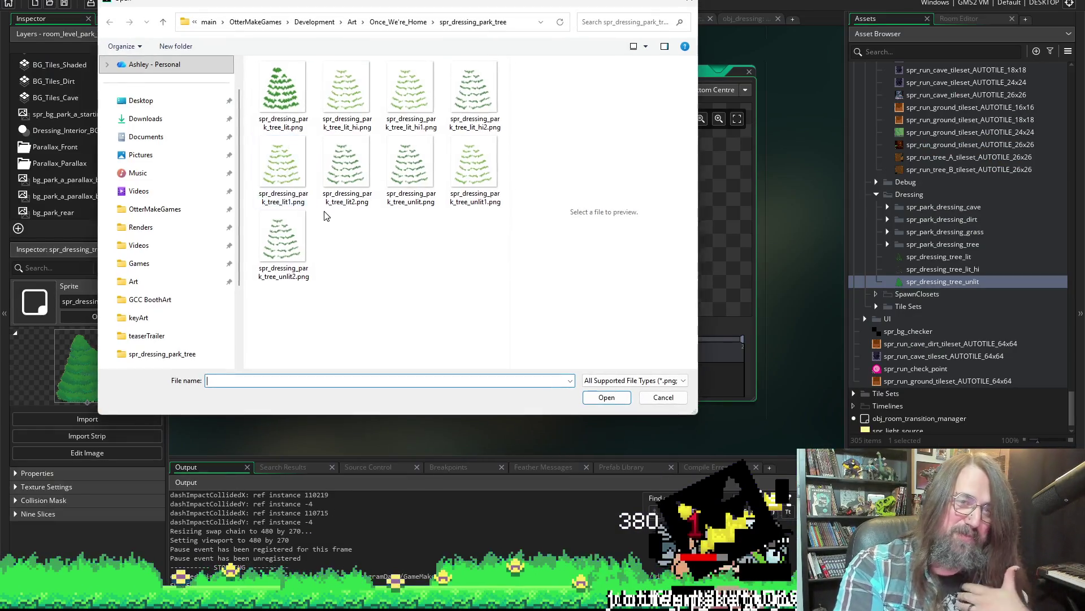
click(654, 398)
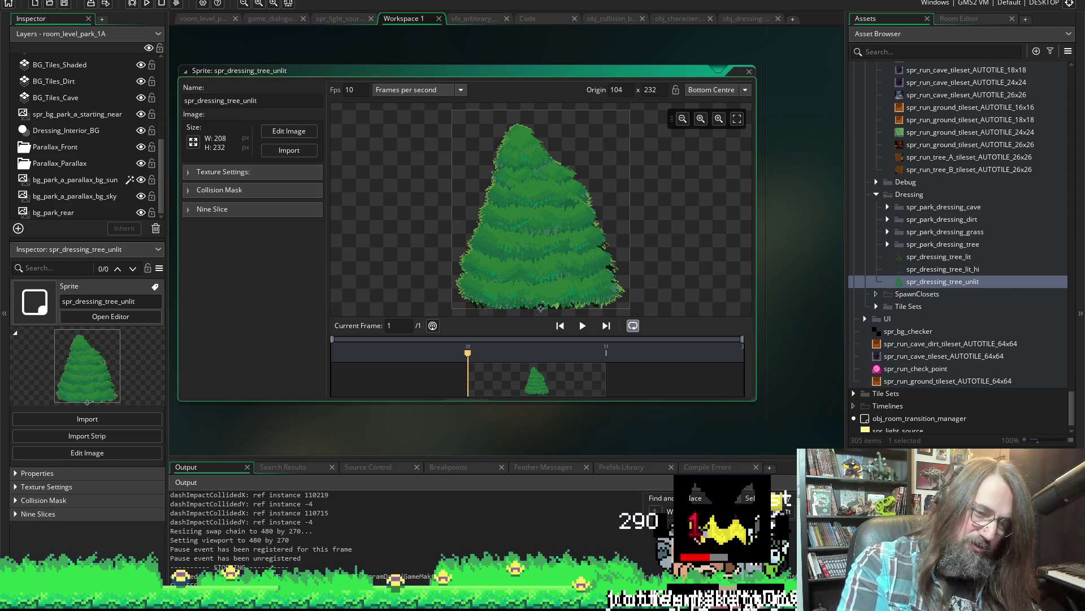
key(alt+Tab)
Try Layers: base in the Export File dialog, cancel it, and reopen the export settings.
key(ctrl+alt+shift+s)
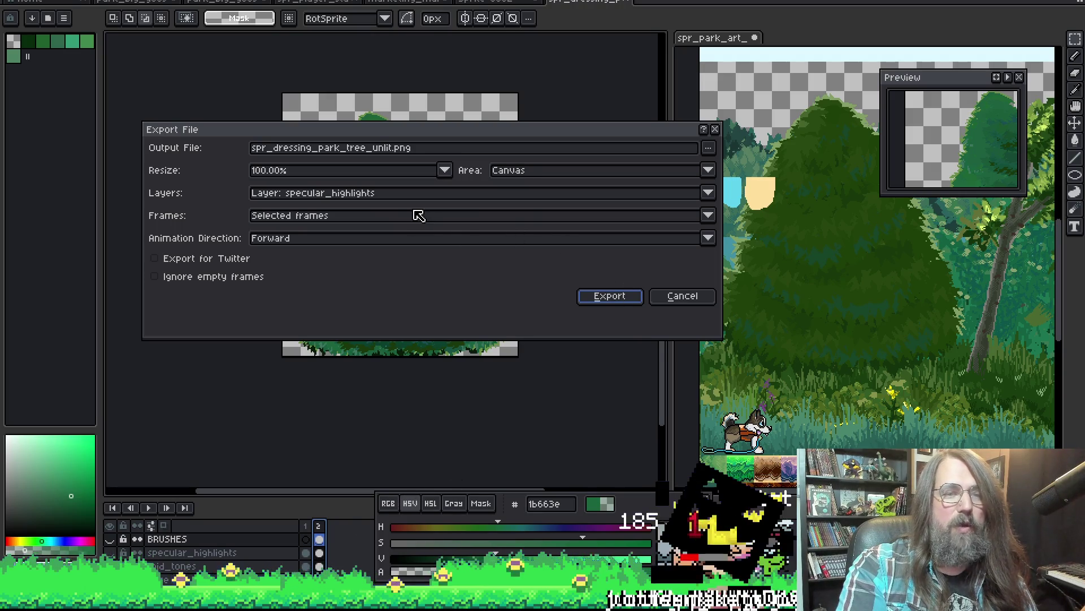
click(433, 192)
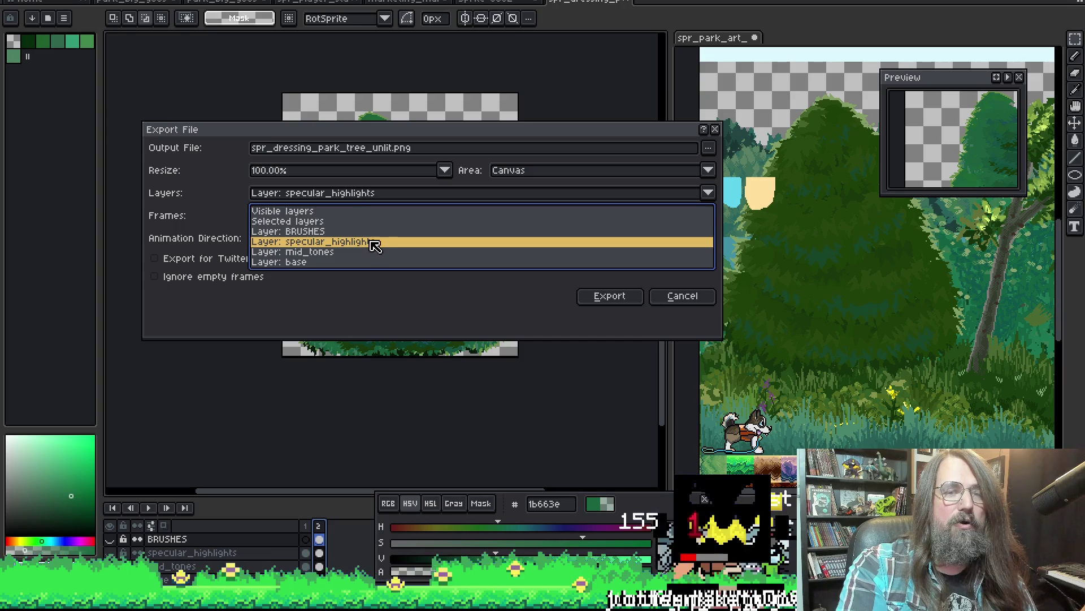
click(328, 262)
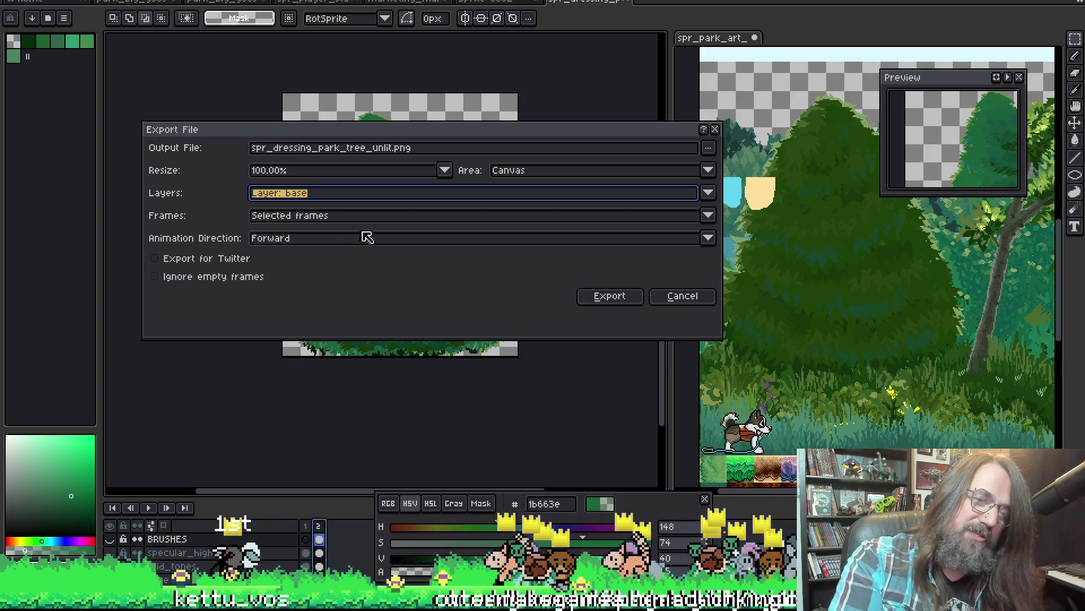
click(368, 196)
click(281, 261)
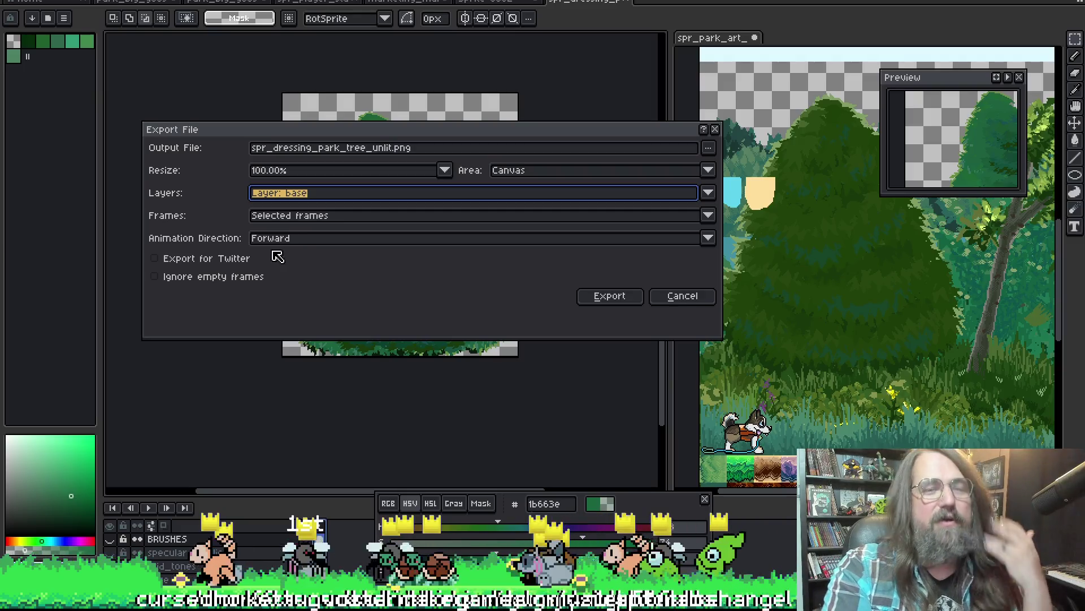
click(683, 295)
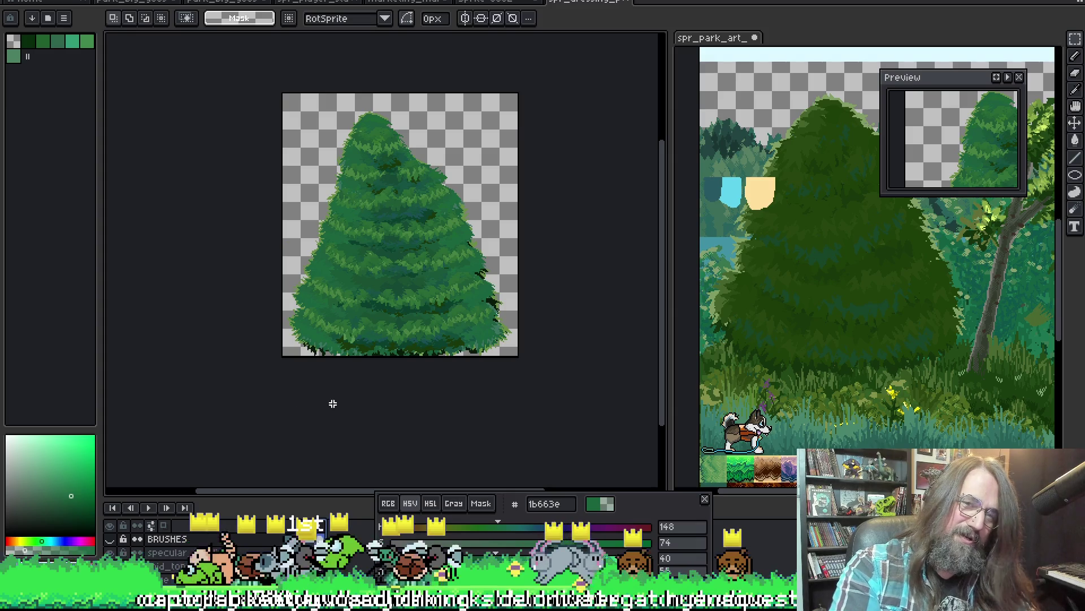
key(ctrl+alt+shift+s)
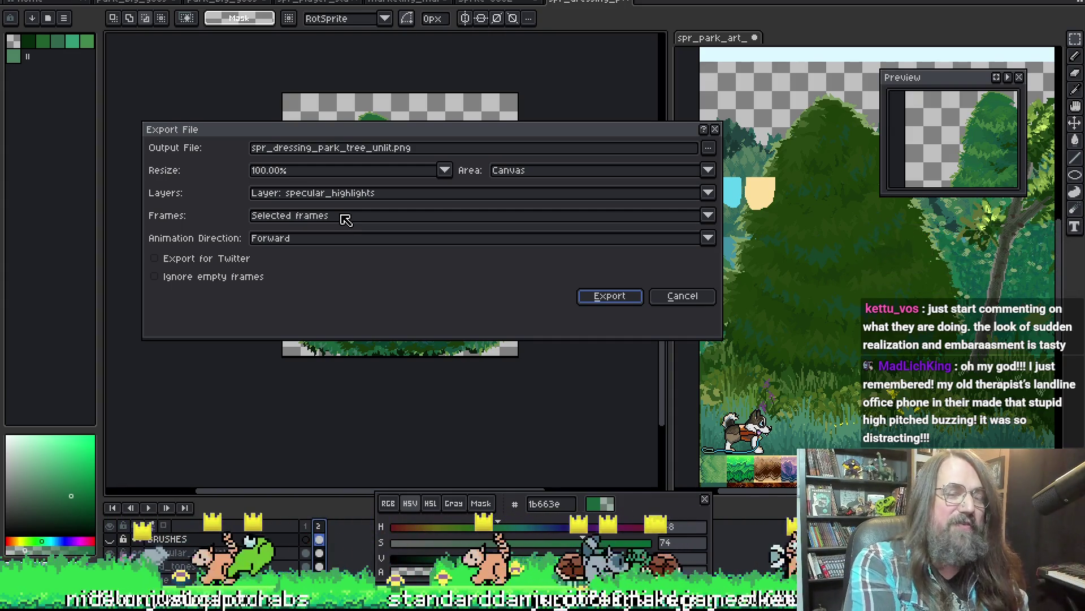
Cycle the Frames option in the Export File dialog, keeping Selected frames each time.
click(346, 218)
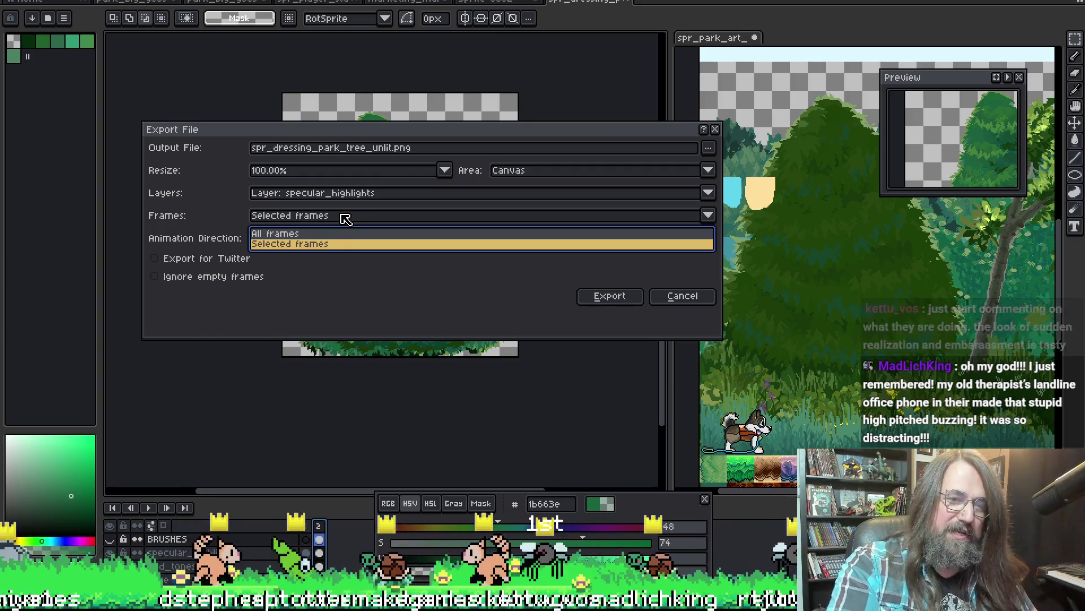
click(335, 247)
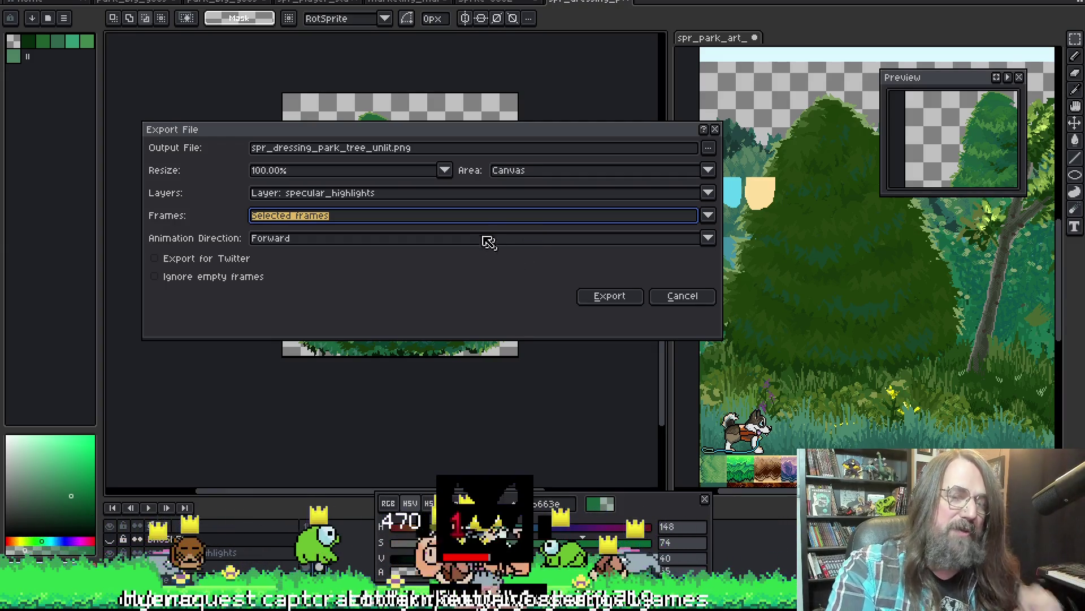
click(405, 217)
click(373, 244)
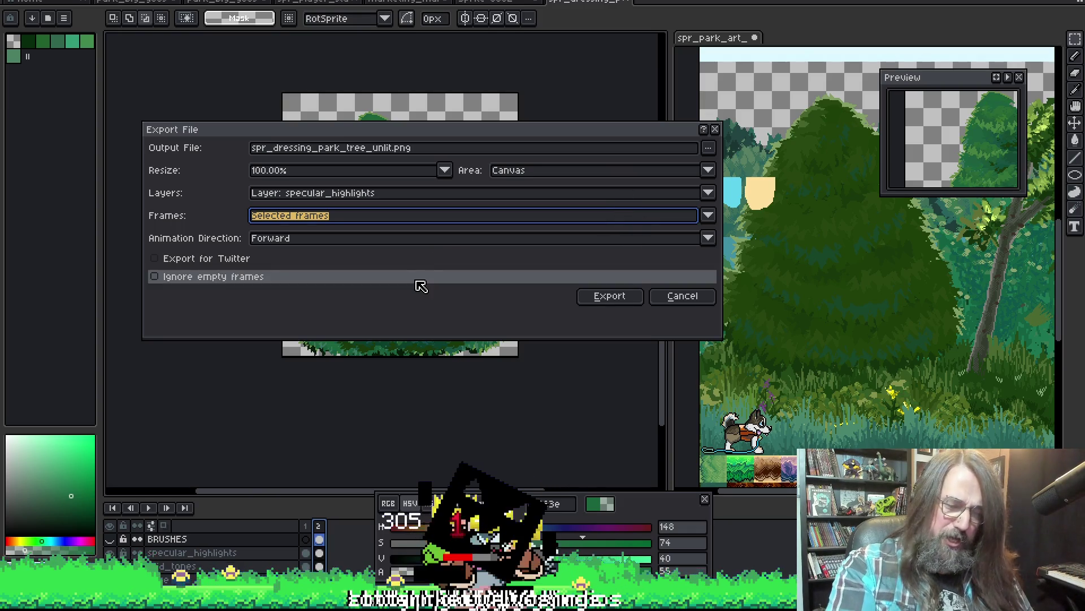
click(332, 219)
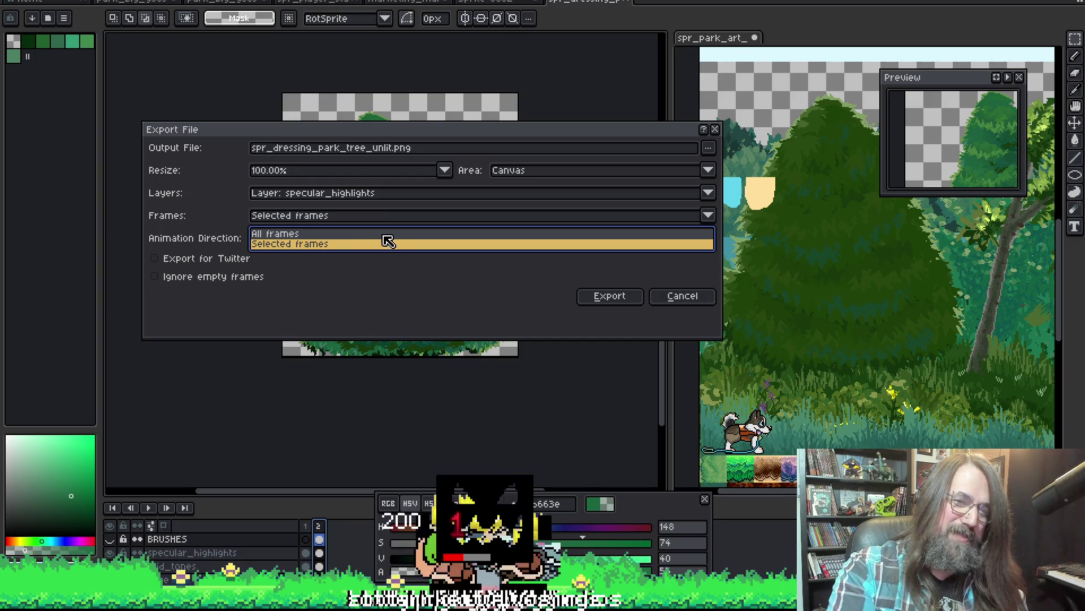
click(338, 265)
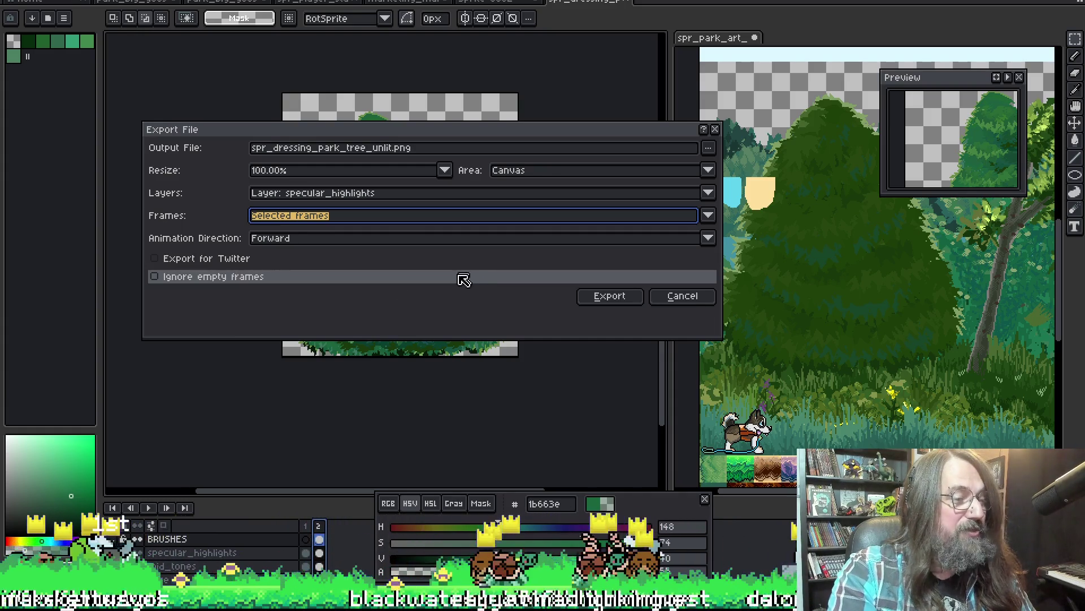
Set Frames to All frames and Layers to base, then move on to choosing the output file.
click(360, 218)
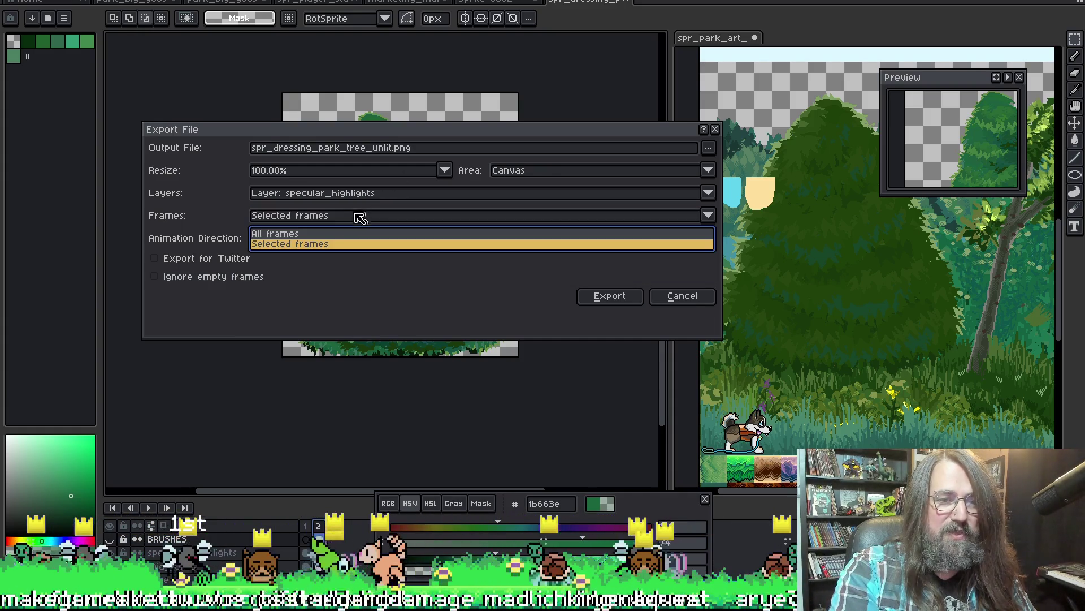
click(329, 215)
click(306, 217)
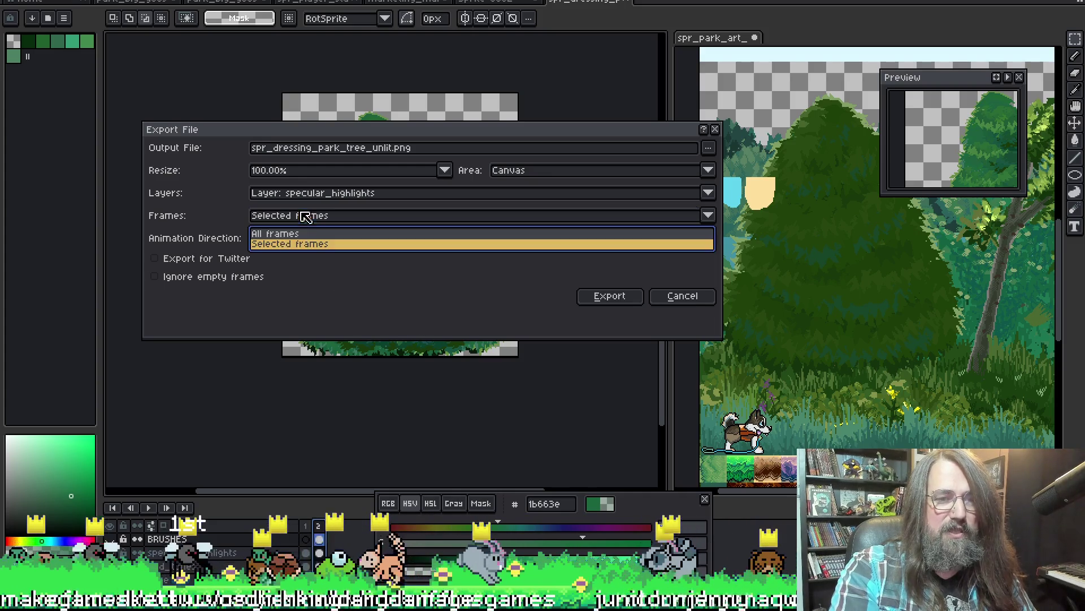
click(297, 234)
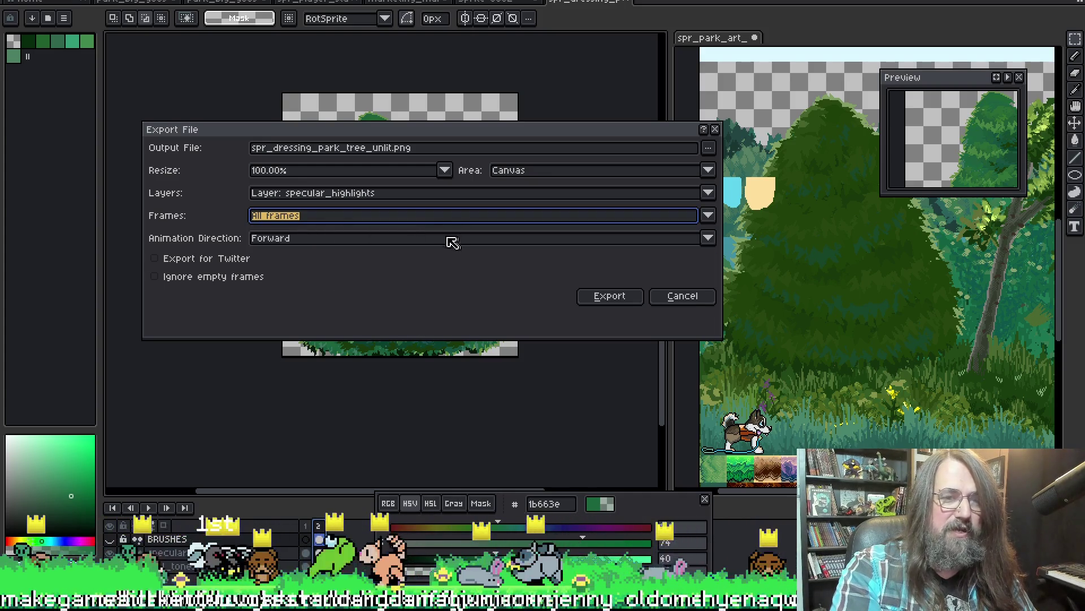
click(371, 194)
click(330, 265)
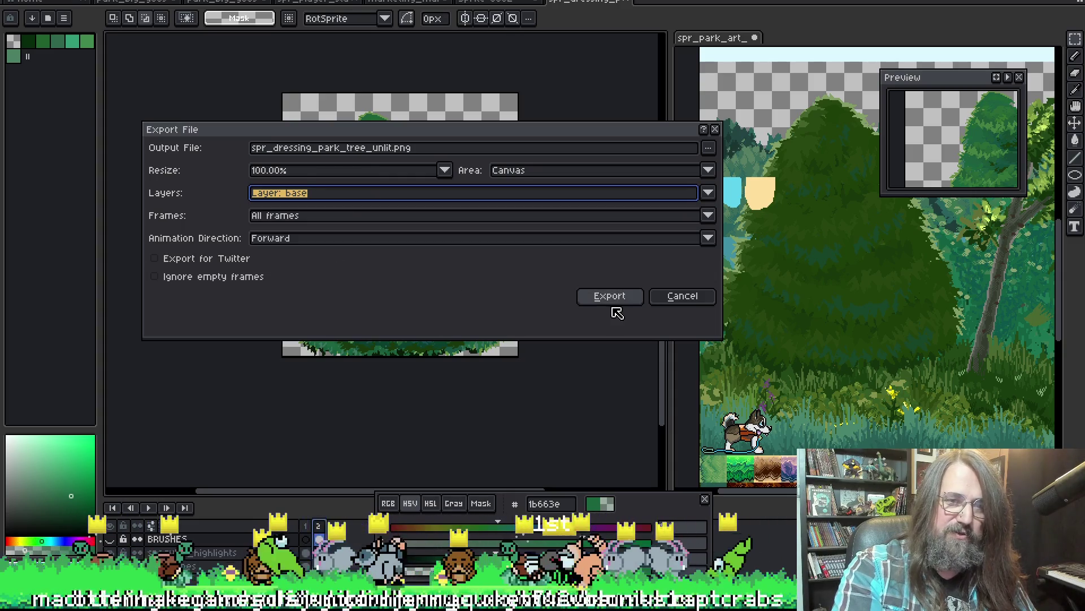
click(708, 148)
Finish exporting the base layer over spr_dressing_park_tree_unlit1.png, confirming the replace.
click(729, 165)
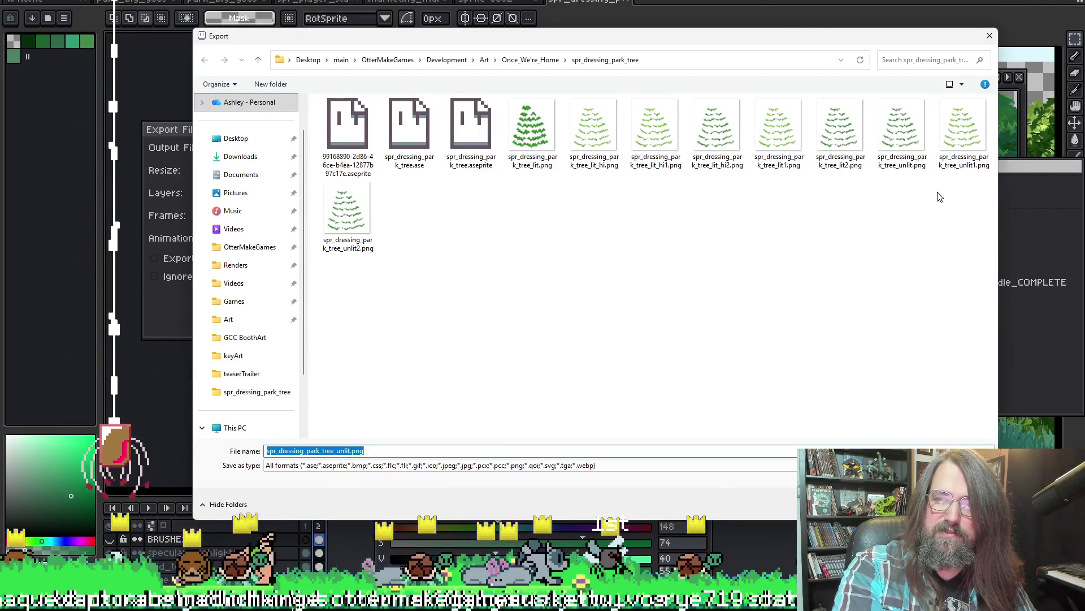
click(956, 139)
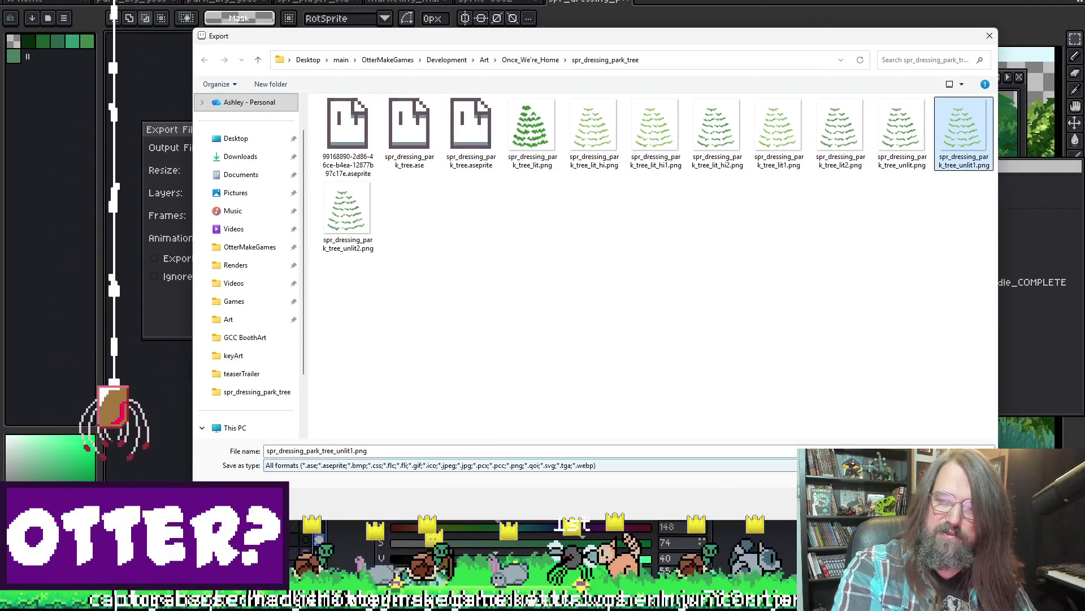
key(Return)
click(567, 297)
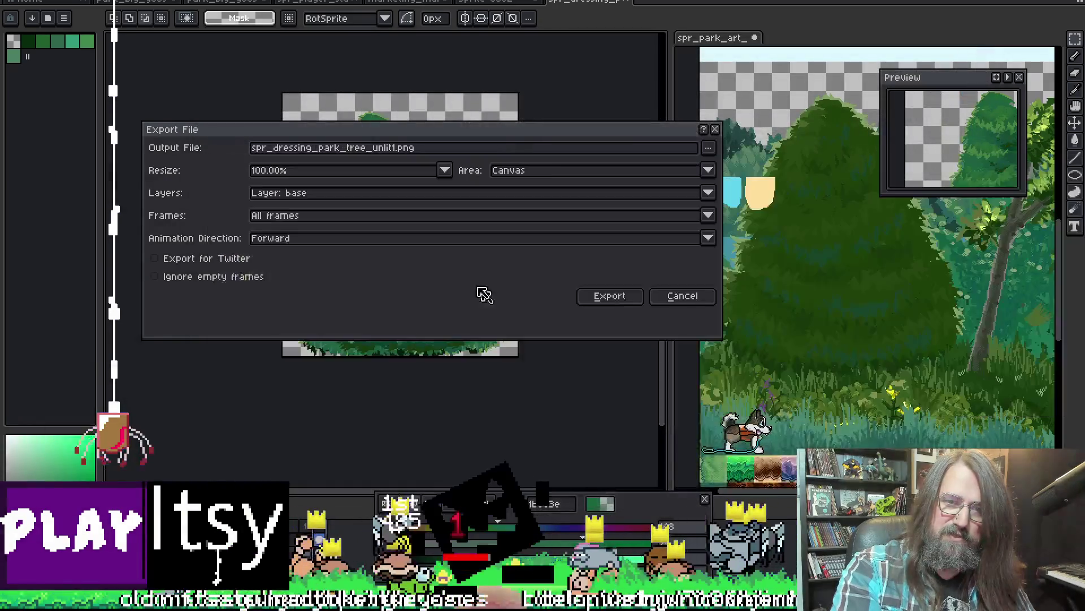
click(606, 297)
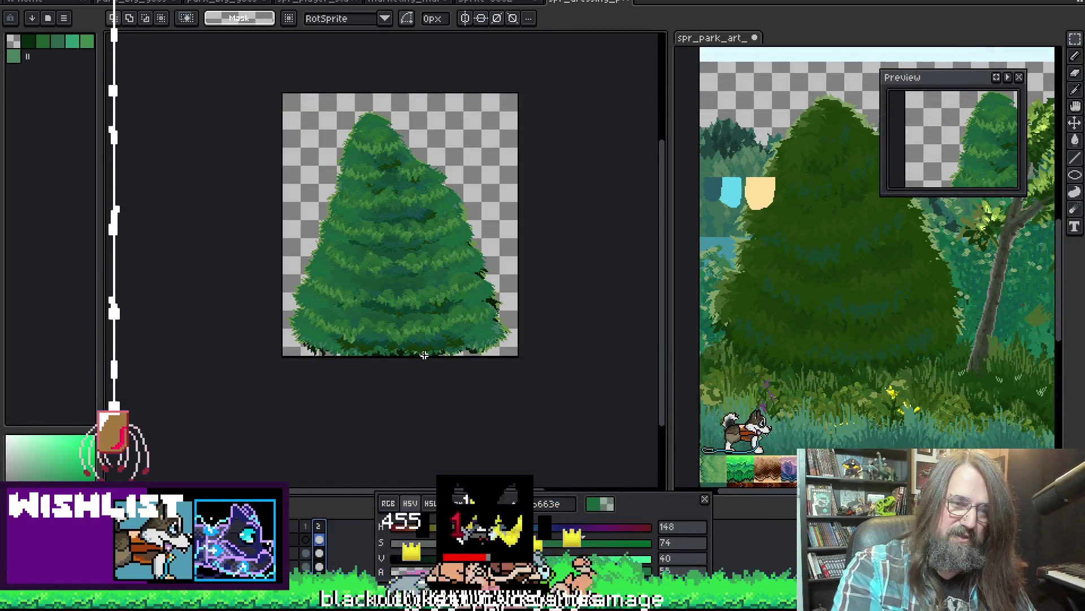
Export the mid_tones layer over the existing spr_dressing_park_tree_lit.png, confirming the replace.
key(ctrl+alt+shift+s)
click(329, 193)
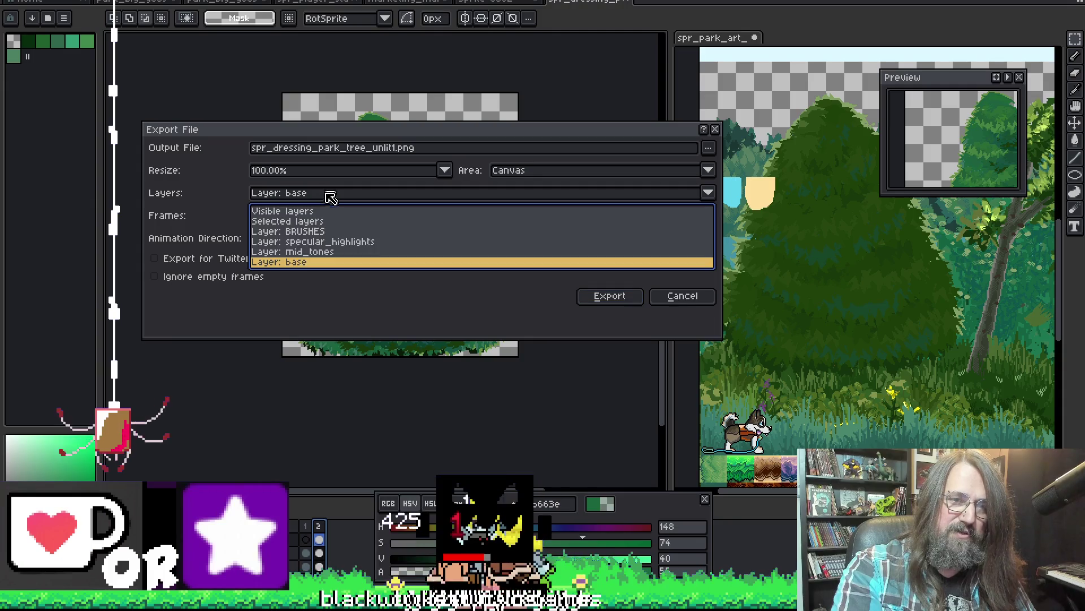
click(322, 260)
click(708, 148)
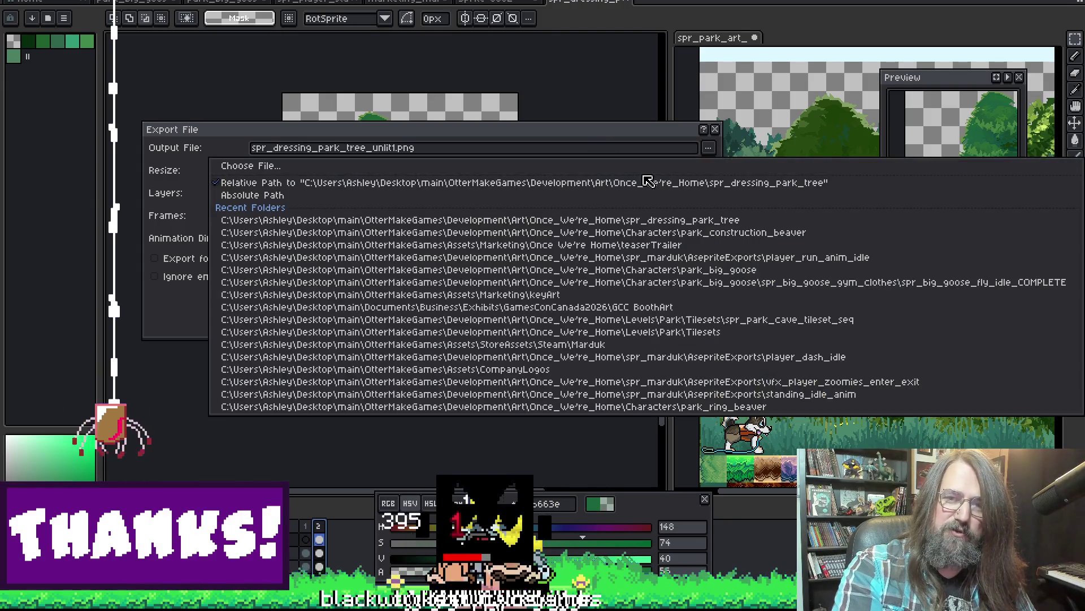
click(647, 166)
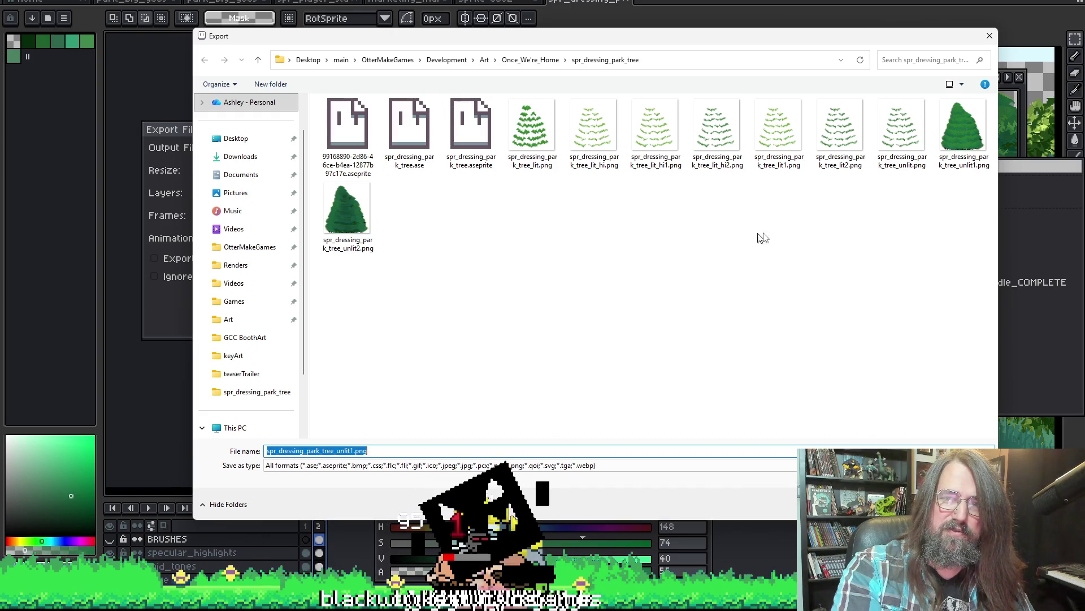
click(532, 131)
key(Return)
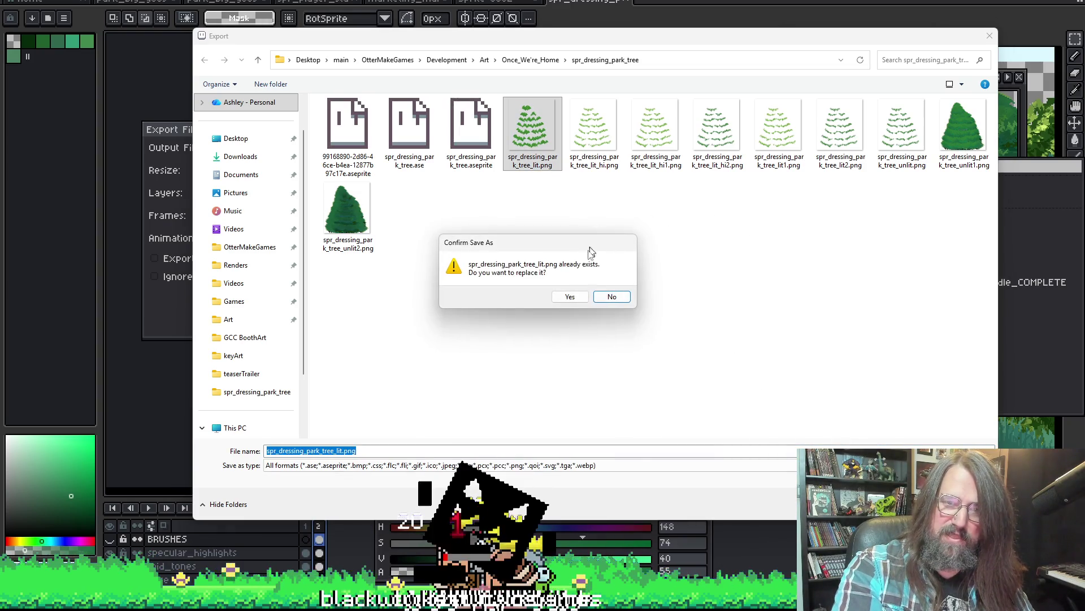
click(570, 298)
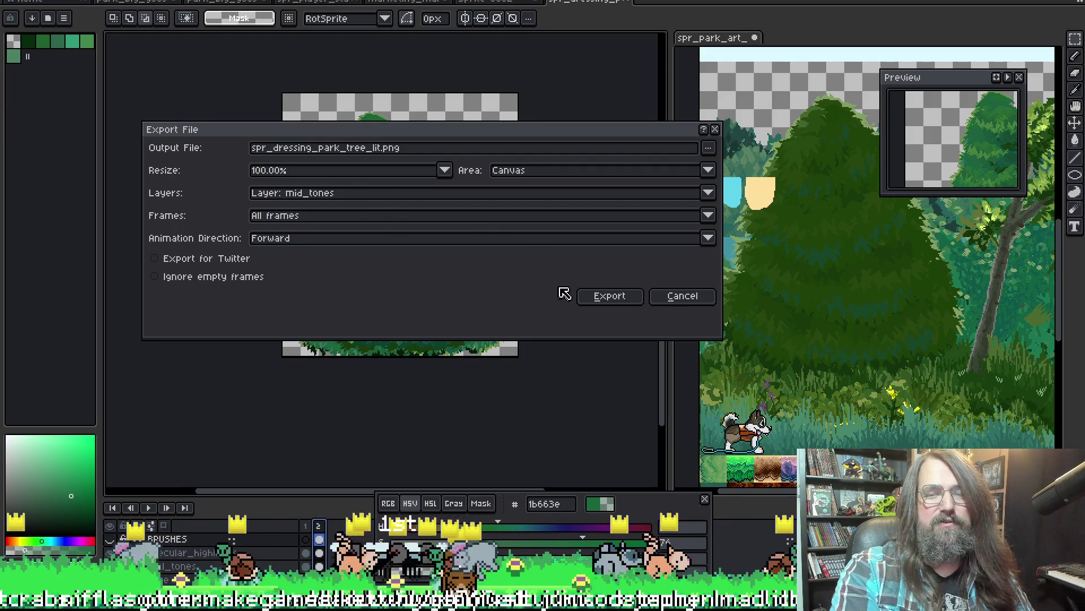
click(607, 308)
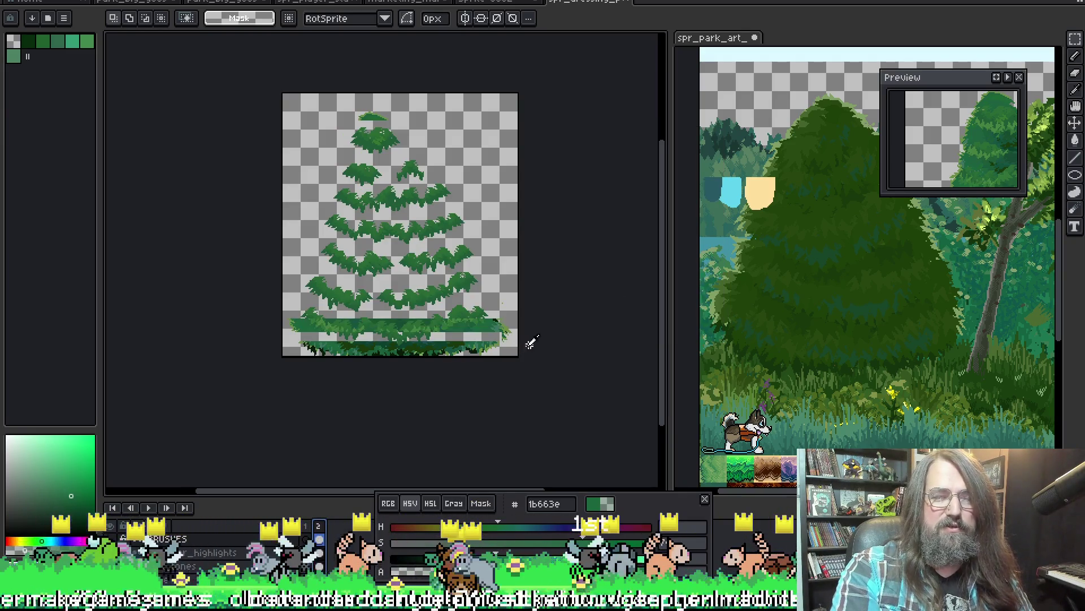
key(ctrl+e)
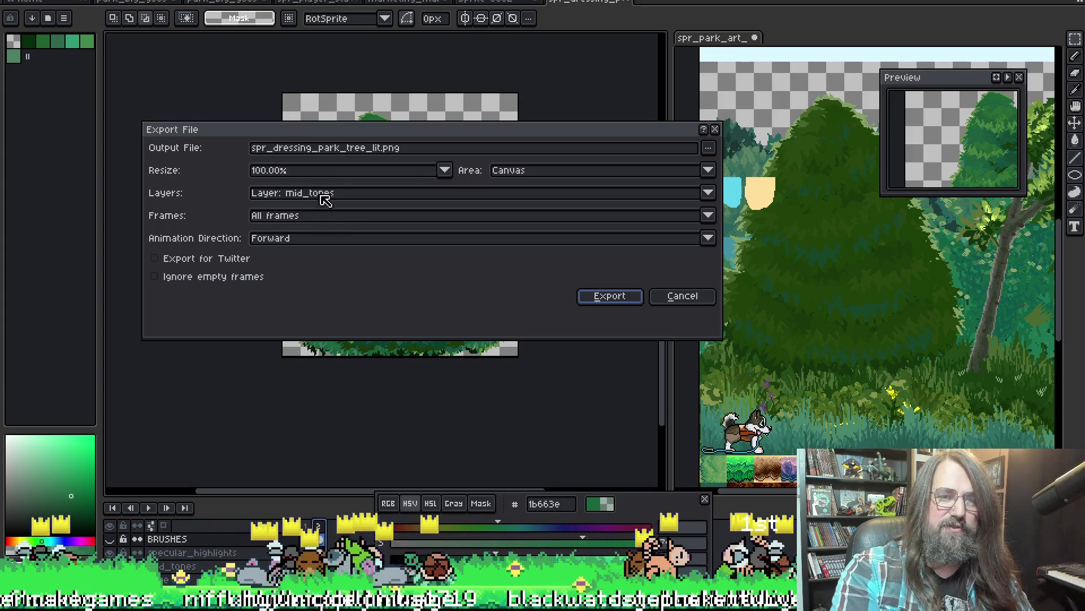
Export the specular_highlights layer over spr_dressing_park_tree_lit_hi.png, then return to GameMaker.
click(322, 194)
click(314, 242)
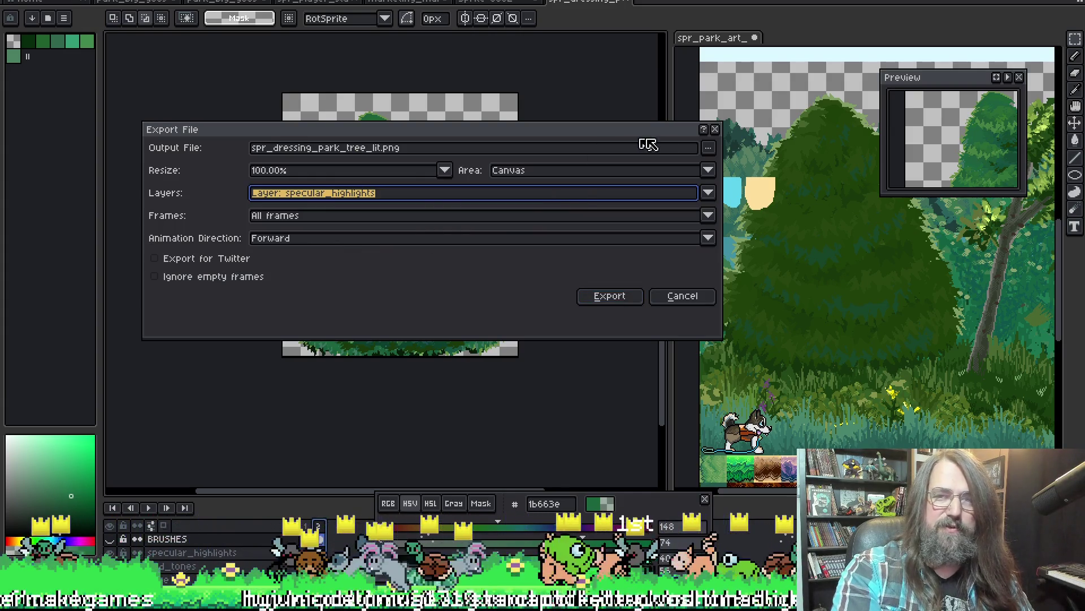
click(707, 147)
click(609, 167)
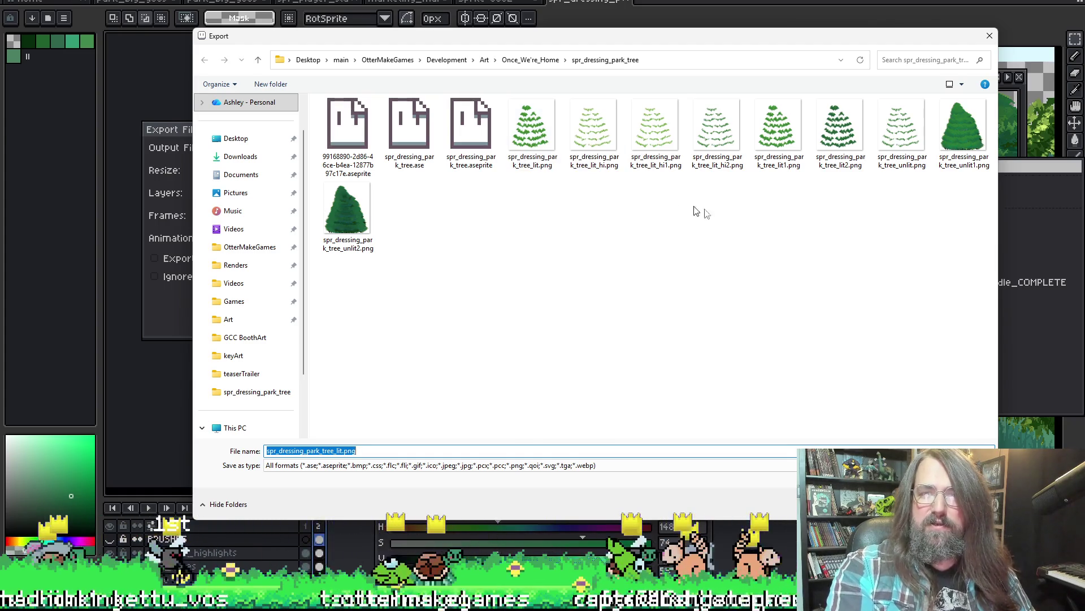
click(575, 124)
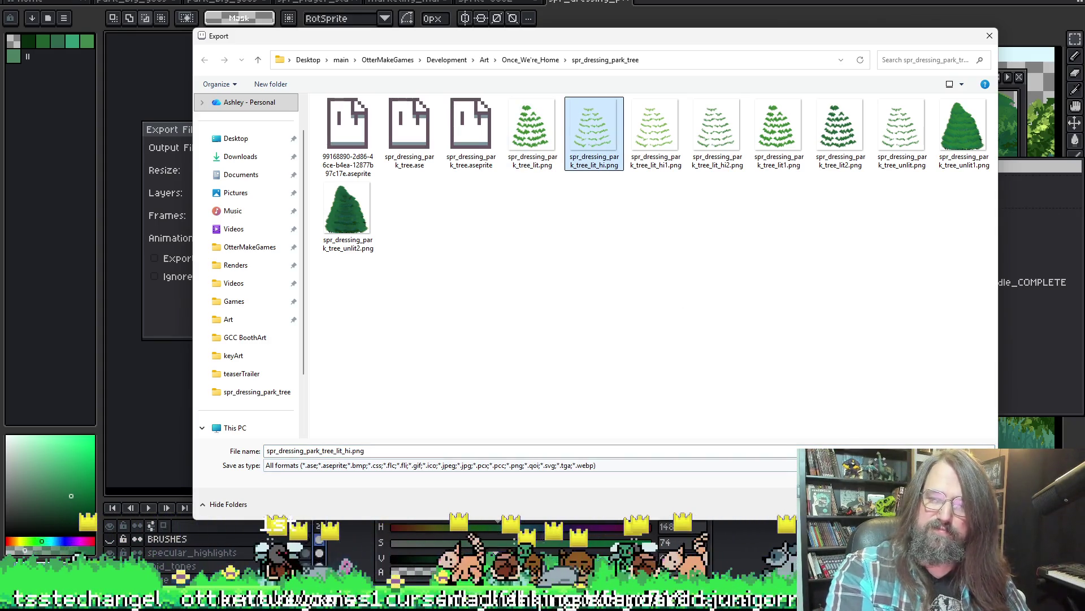
key(Return)
click(567, 295)
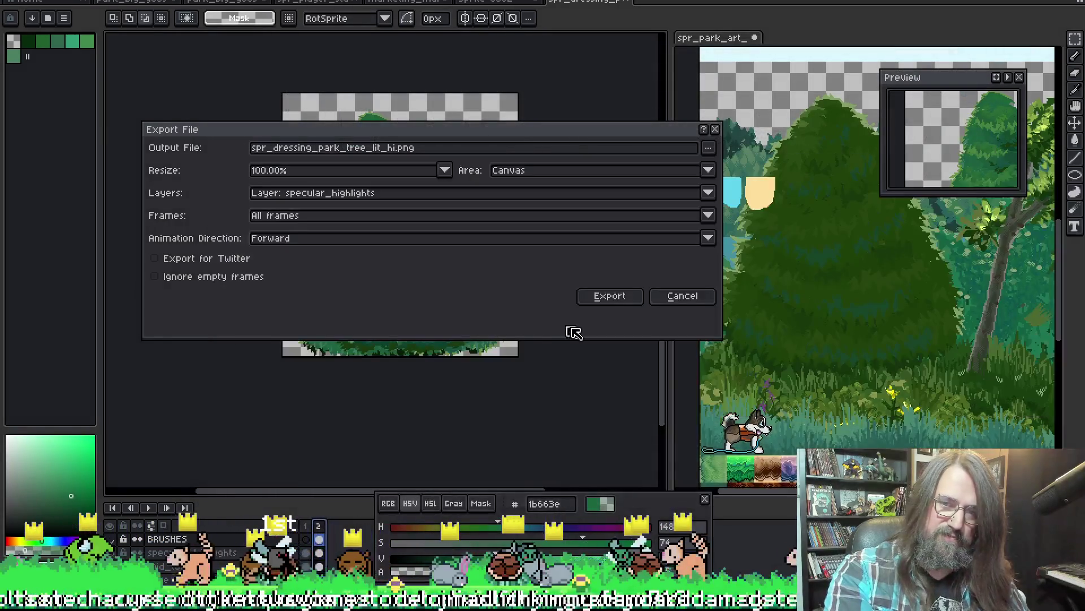
click(604, 297)
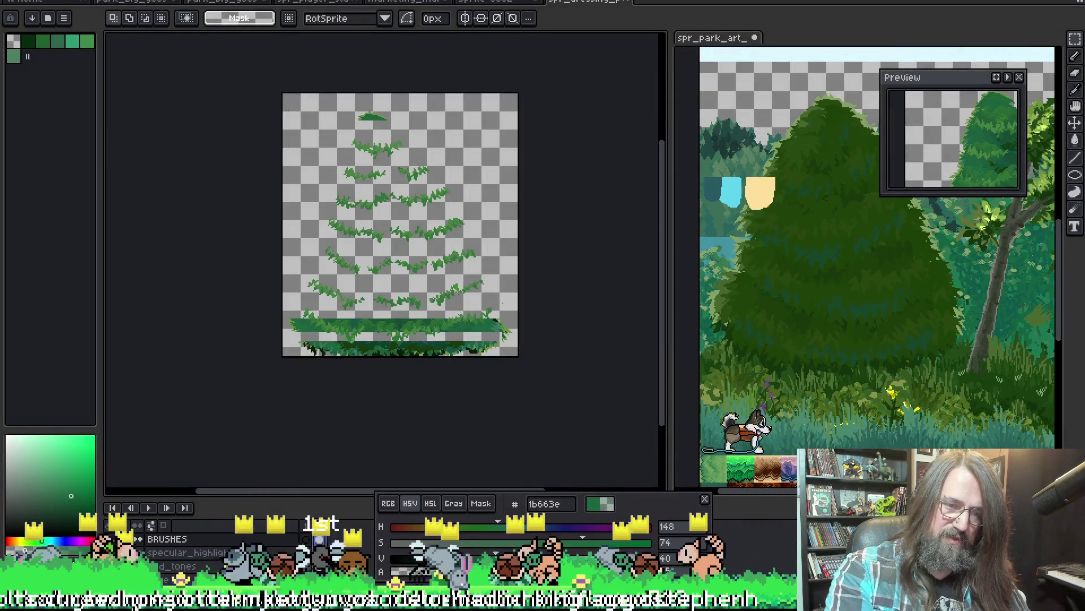
click(272, 561)
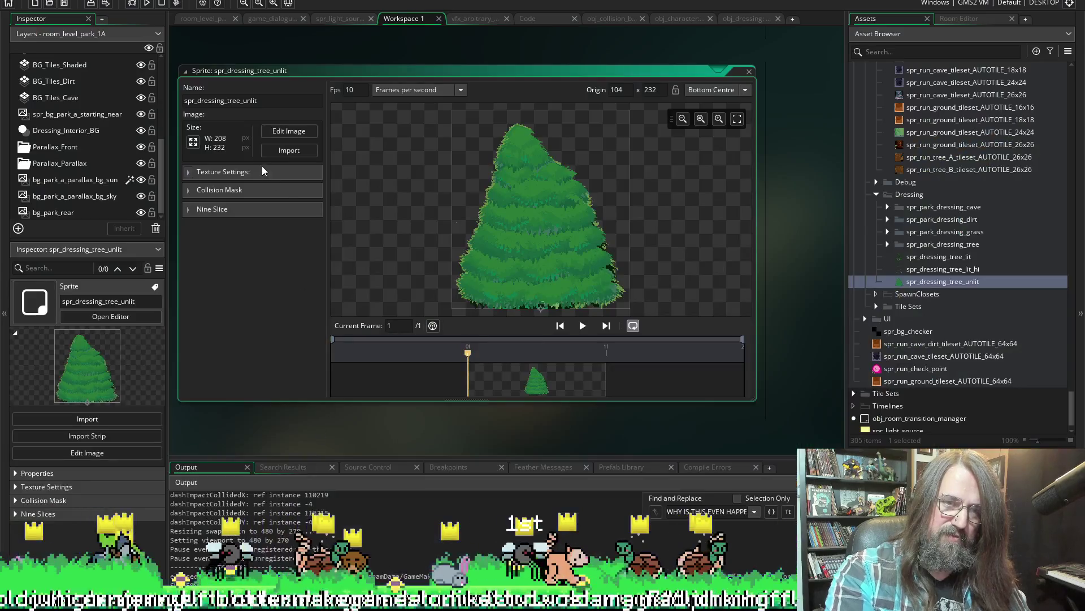
Start an image import for the spr_dressing_tree_unlit sprite.
click(293, 151)
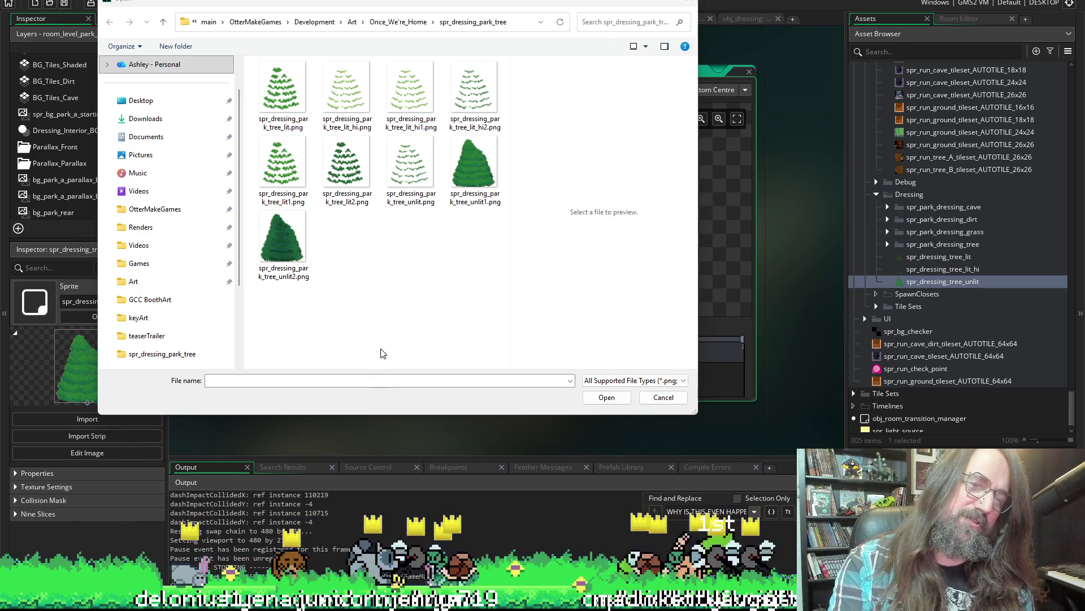
Load unlit2.png into spr_dressing_tree_unlit and lit_hi2.png into spr_dressing_tree_lit_hi.
click(307, 273)
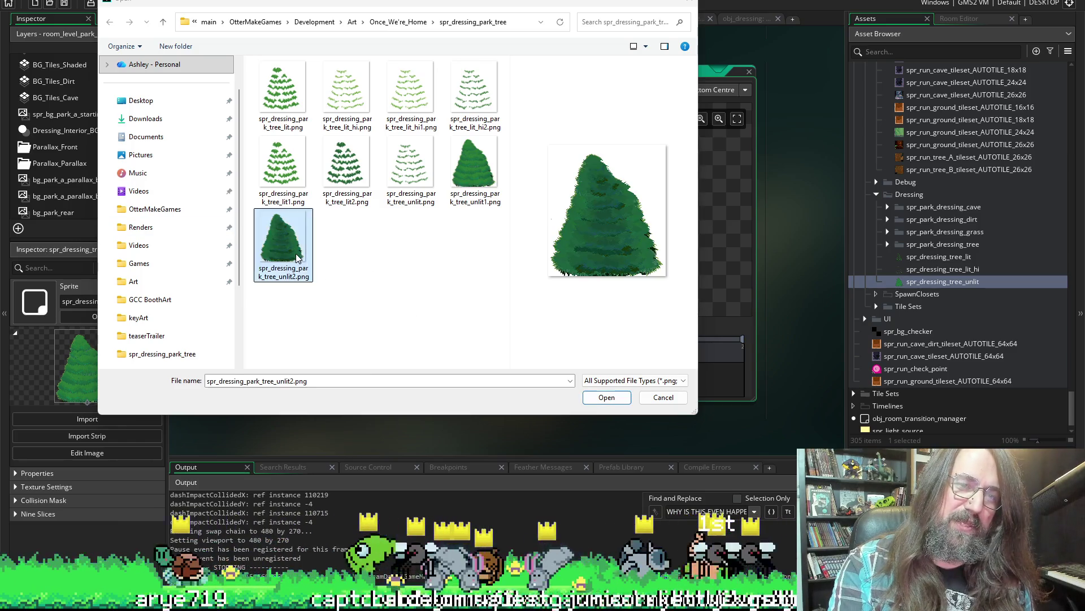
click(617, 397)
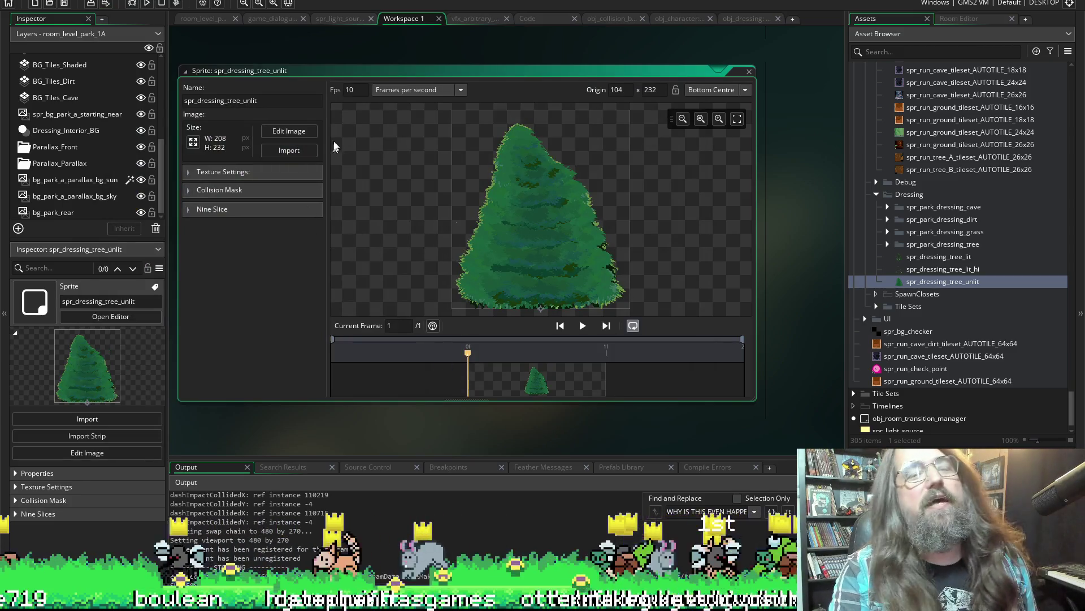
drag(942, 269, 890, 266)
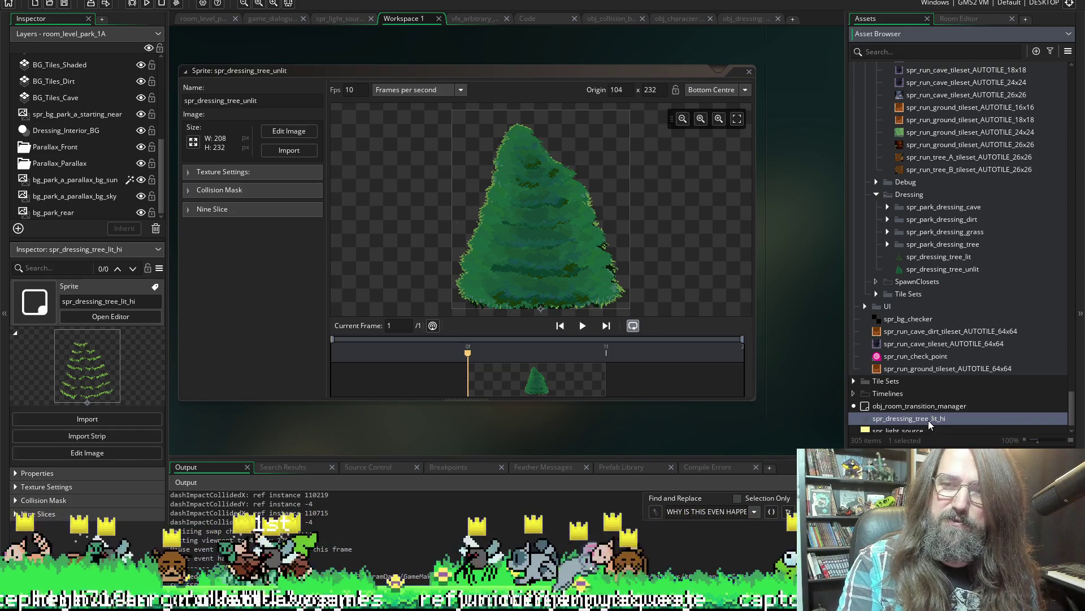
drag(908, 418, 928, 271)
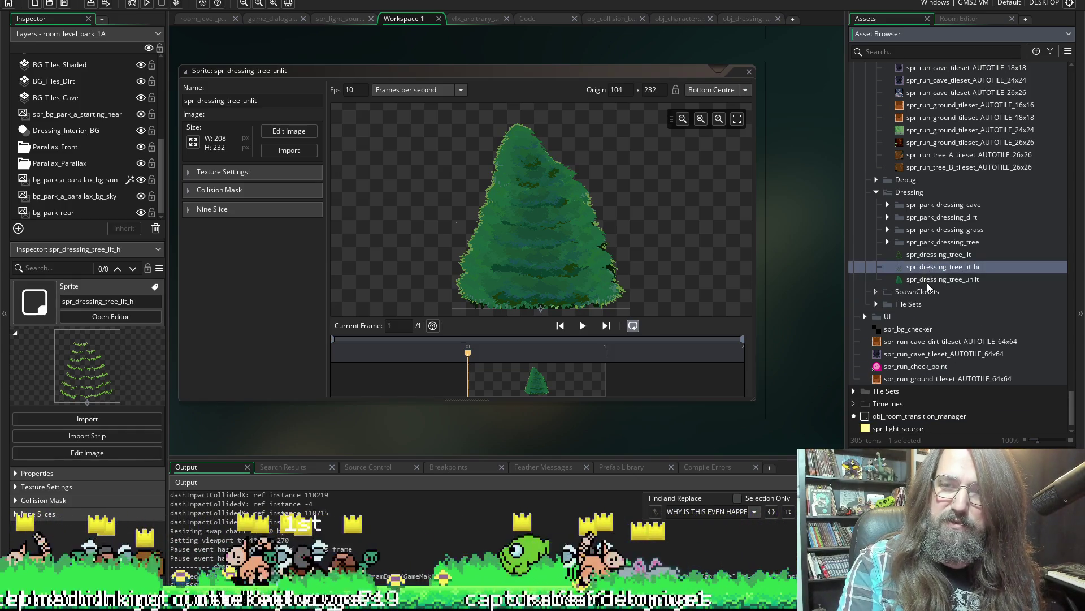
double_click(929, 269)
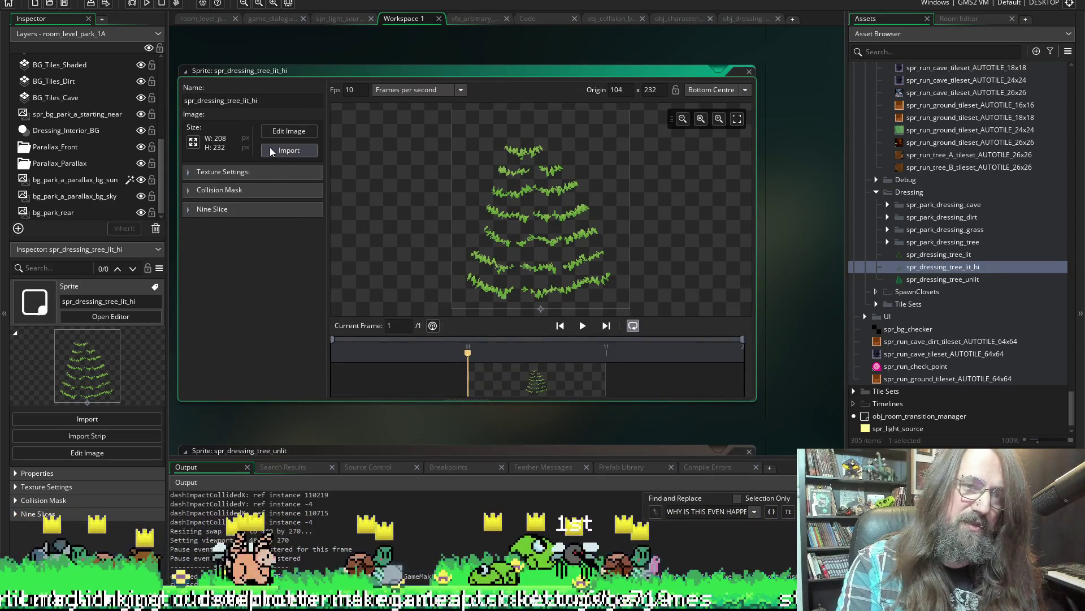
click(289, 150)
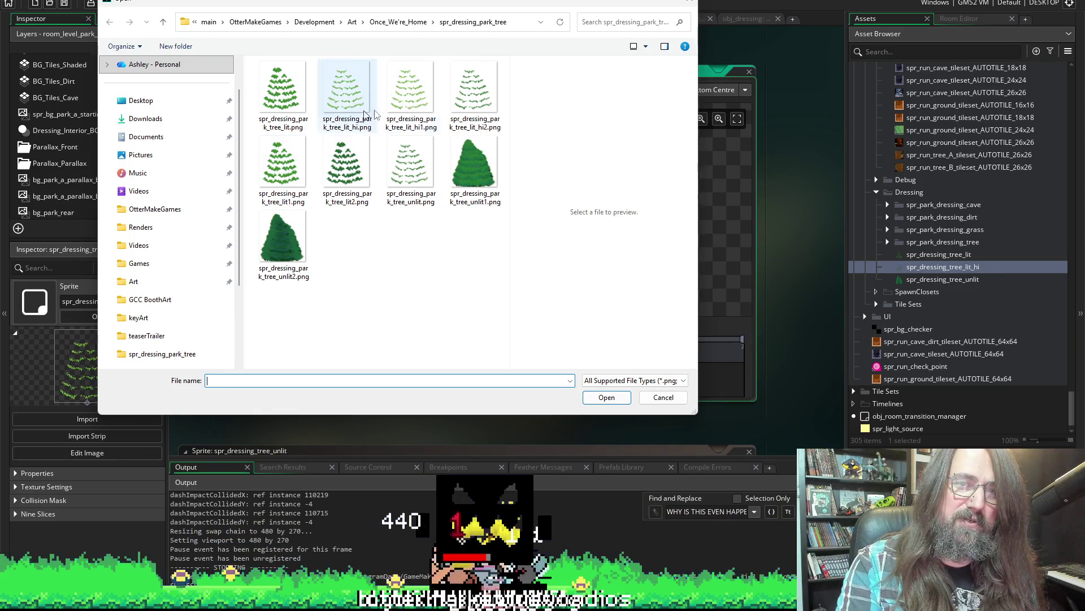
click(461, 103)
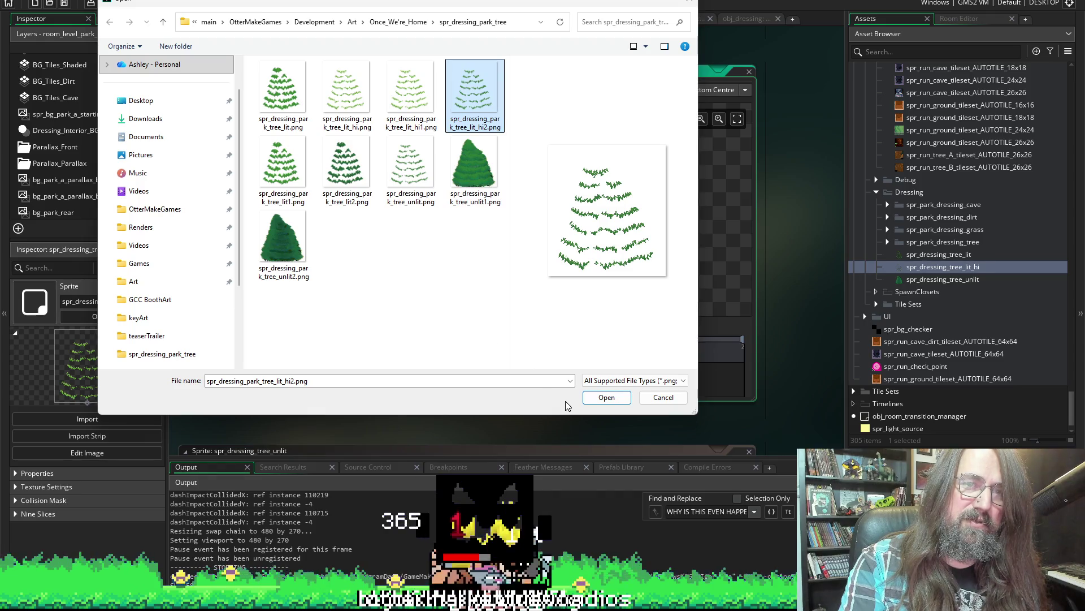
click(591, 399)
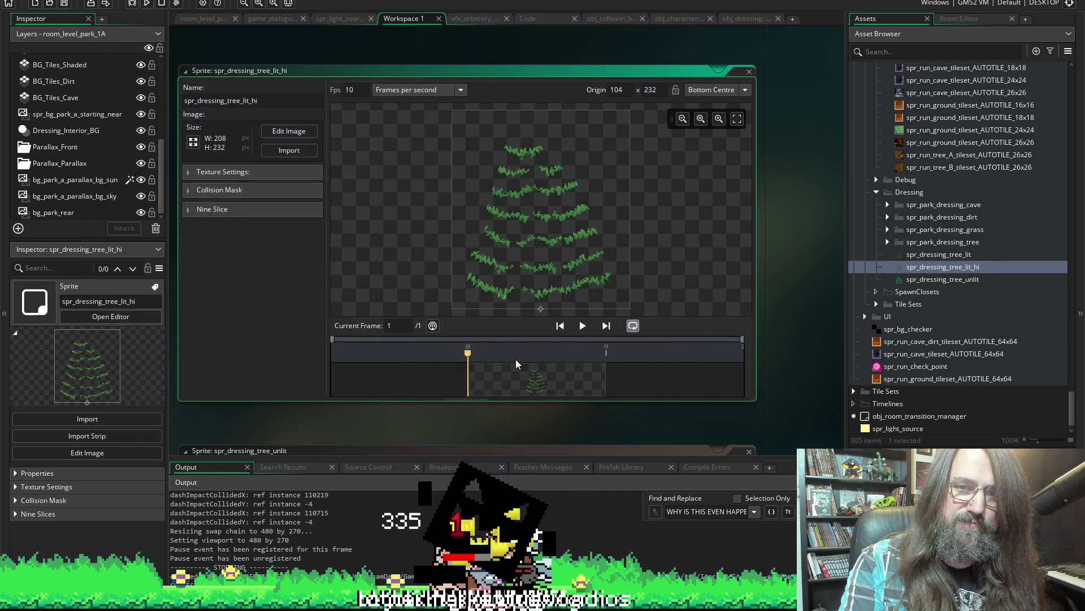
Load lit2.png into the spr_dressing_tree_lit sprite.
double_click(874, 255)
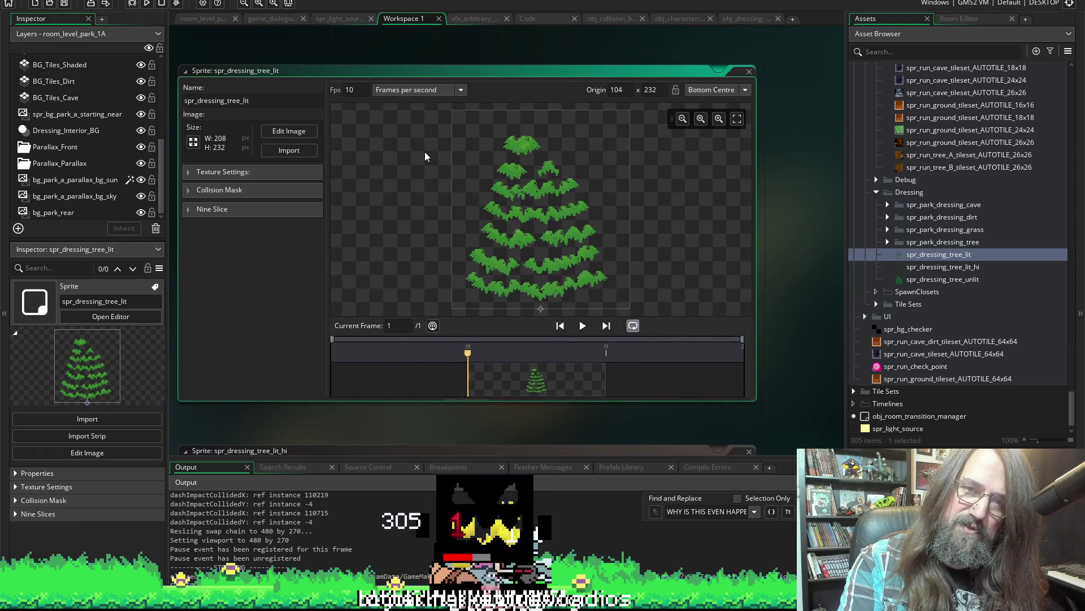
click(289, 151)
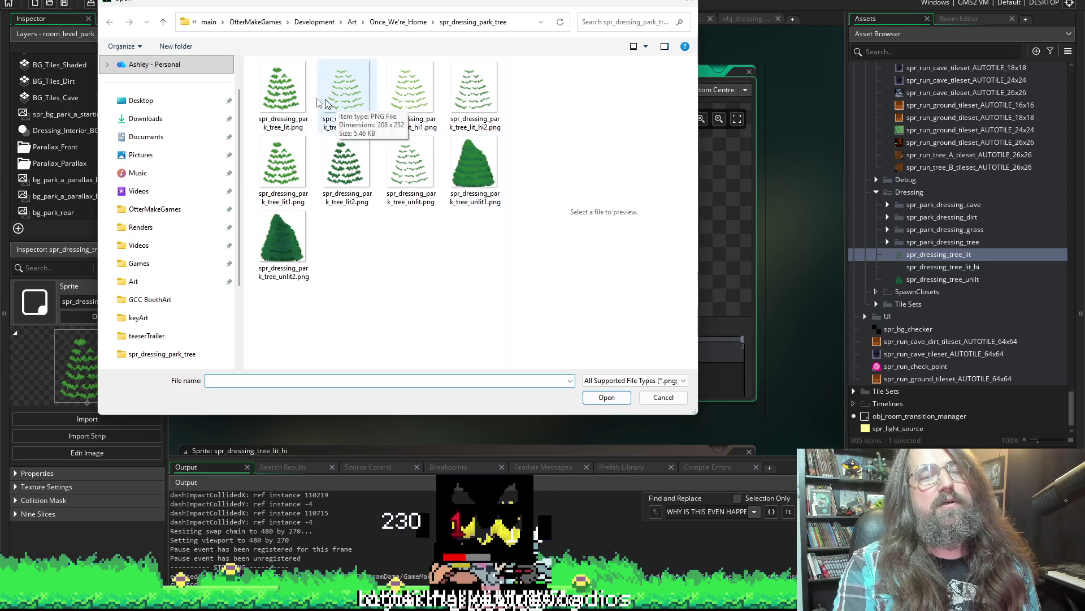
click(283, 90)
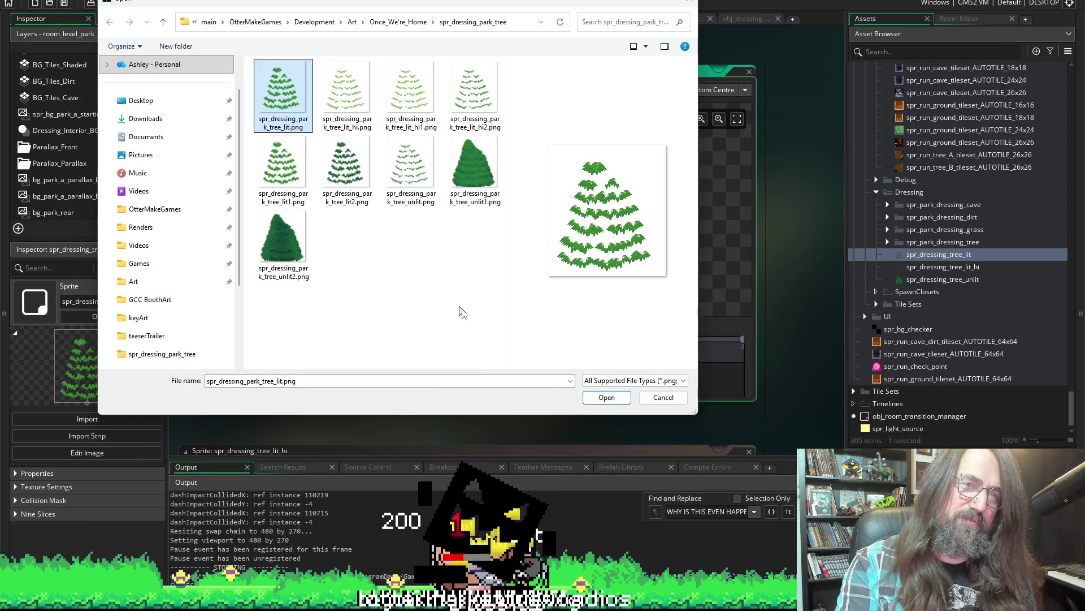
click(326, 161)
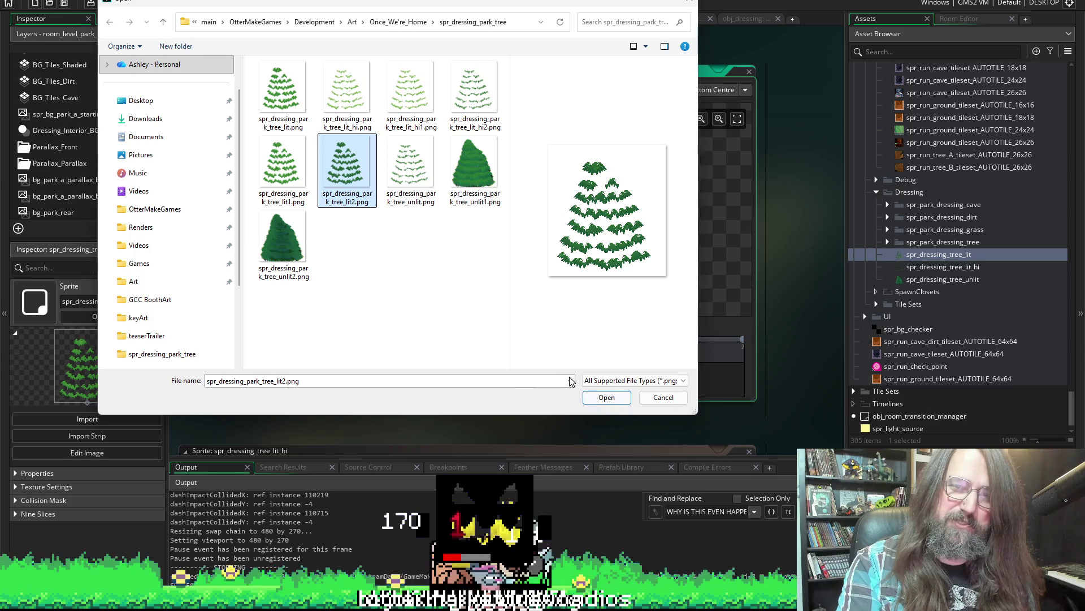
click(607, 397)
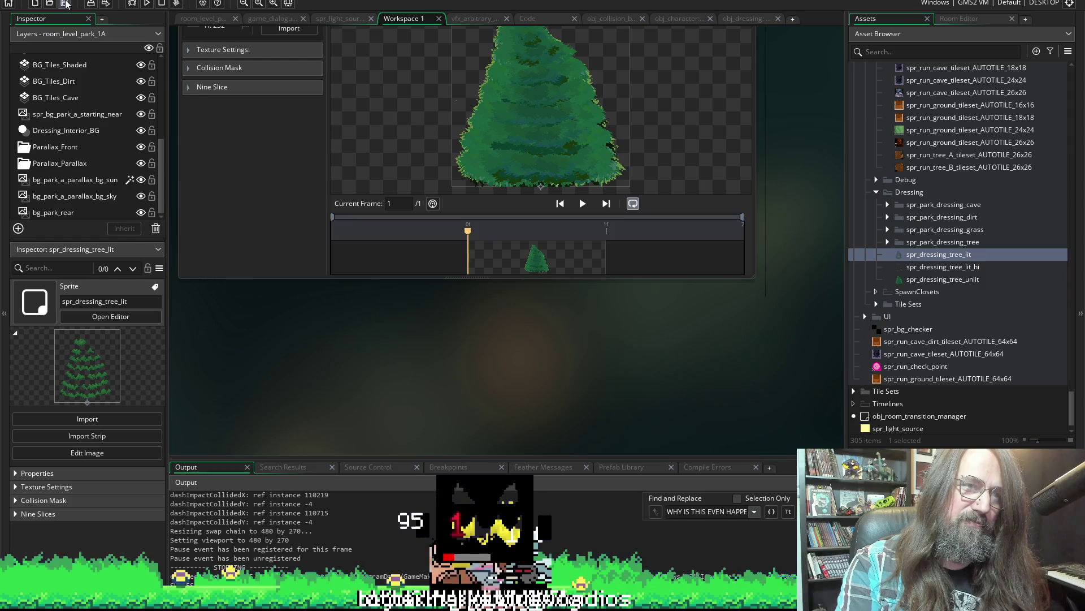
Build and run the game from the toolbar.
click(150, 4)
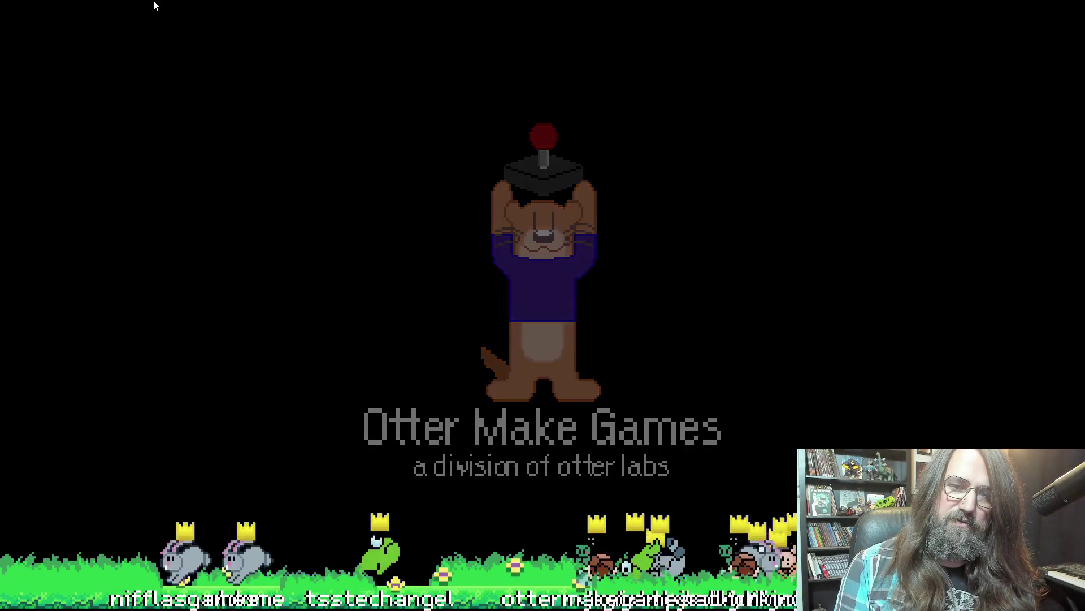
Enter the park level, walk the character back and forth past the tree, then quit the game.
key(Return)
key(Right)
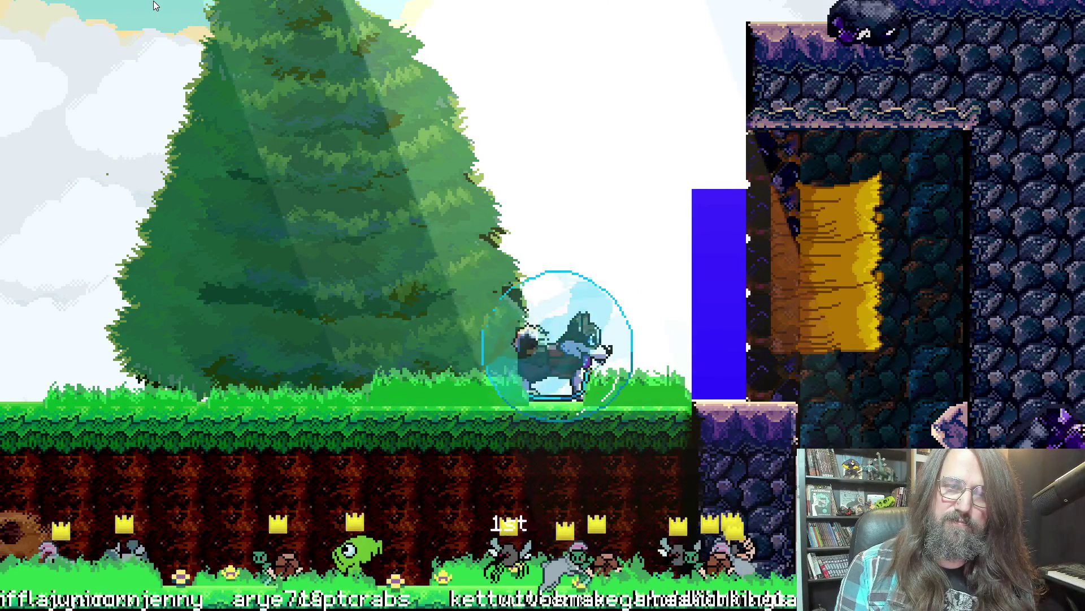
key(Left)
key(Right)
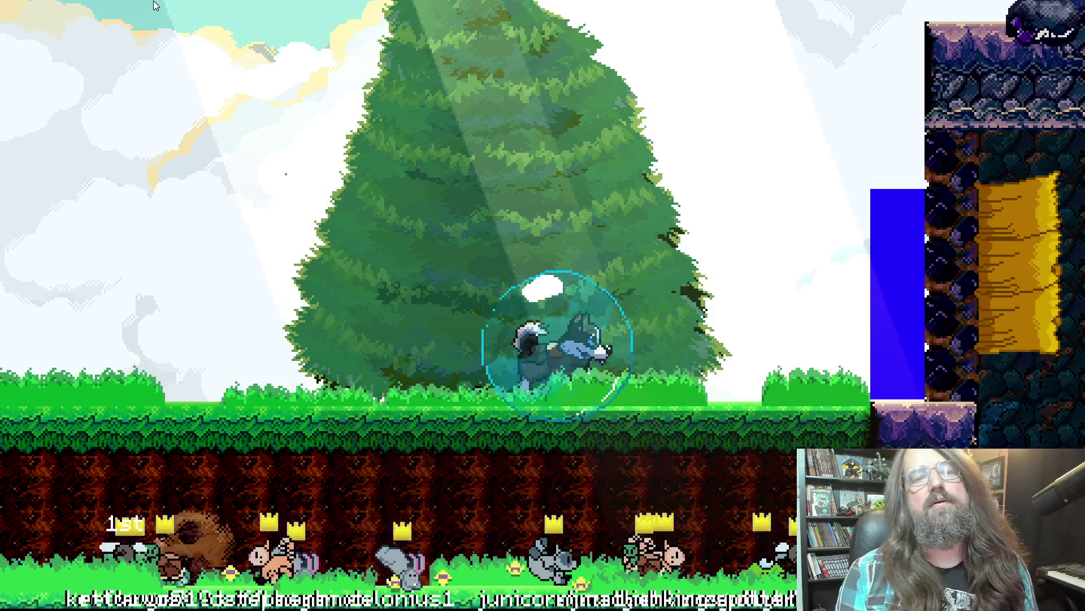
key(Right)
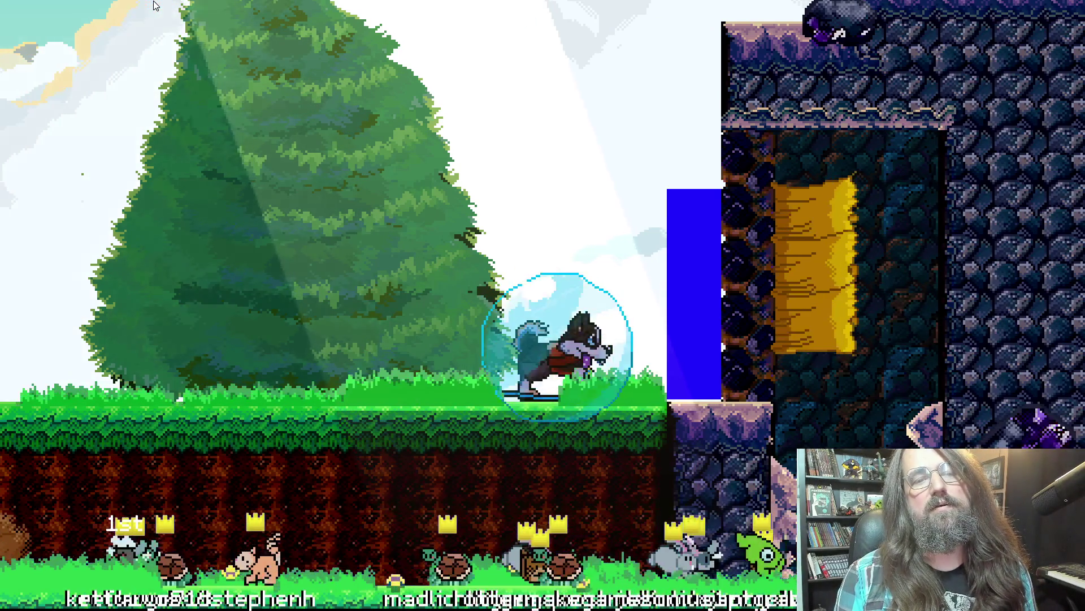
key(Left)
key(Right)
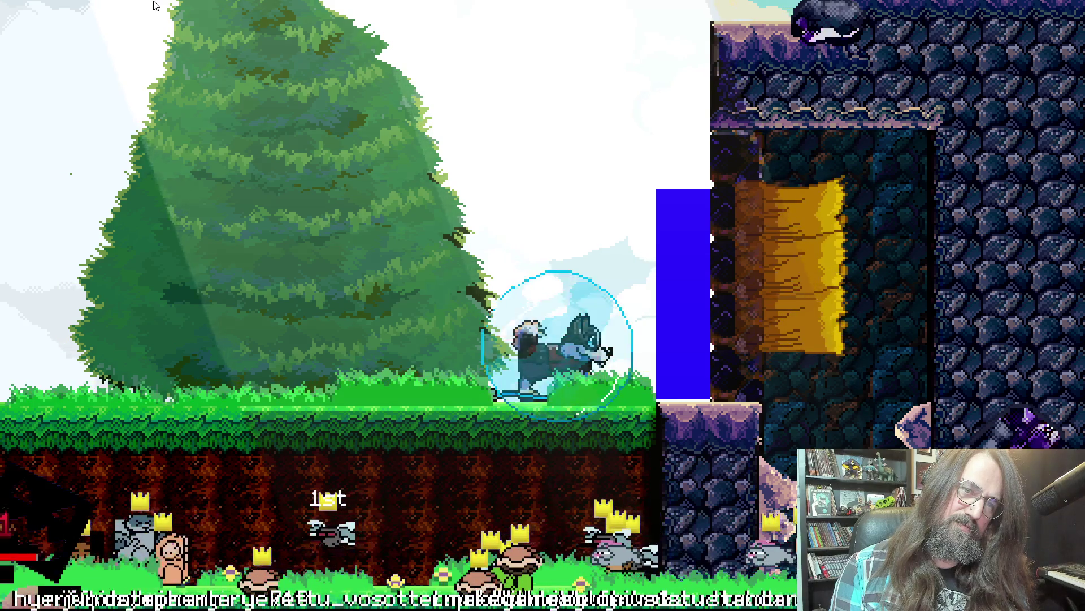
key(Left)
key(Right)
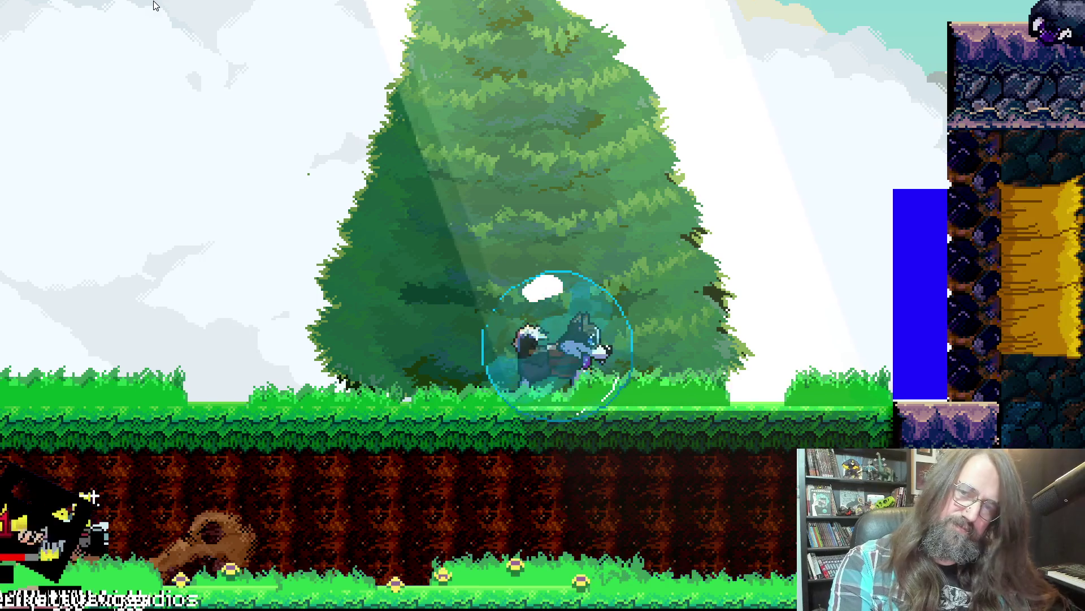
key(Escape)
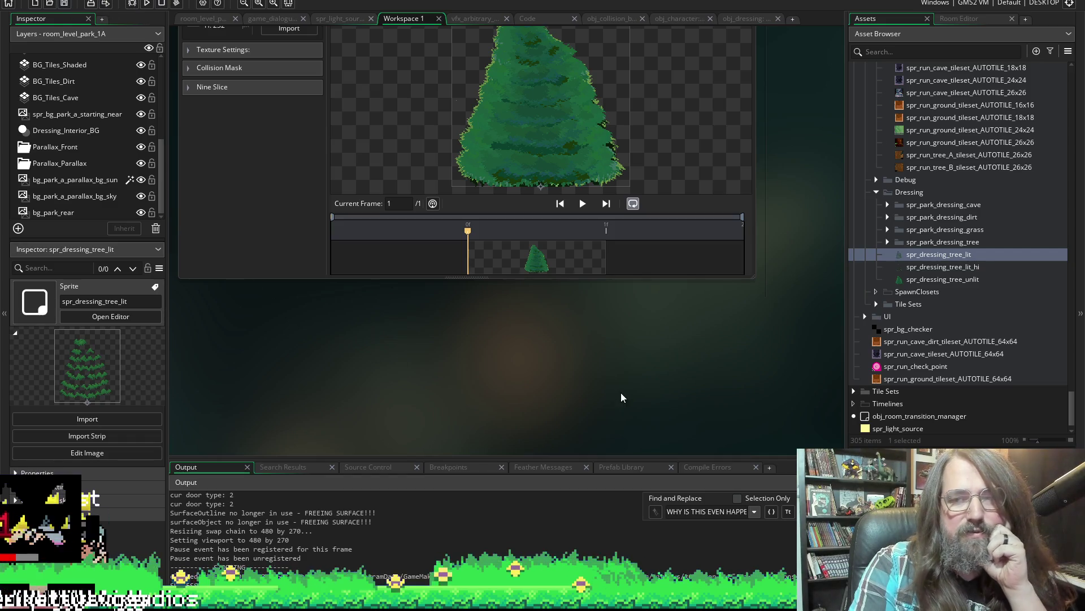
Open the lit_hi, lit and unlit tree sprite editors, then switch to Aseprite.
click(958, 269)
double_click(929, 268)
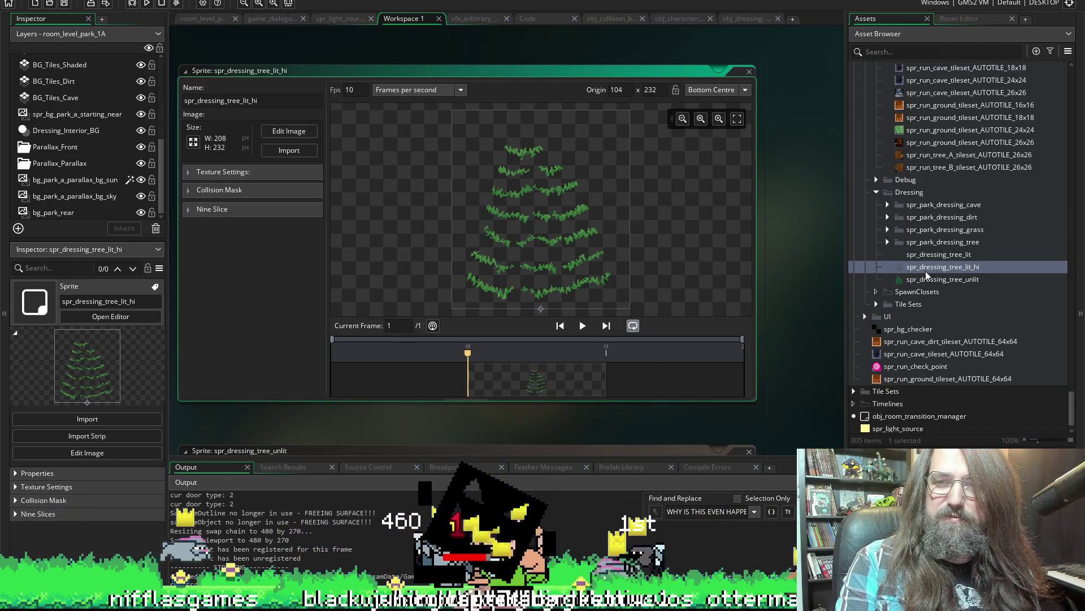
click(942, 255)
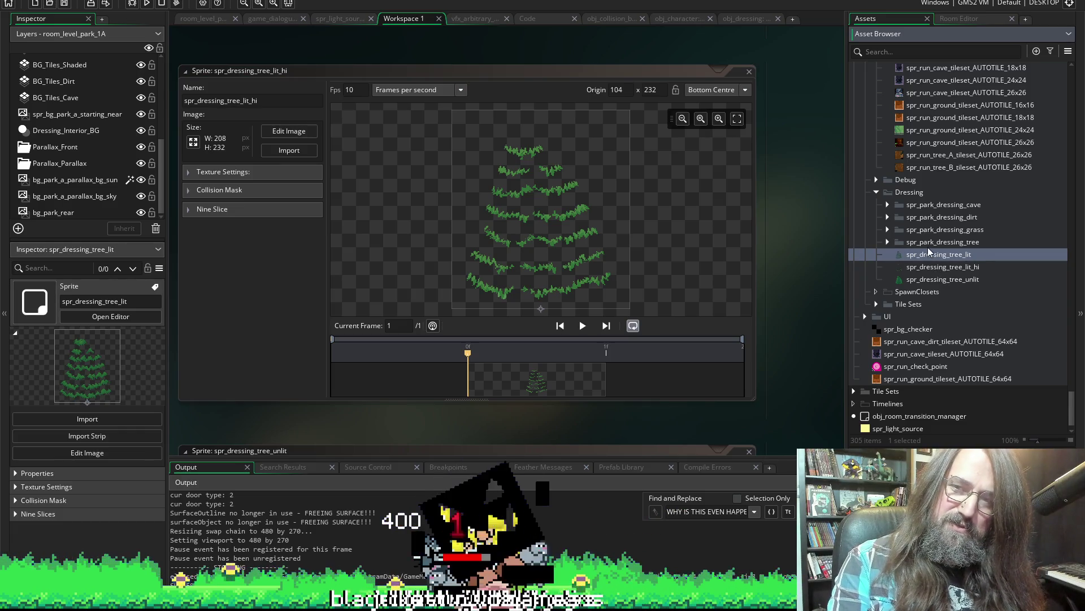
double_click(925, 254)
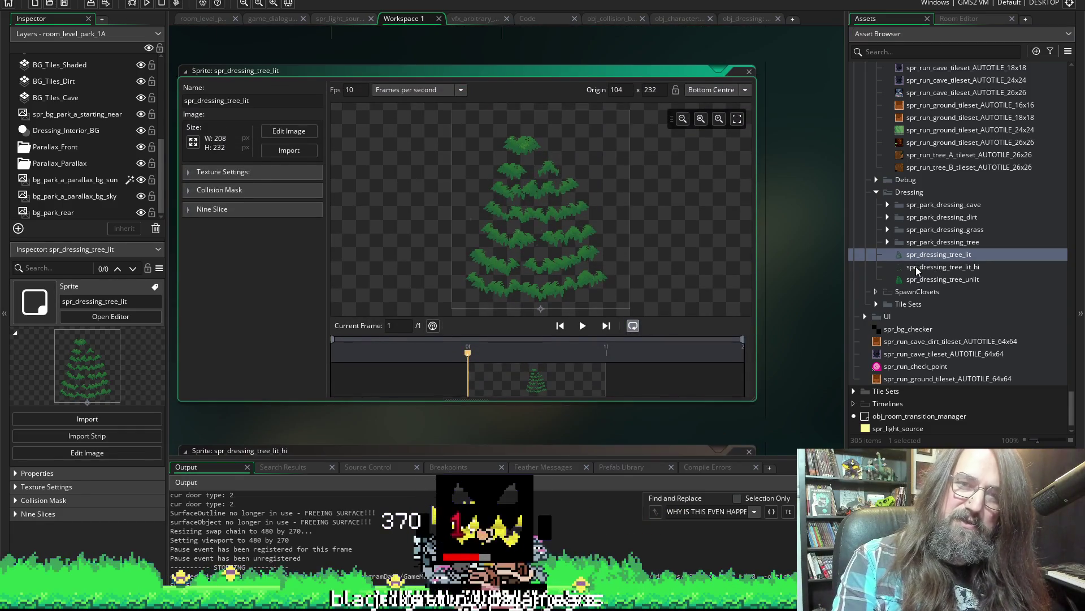
double_click(916, 266)
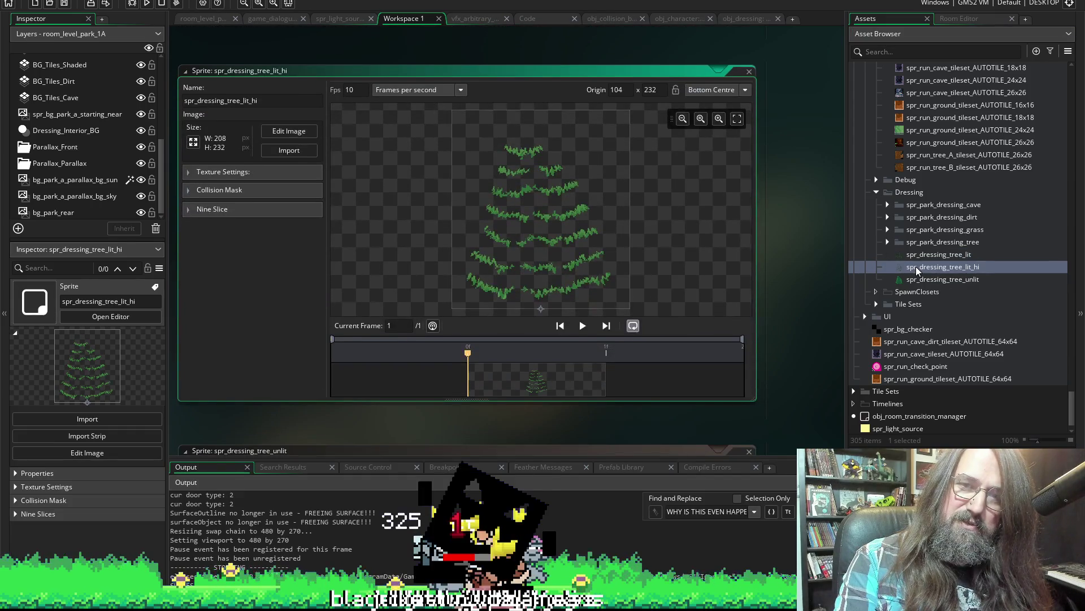
double_click(918, 280)
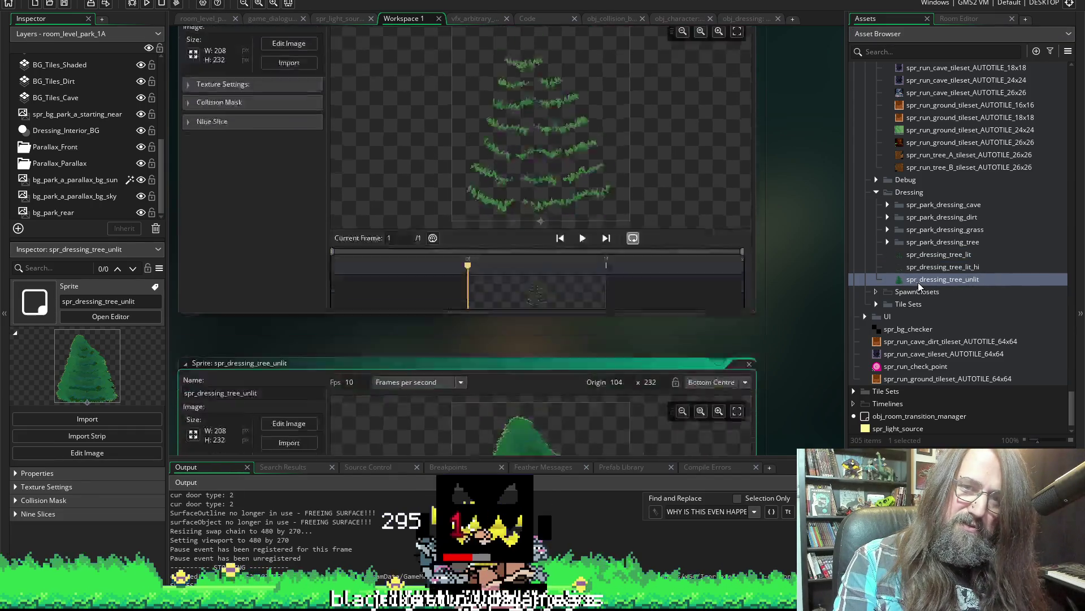
scroll(809, 288, down, 3)
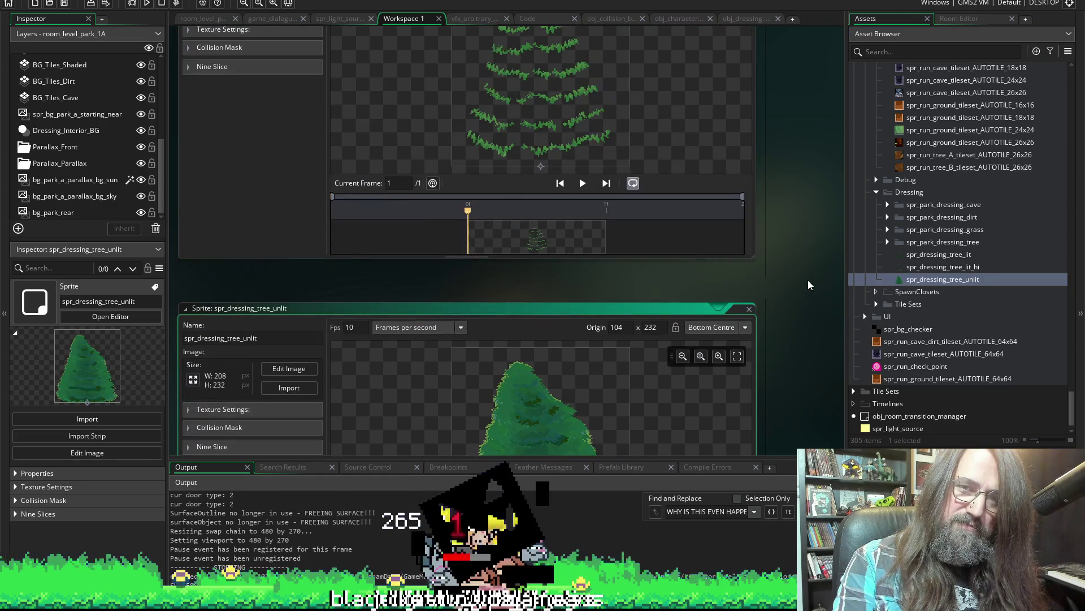
scroll(794, 250, down, 3)
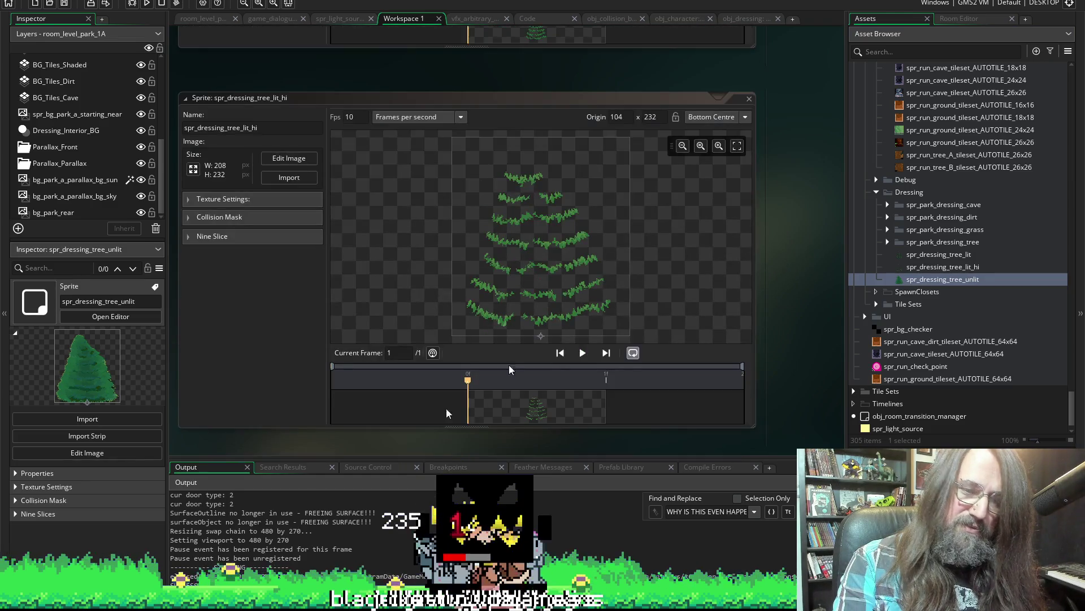
key(alt+Tab)
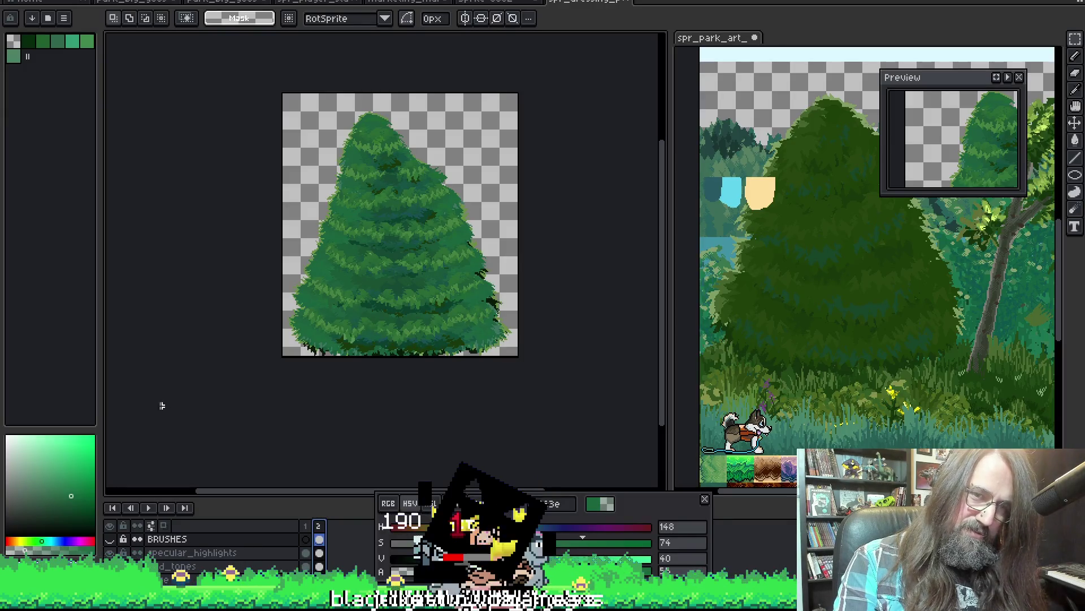
scroll(255, 365, up, 3)
scroll(288, 348, down, 3)
scroll(314, 342, up, 2)
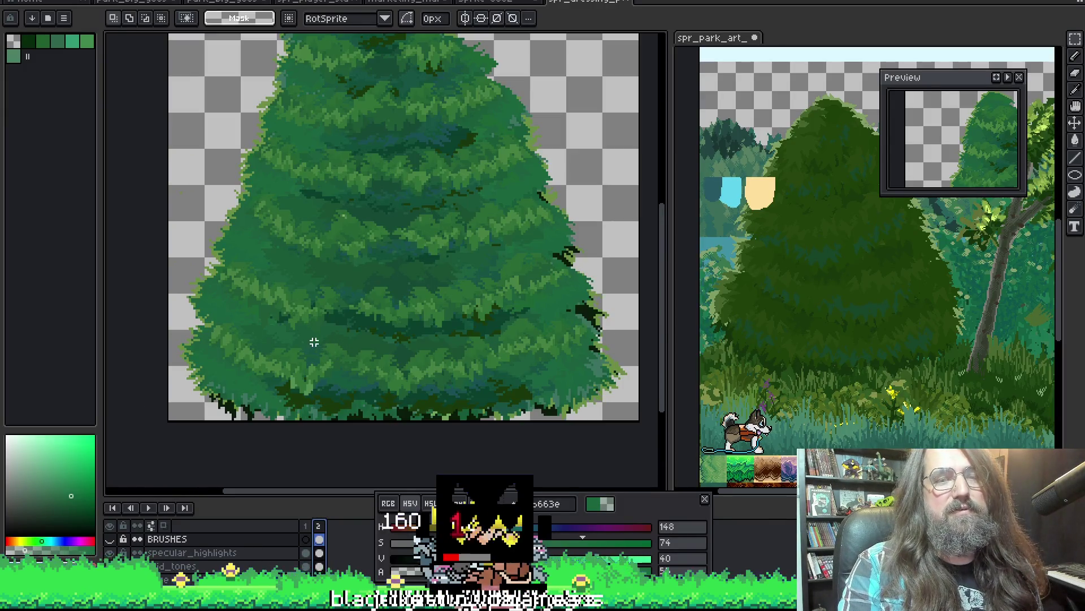
scroll(325, 380, up, 1)
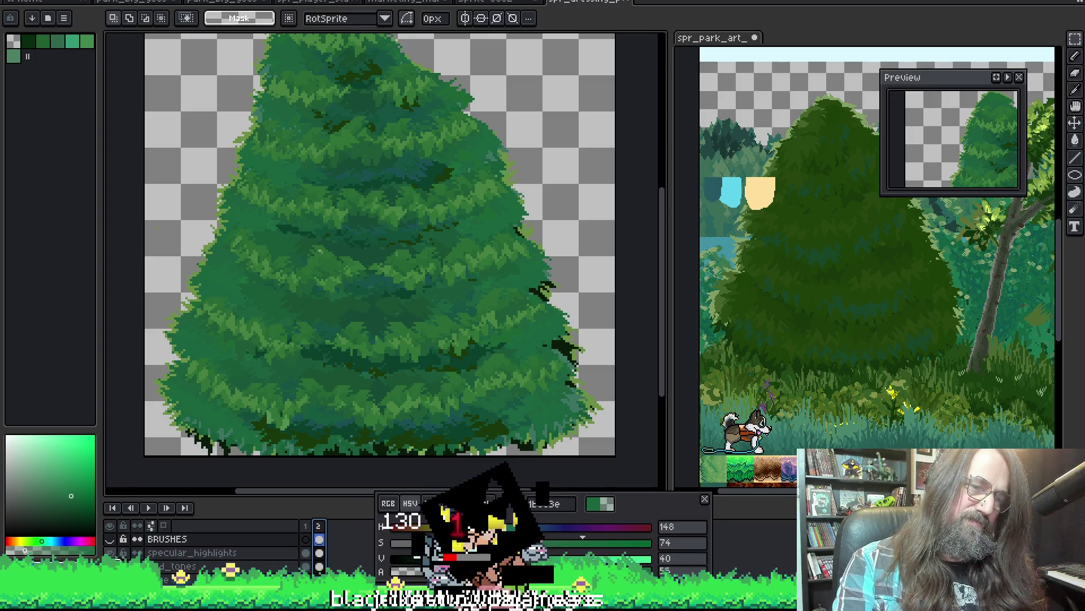
Undo and redo the tree's highlight detail, test a darker shading stroke and undo it, then return to GameMaker.
key(ctrl+z)
key(ctrl+z)
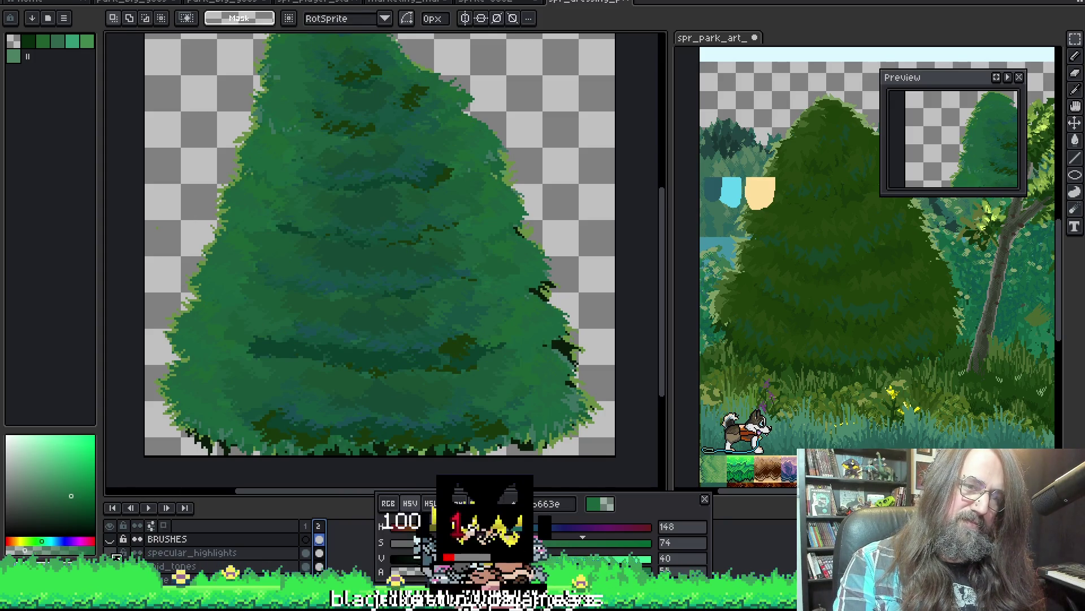
key(ctrl+z)
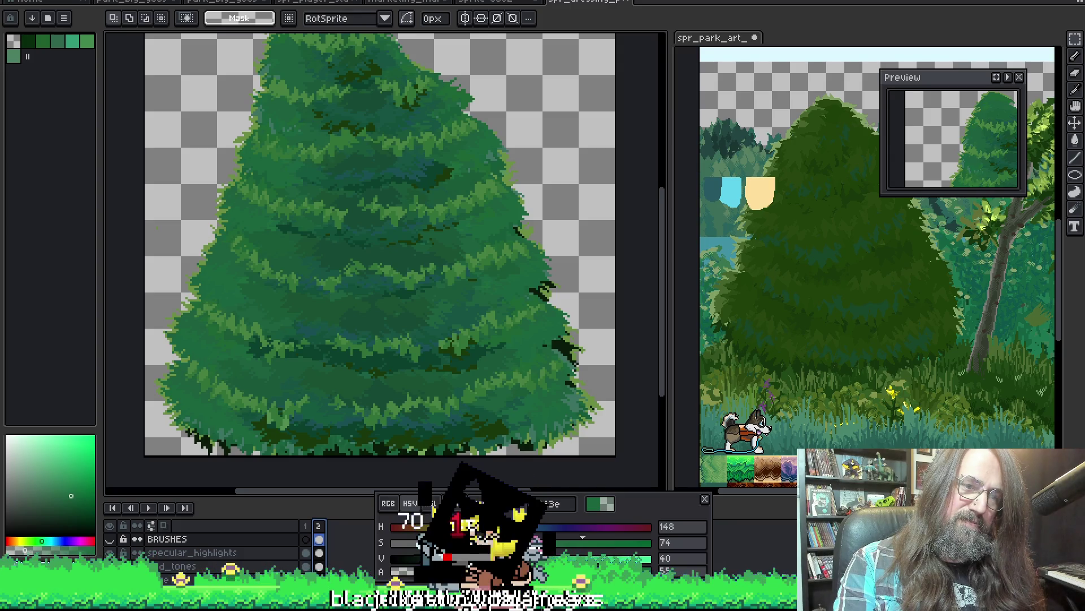
key(ctrl+z)
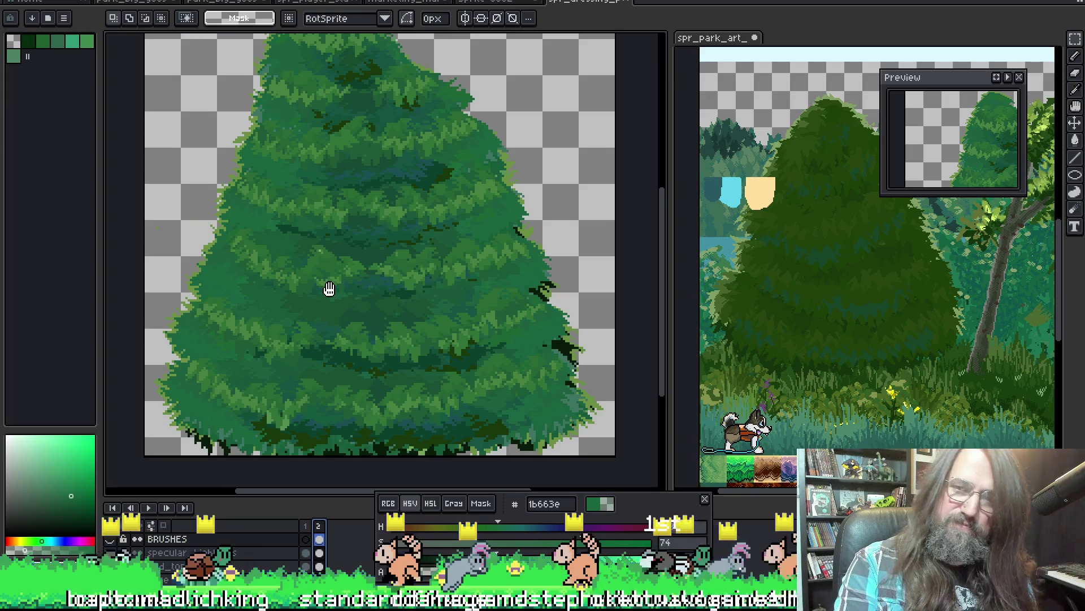
scroll(322, 296, down, 2)
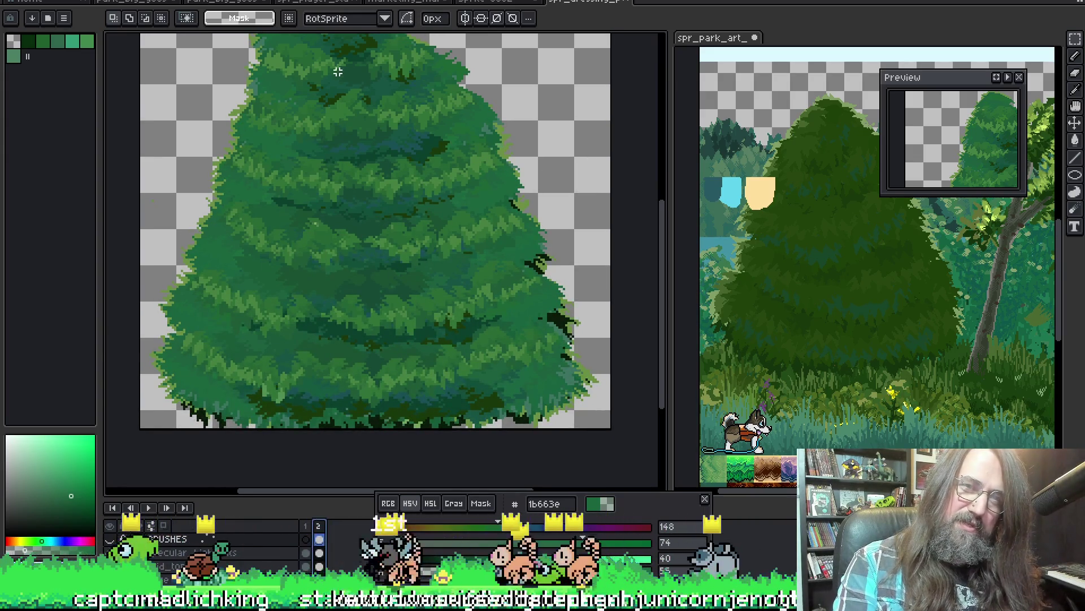
drag(322, 238, 415, 303)
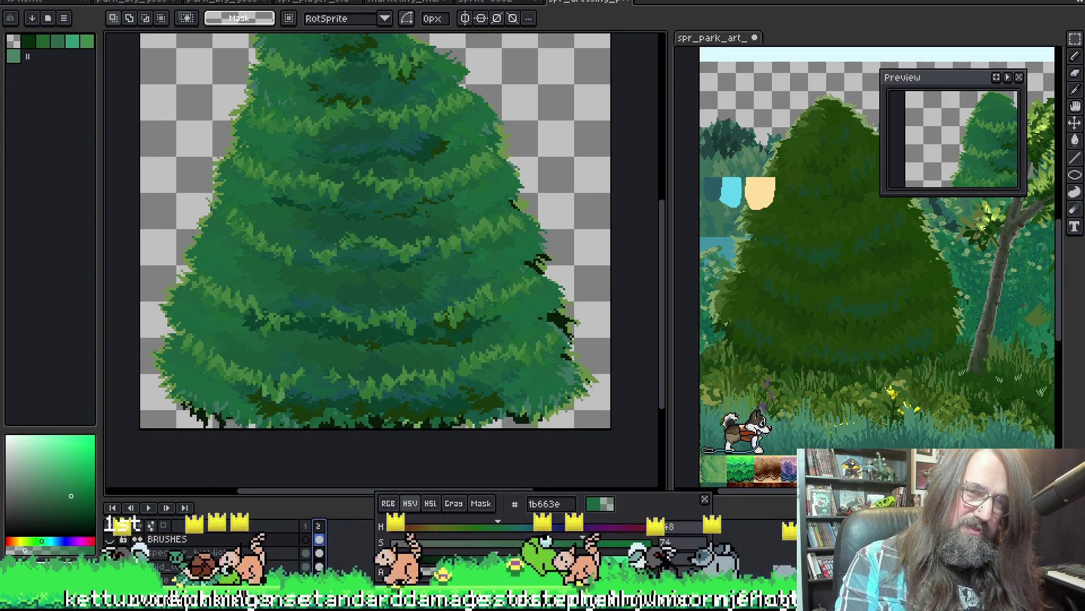
key(ctrl+z)
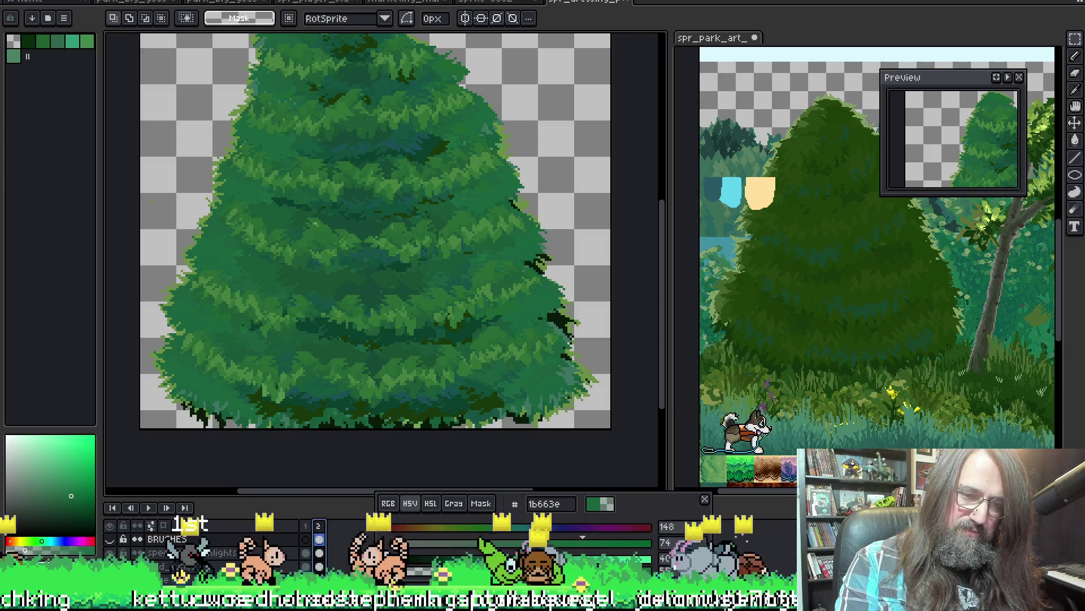
key(alt+Tab)
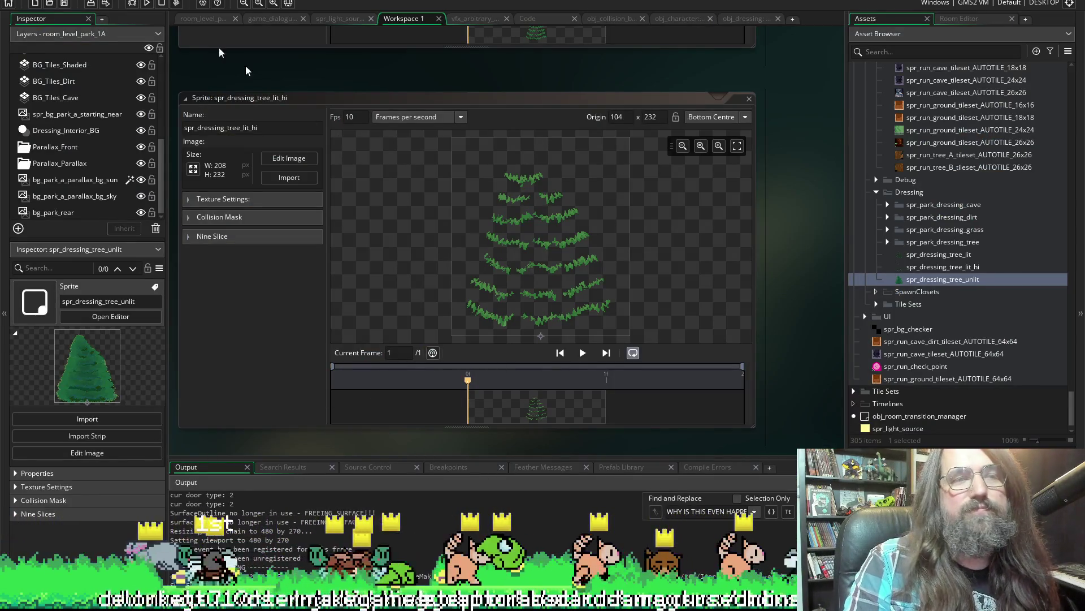
Browse from the tree sprites up to the Dressing object group in the Asset Browser.
double_click(923, 269)
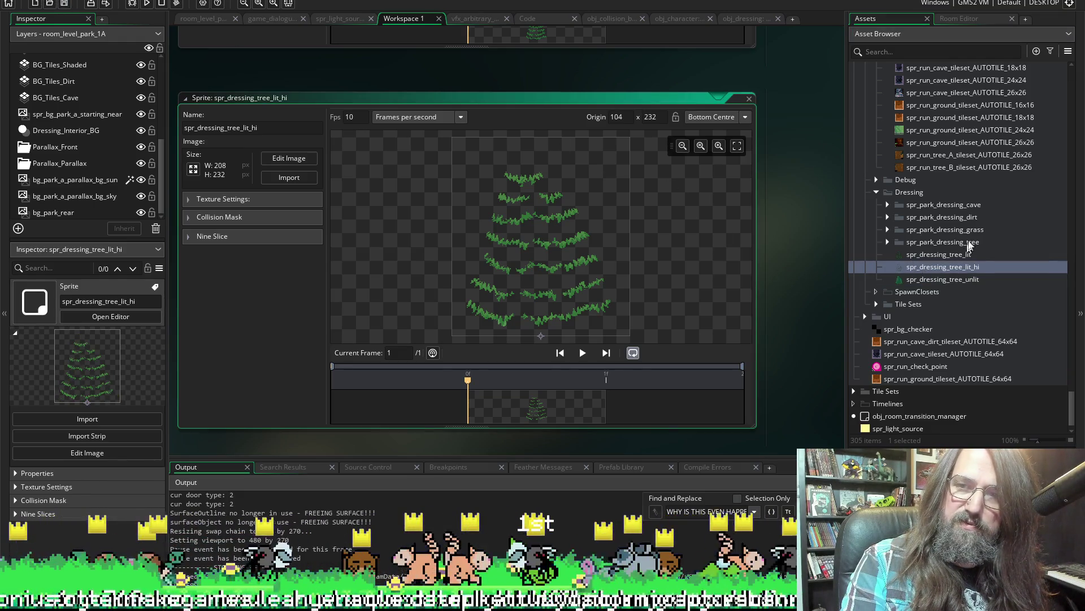
click(887, 242)
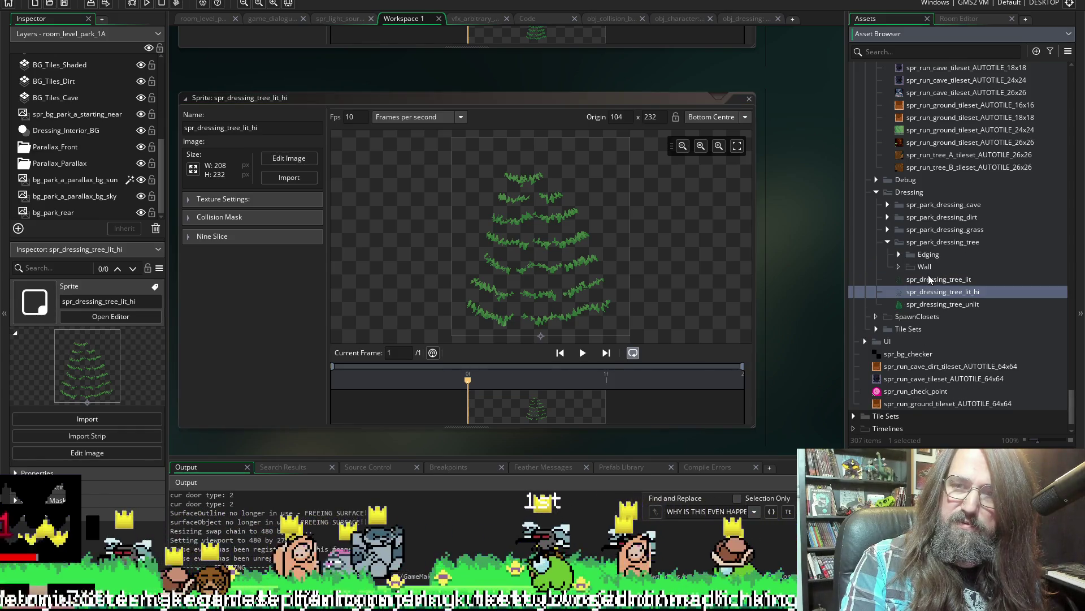
click(927, 280)
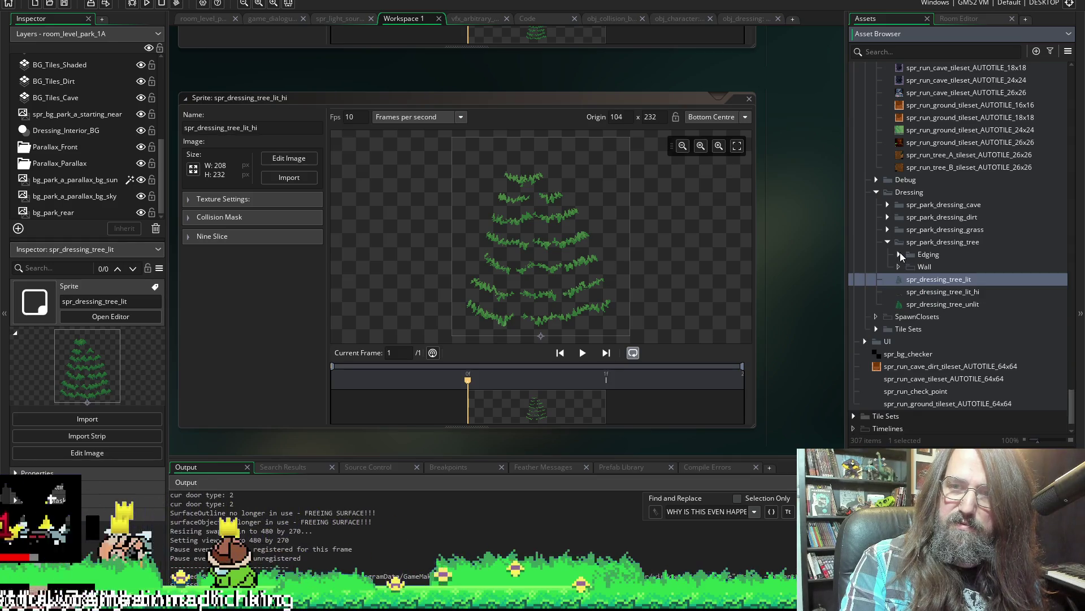
scroll(886, 314, up, 3)
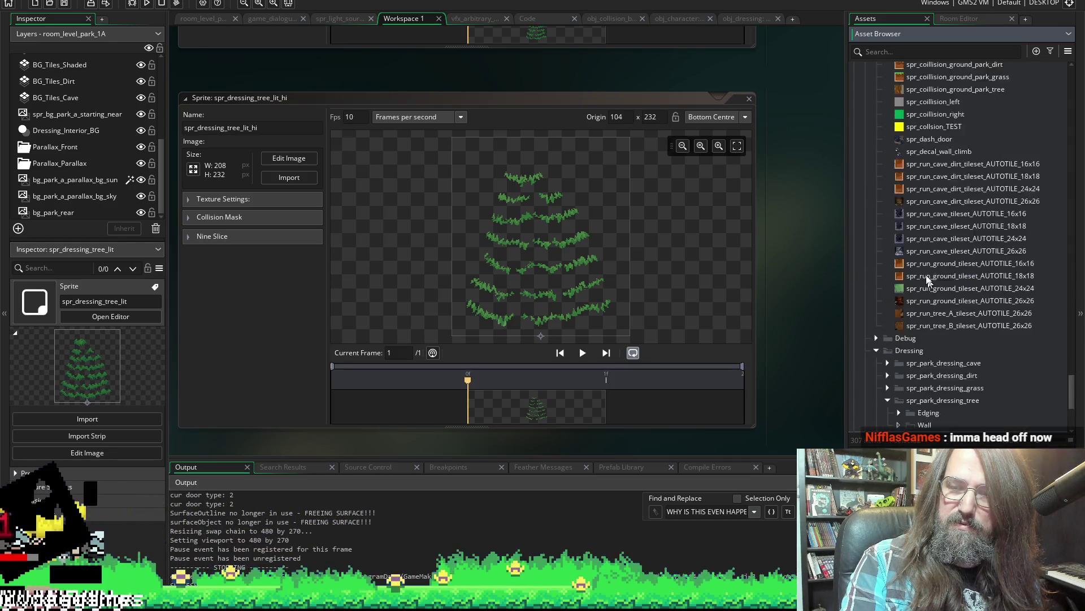
scroll(922, 249, up, 2)
scroll(923, 253, down, 3)
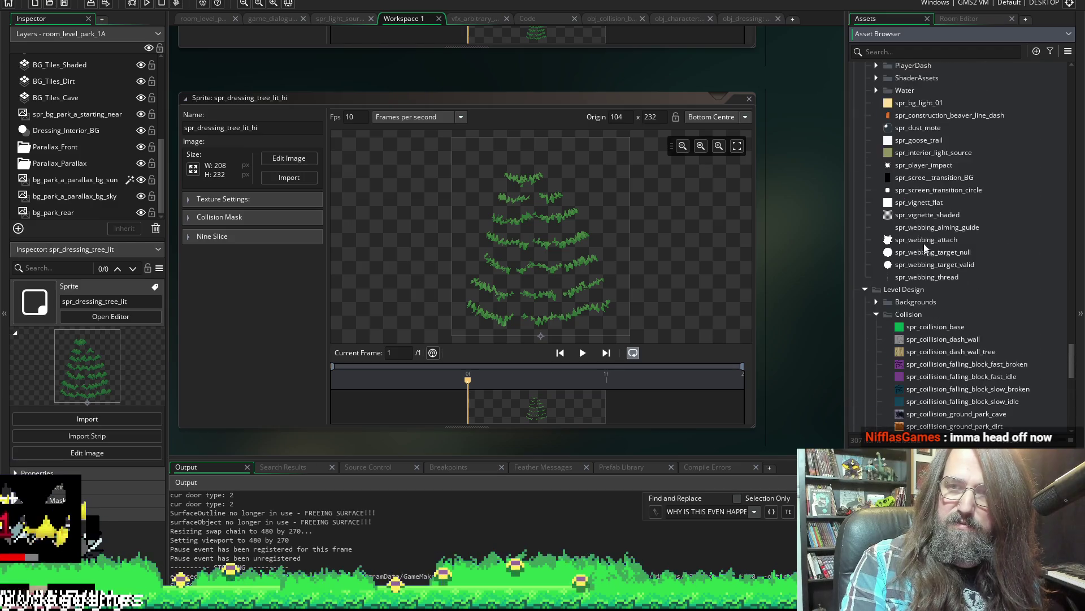
scroll(919, 225, down, 3)
scroll(919, 225, down, 3)
scroll(938, 252, down, 3)
scroll(937, 251, up, 1)
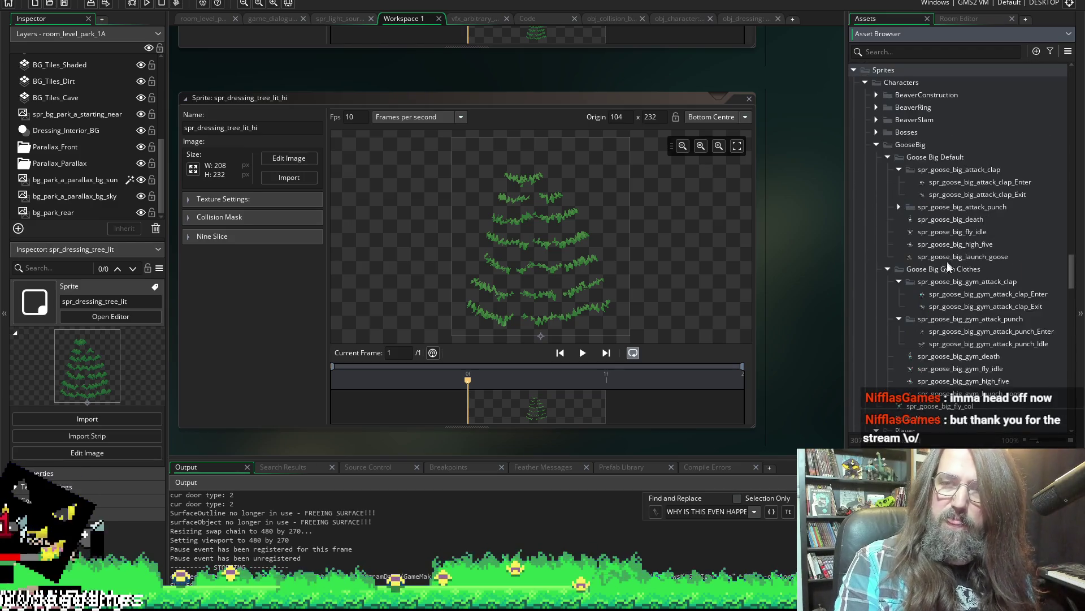
scroll(941, 254, up, 3)
scroll(935, 236, down, 2)
scroll(952, 253, down, 1)
scroll(949, 259, down, 3)
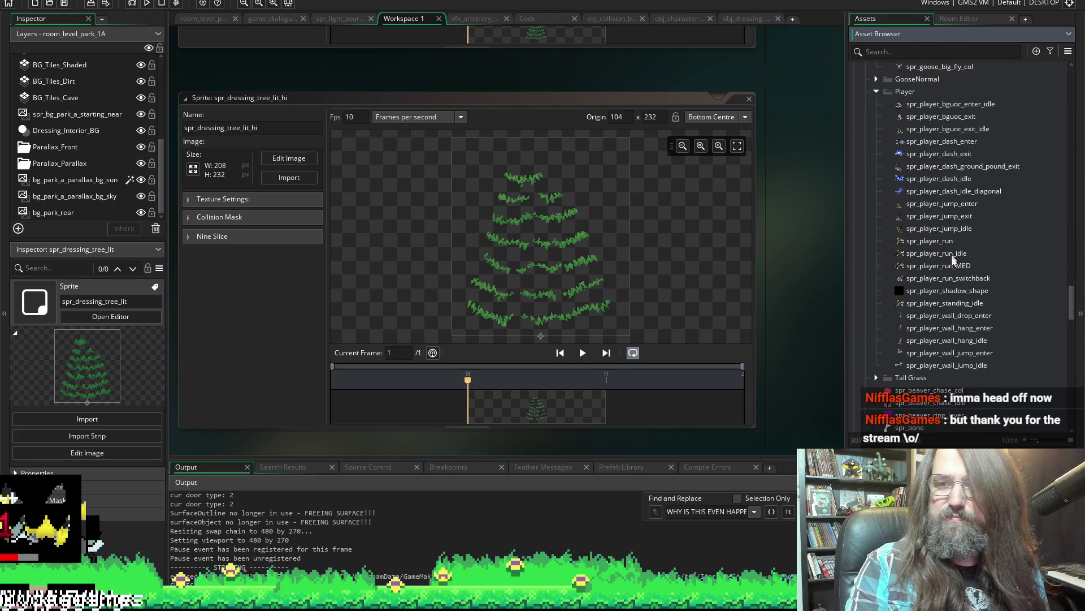
scroll(942, 273, down, 3)
scroll(946, 294, down, 2)
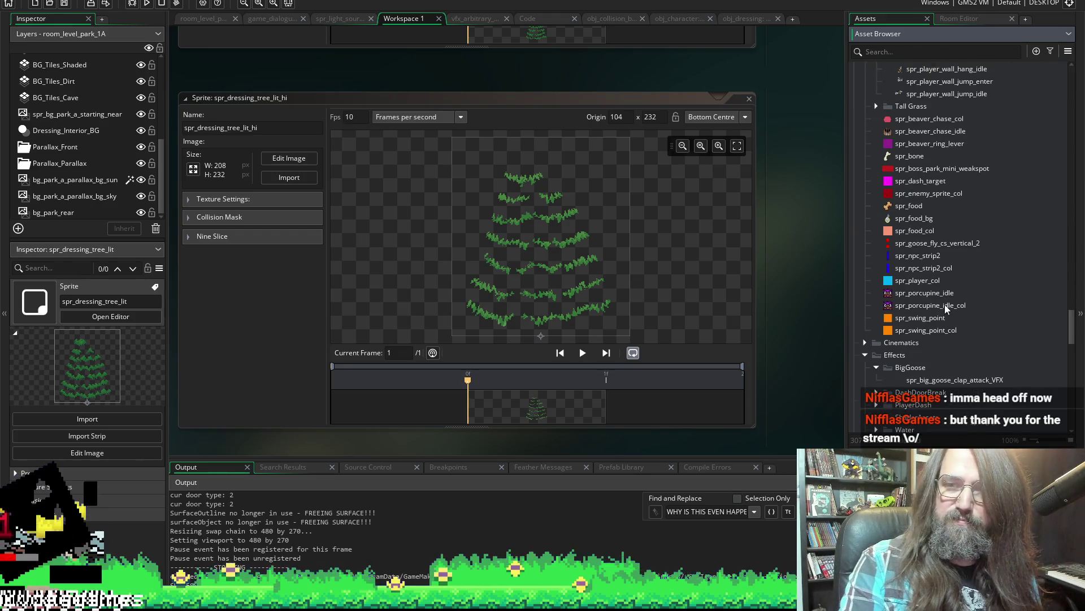
scroll(944, 304, up, 3)
scroll(937, 261, up, 3)
scroll(929, 245, up, 3)
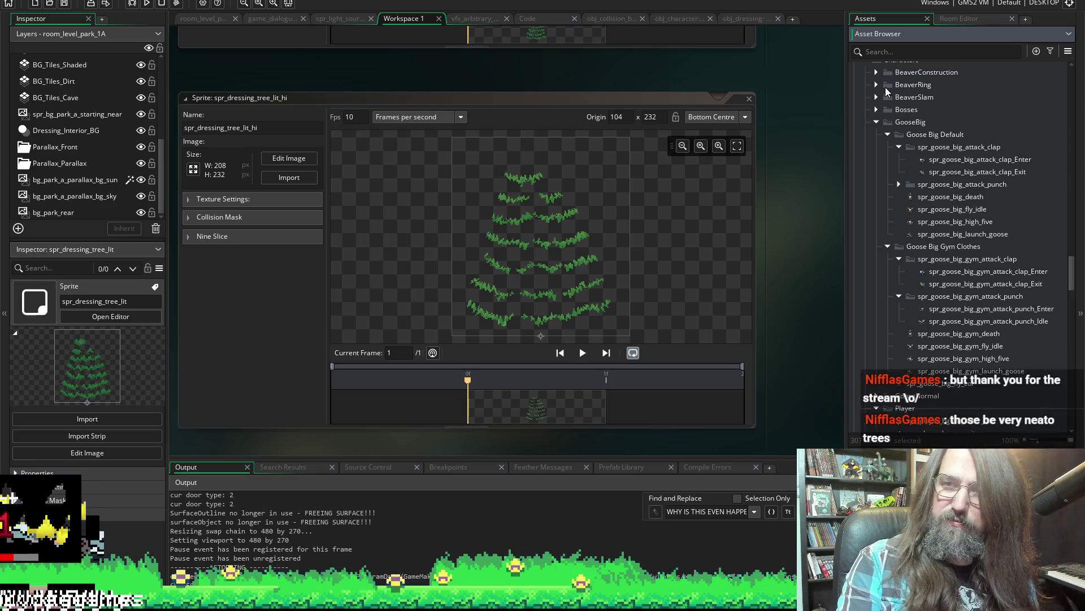
scroll(932, 263, down, 3)
scroll(933, 288, down, 3)
scroll(934, 288, down, 3)
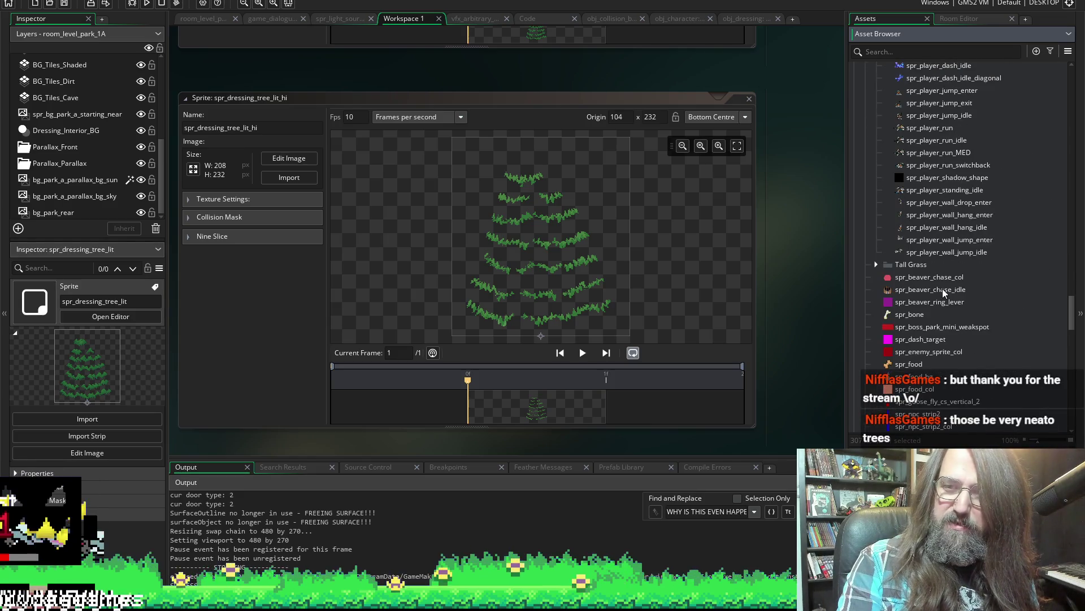
scroll(929, 293, down, 3)
scroll(927, 296, down, 2)
scroll(925, 294, down, 2)
scroll(926, 284, down, 2)
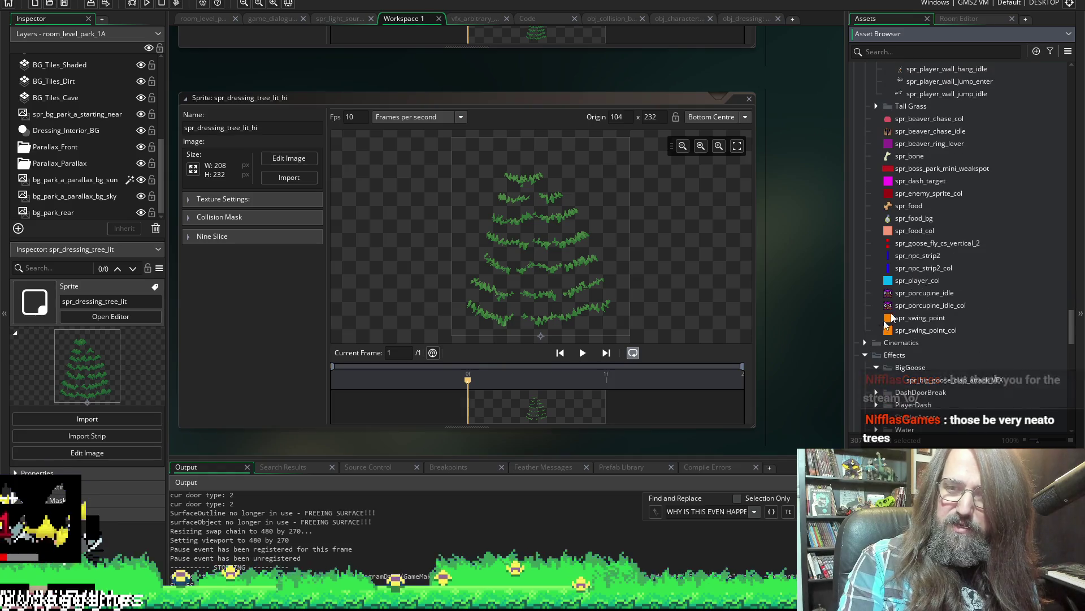
scroll(925, 271, down, 2)
scroll(926, 261, down, 2)
scroll(924, 270, down, 3)
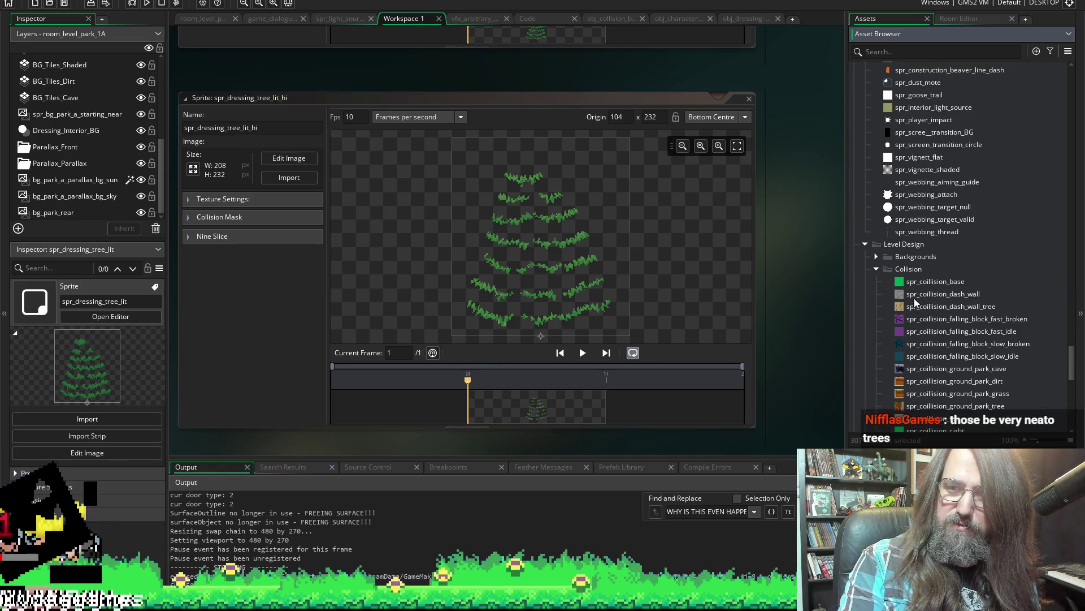
scroll(915, 302, down, 2)
scroll(918, 281, down, 2)
scroll(881, 172, up, 3)
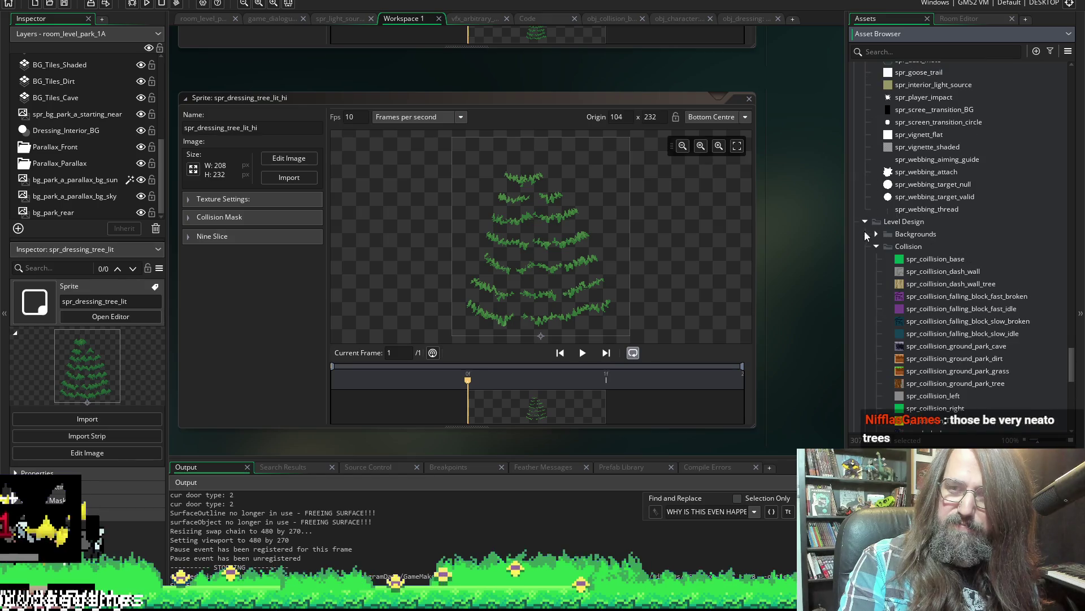
scroll(886, 246, down, 5)
scroll(945, 282, down, 5)
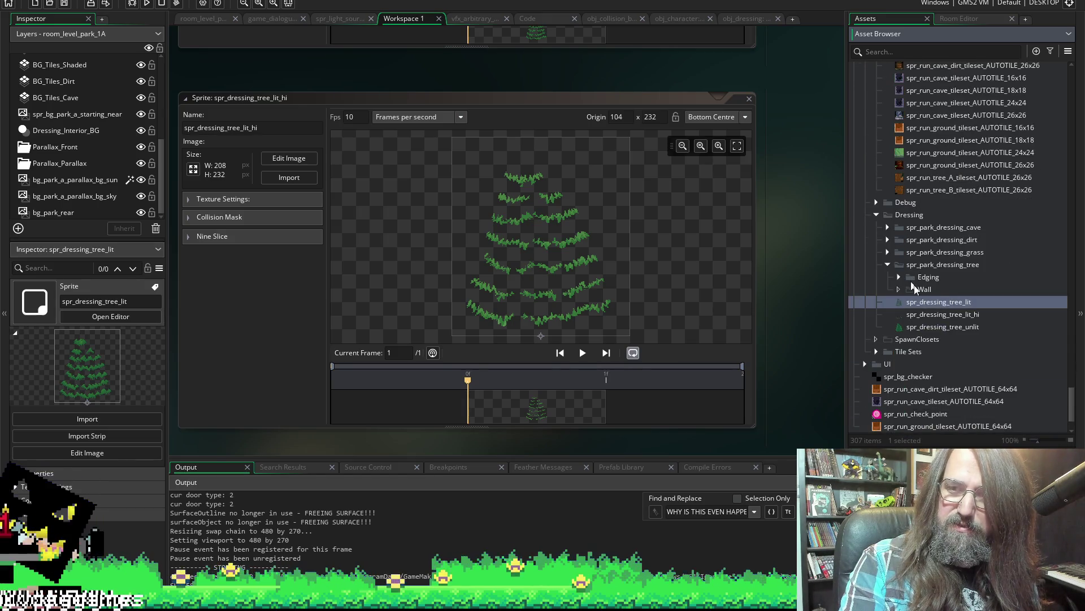
click(907, 215)
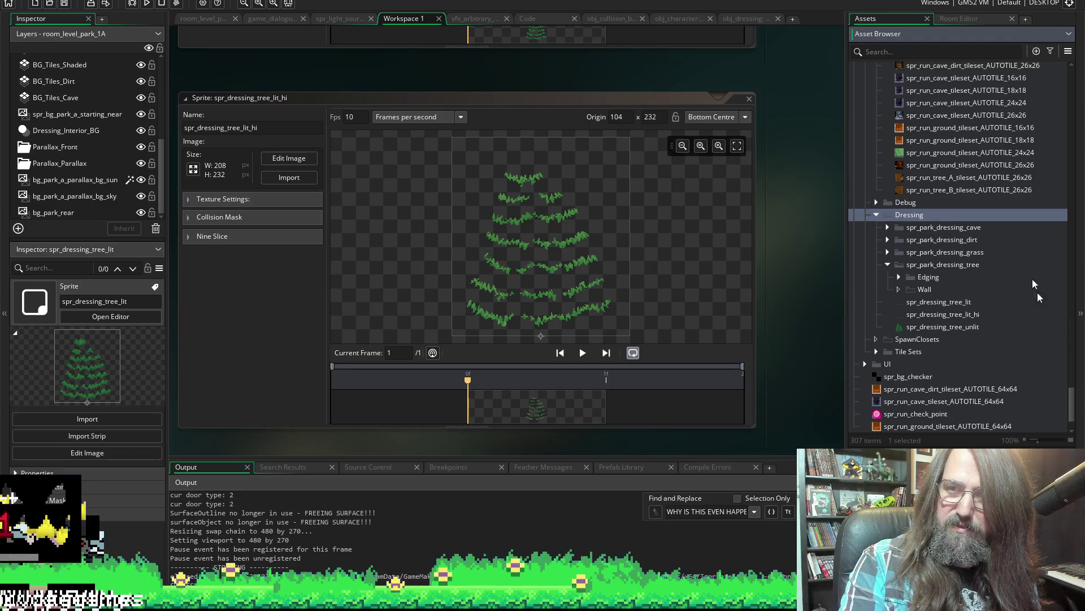
scroll(1052, 356, up, 5)
scroll(1047, 289, up, 5)
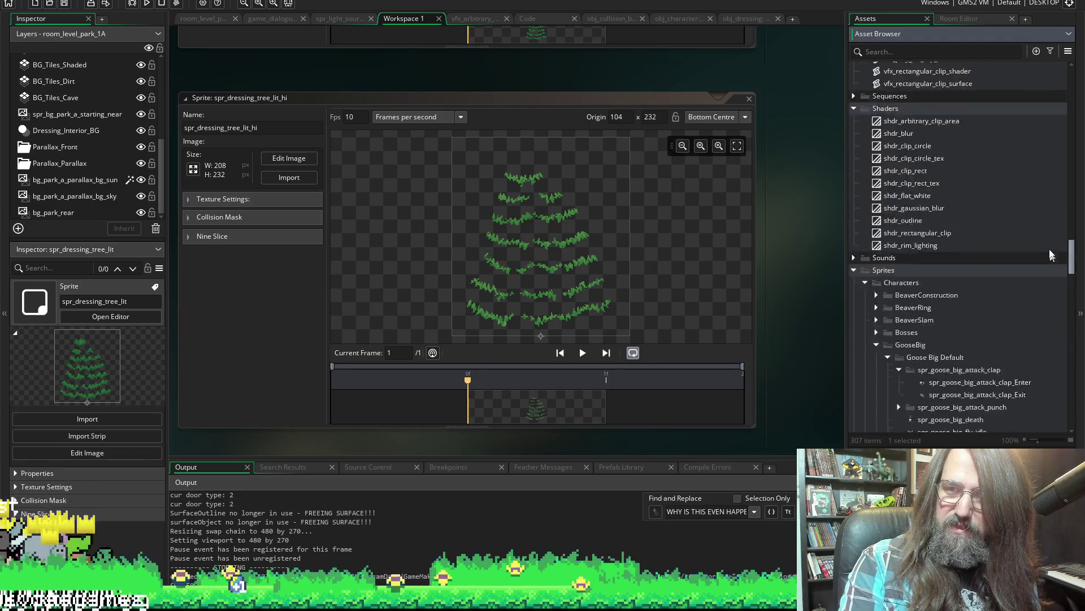
scroll(1039, 212, up, 5)
scroll(1036, 182, up, 5)
scroll(1030, 142, up, 3)
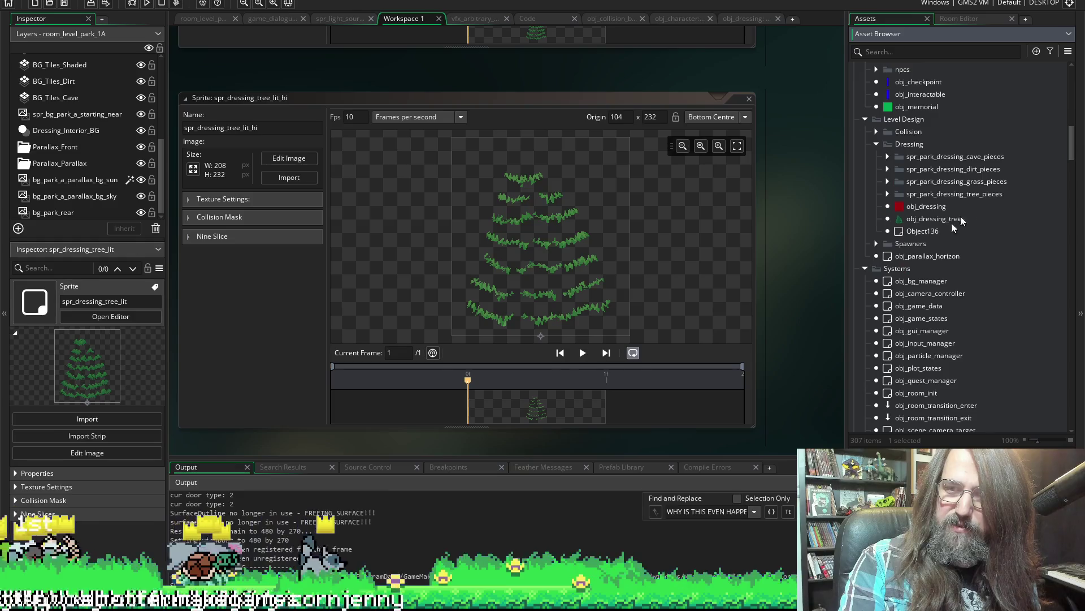
Open obj_dressing_tree and view its assigned sprite.
click(919, 219)
double_click(919, 218)
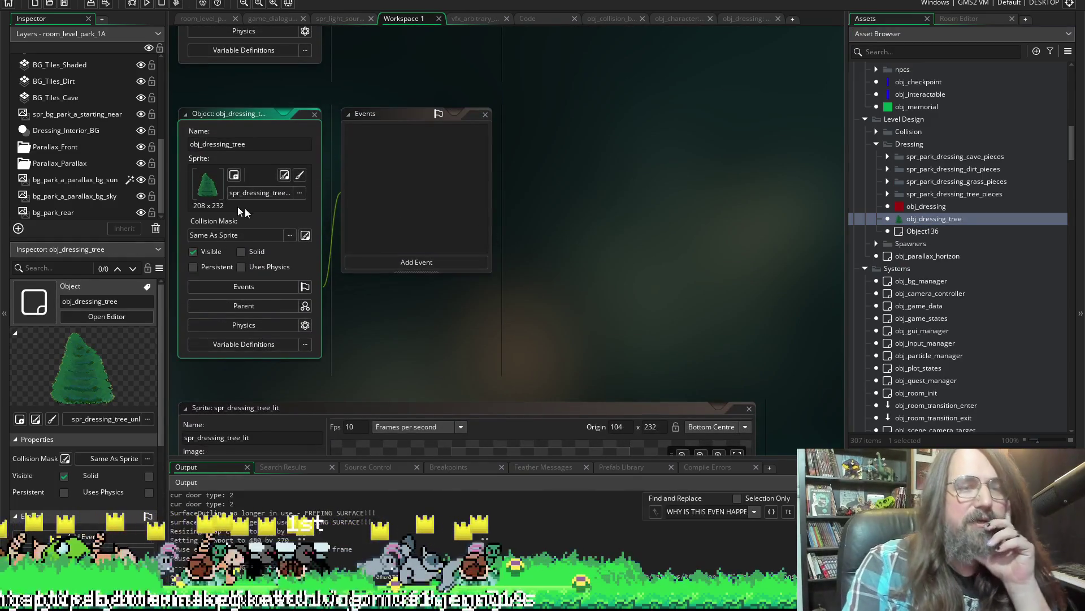
click(286, 177)
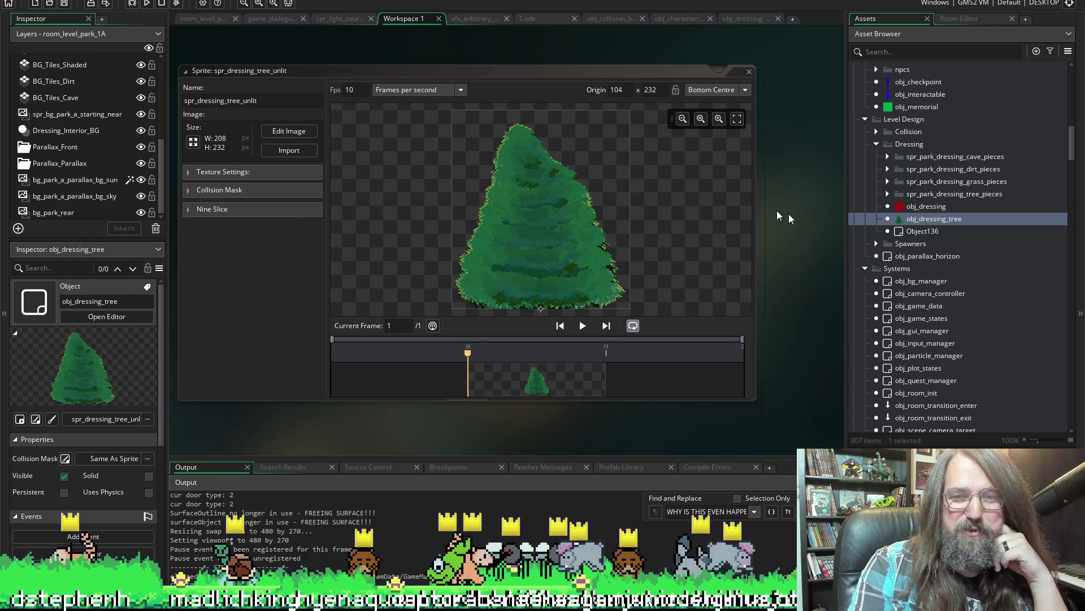
scroll(743, 256, right, 2)
scroll(705, 261, right, 2)
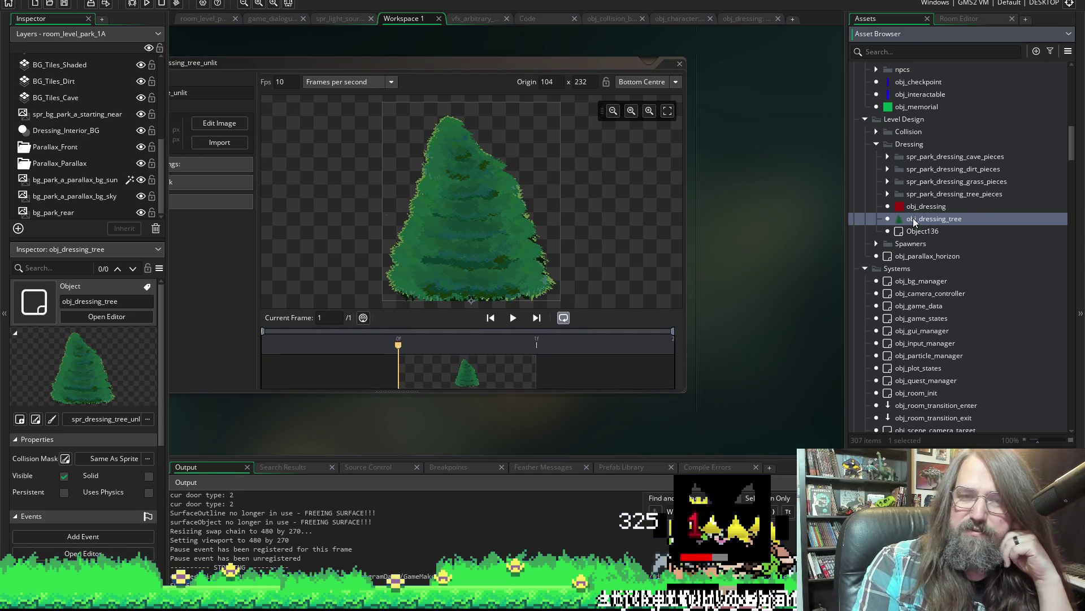
Reopen obj_dressing_tree's unlit sprite and find all references to spr_dressing_tree_lit.
double_click(914, 217)
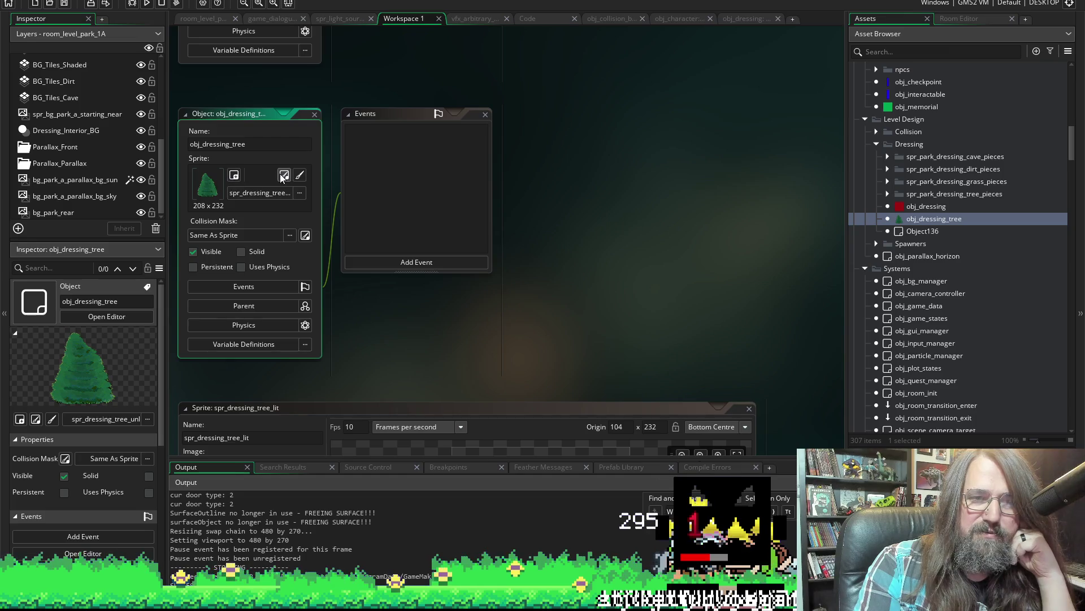
click(283, 176)
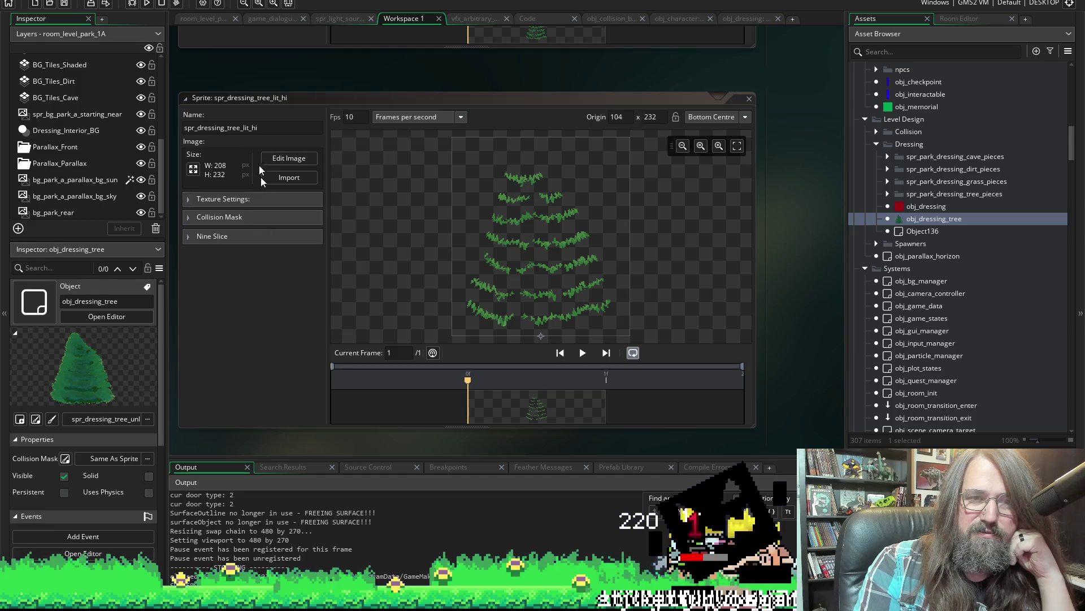
scroll(257, 333, up, 5)
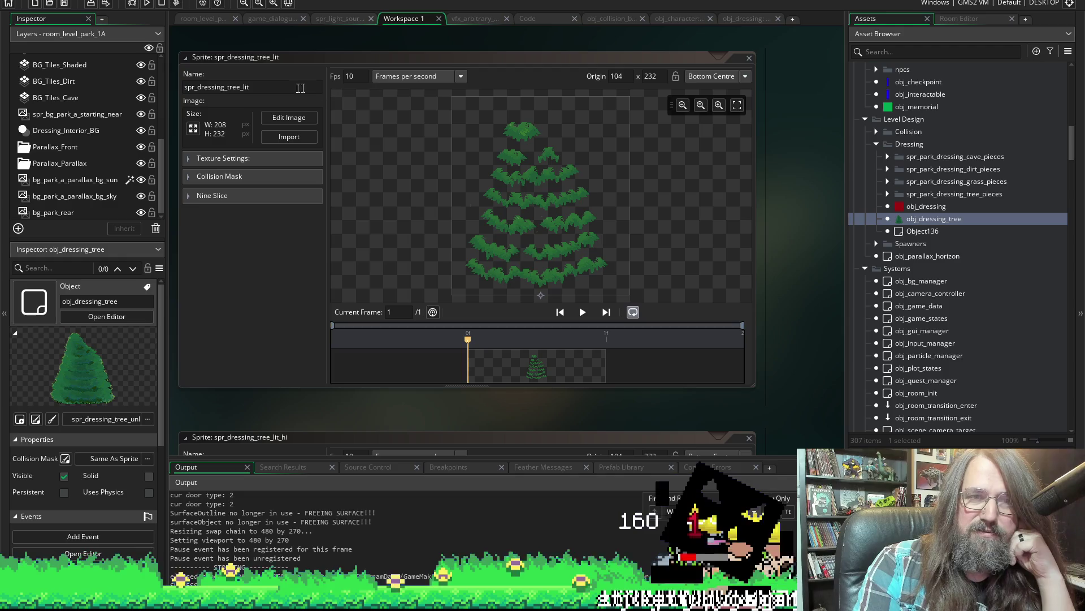
click(300, 88)
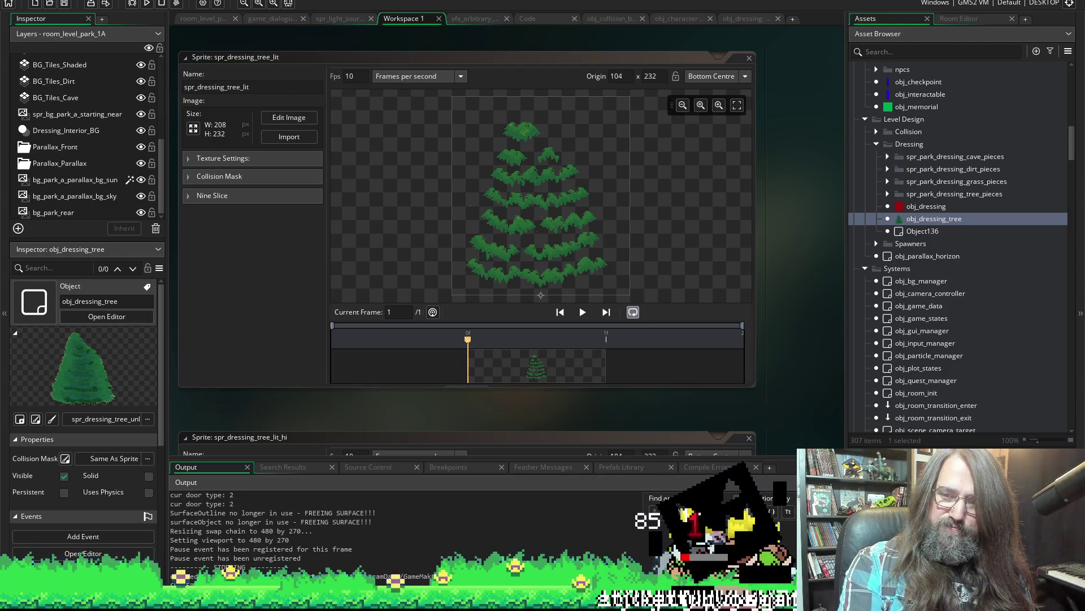
click(661, 498)
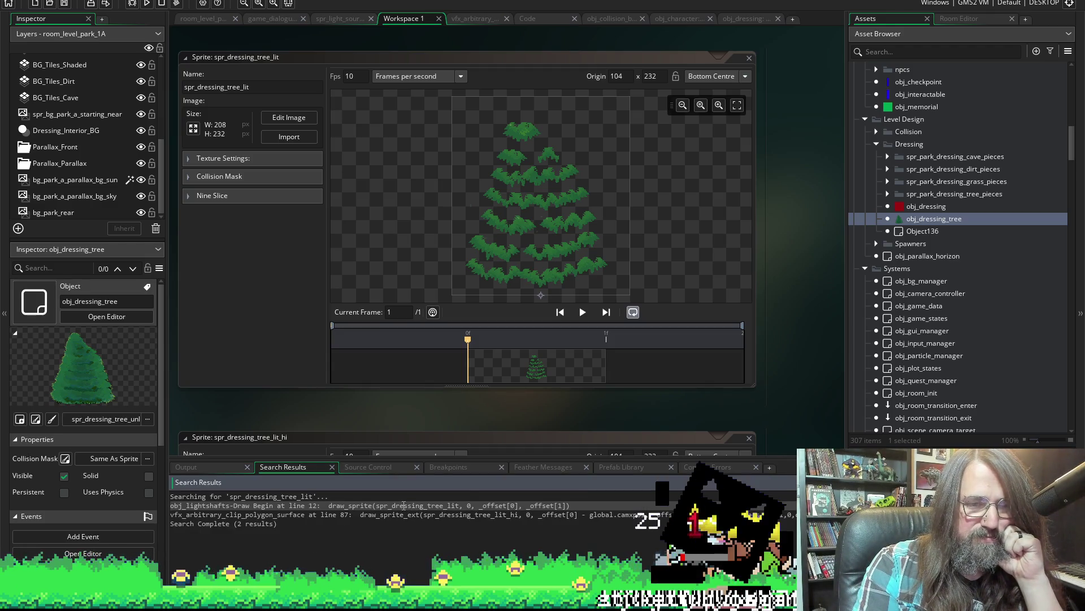
Review the obj_lightshafts and vfx_arbitrary_clip code drawing the lit tree sprites, then run the game.
double_click(404, 506)
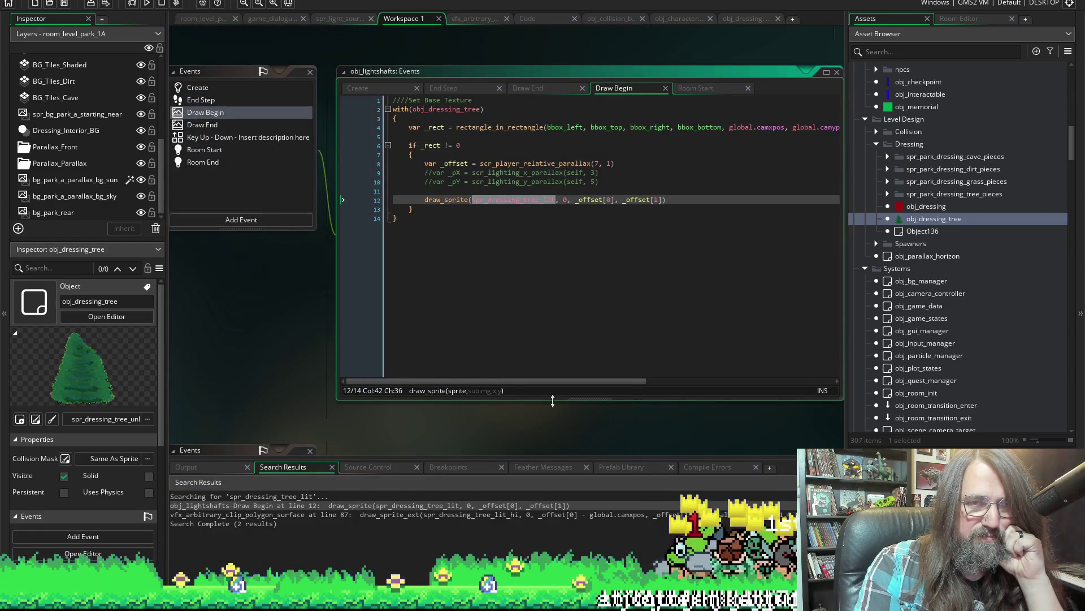
mouse_move(600, 430)
mouse_down()
mouse_move(591, 412)
mouse_move(164, 415)
mouse_move(651, 395)
mouse_move(537, 441)
mouse_move(477, 430)
mouse_up()
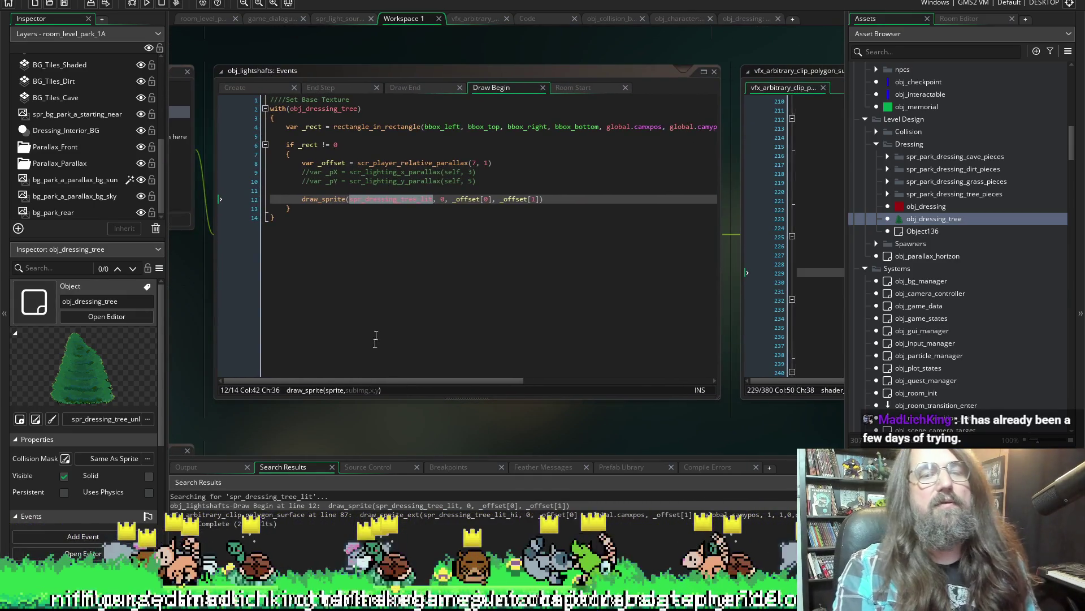
double_click(422, 515)
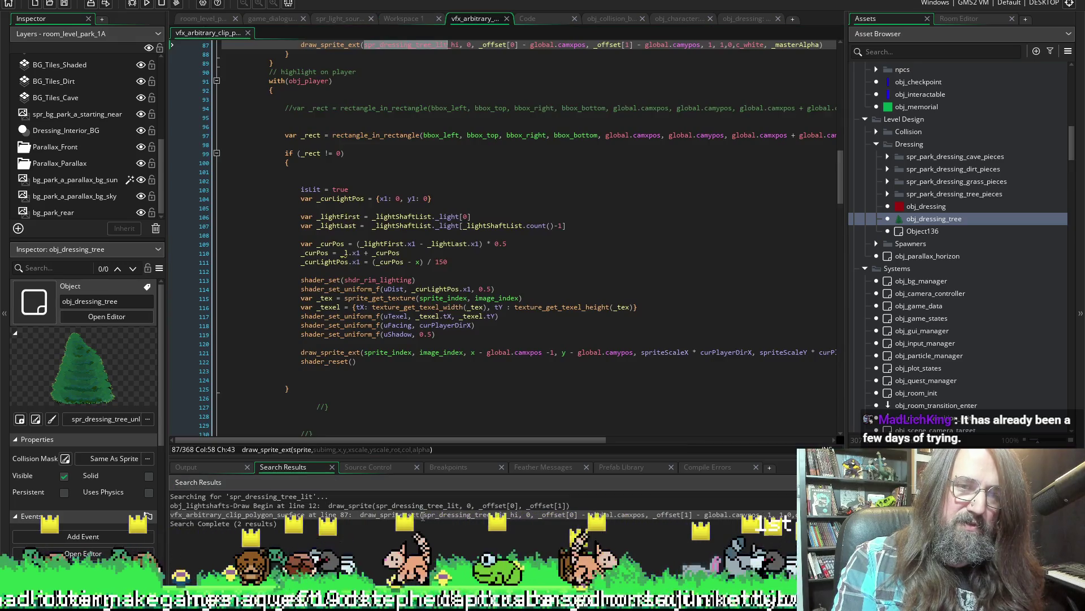
scroll(431, 193, up, 5)
scroll(373, 254, up, 3)
scroll(311, 315, up, 1)
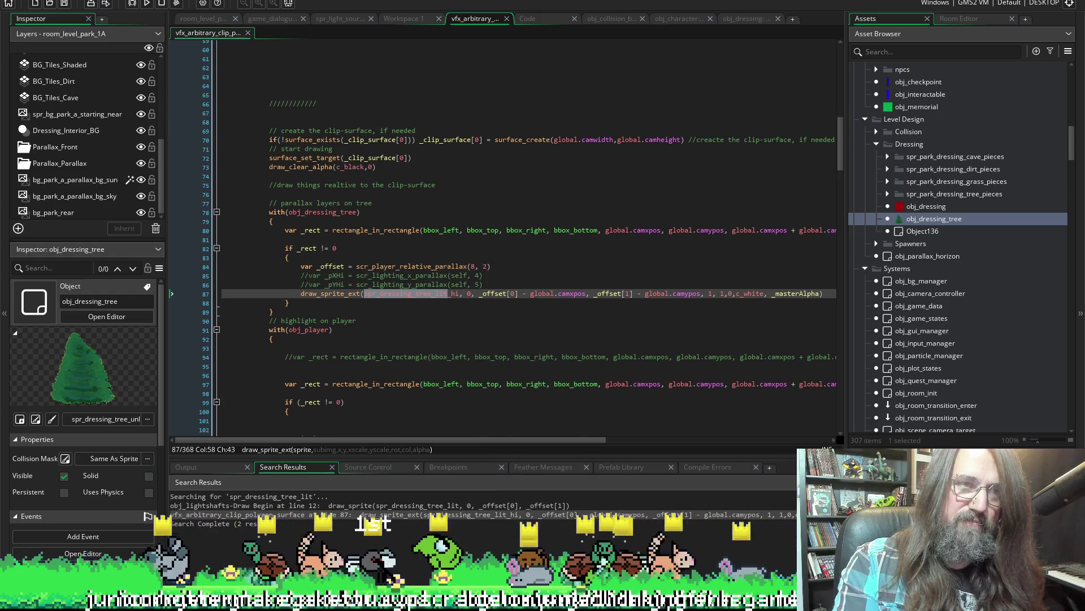
click(146, 4)
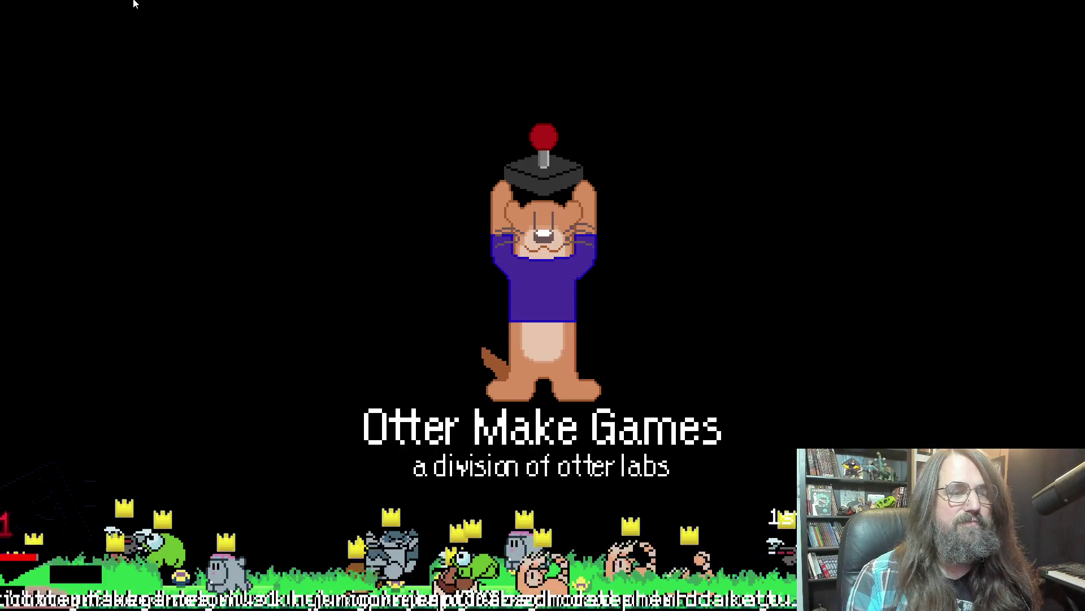
Continue the saved game into the park level to see the lit tree, then close it.
key(Down)
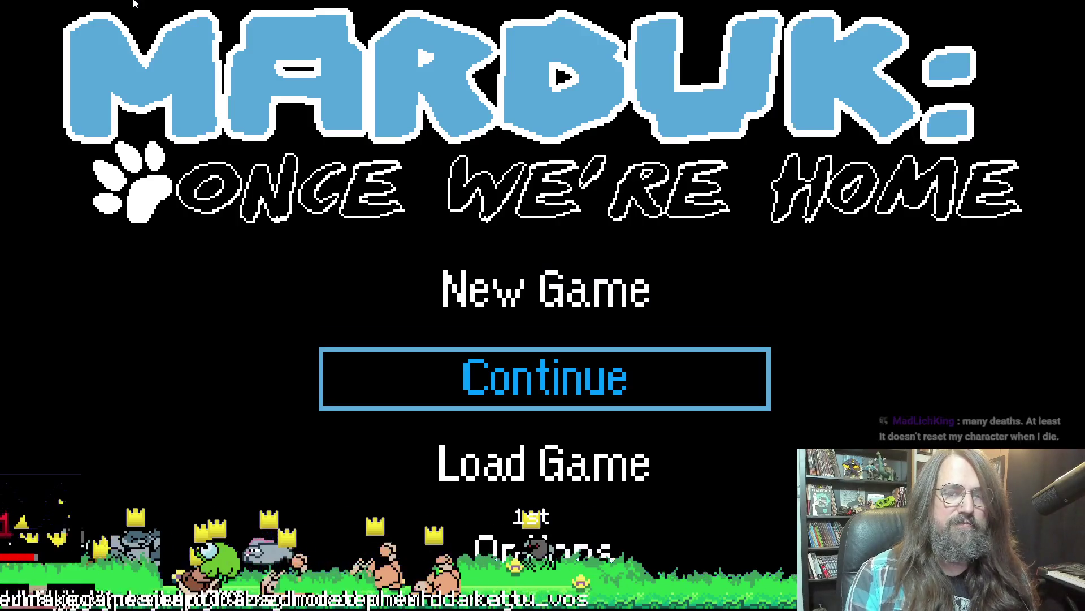
key(Return)
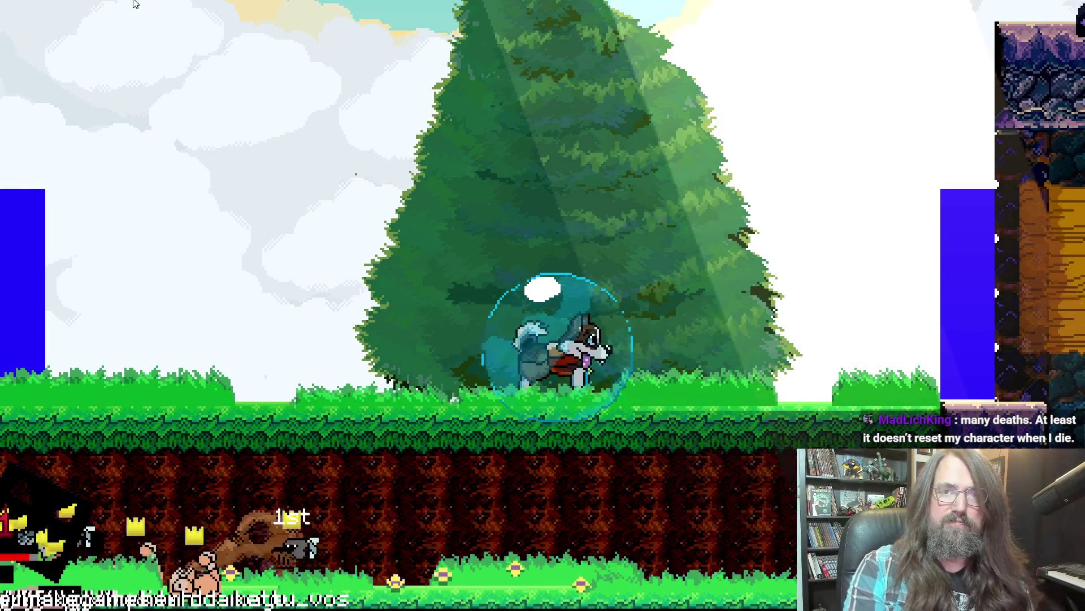
key(Escape)
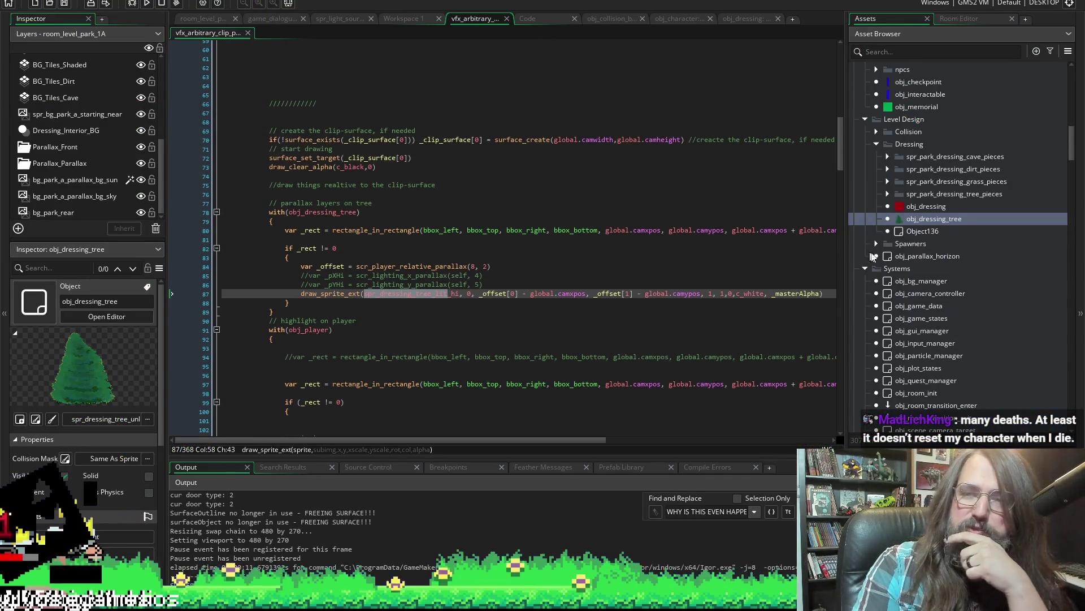
Search the project for references to spr_dressing_tree_unlit from obj_dressing_tree, finding none.
double_click(905, 221)
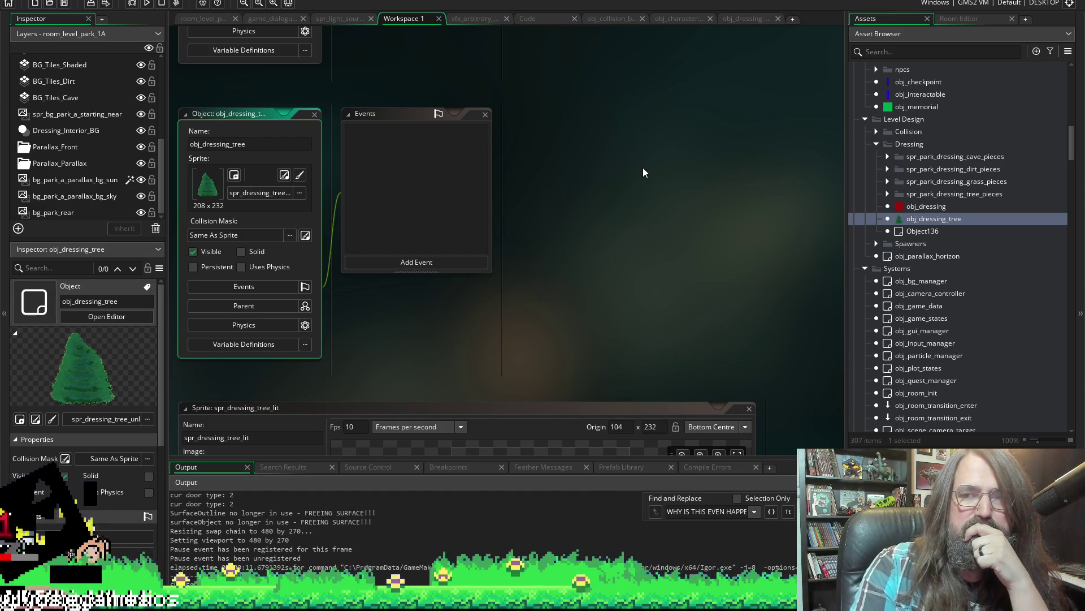
scroll(600, 255, down, 3)
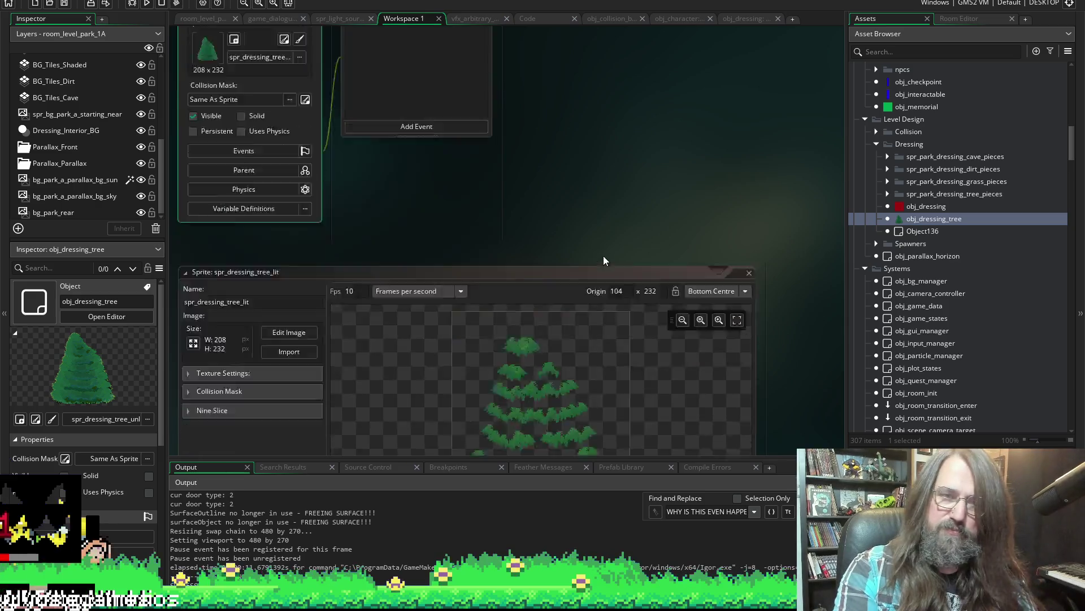
scroll(600, 250, down, 3)
scroll(645, 238, up, 4)
scroll(224, 169, down, 3)
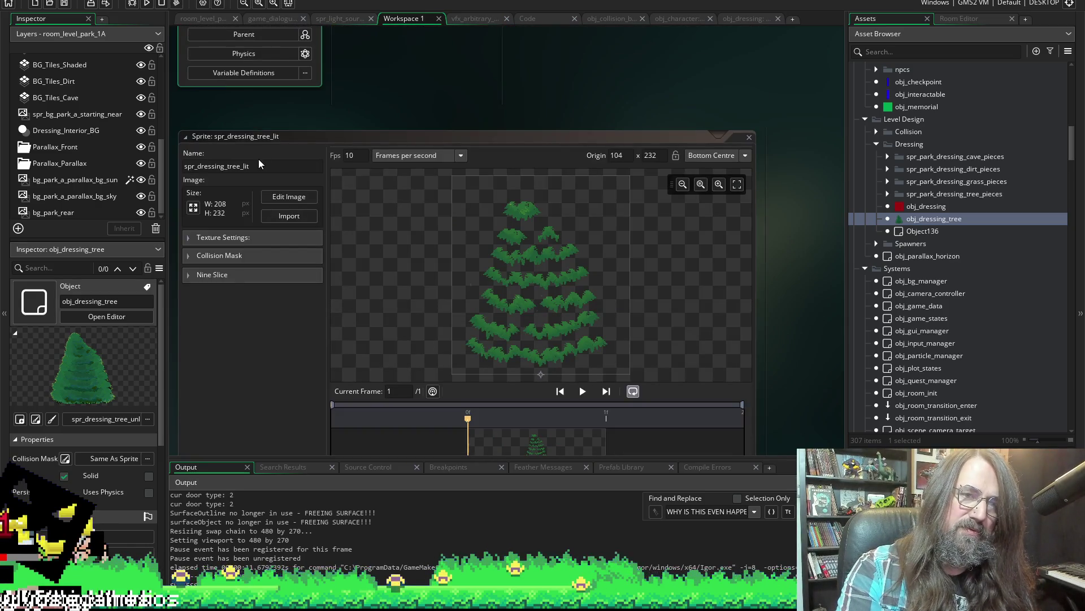
scroll(259, 159, down, 3)
scroll(220, 220, down, 1)
scroll(246, 238, up, 2)
scroll(277, 274, down, 3)
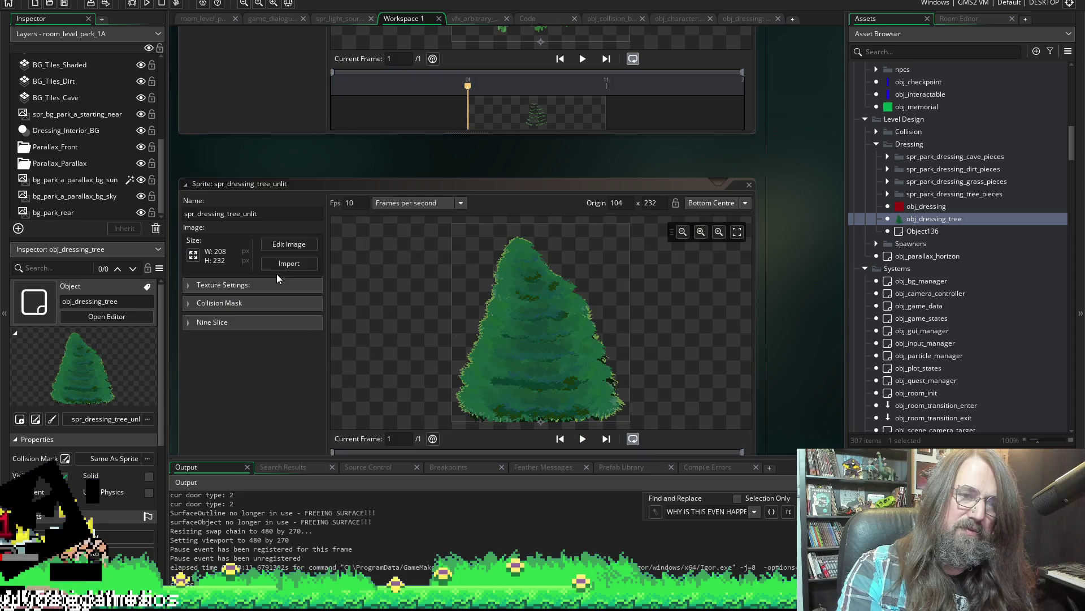
click(289, 212)
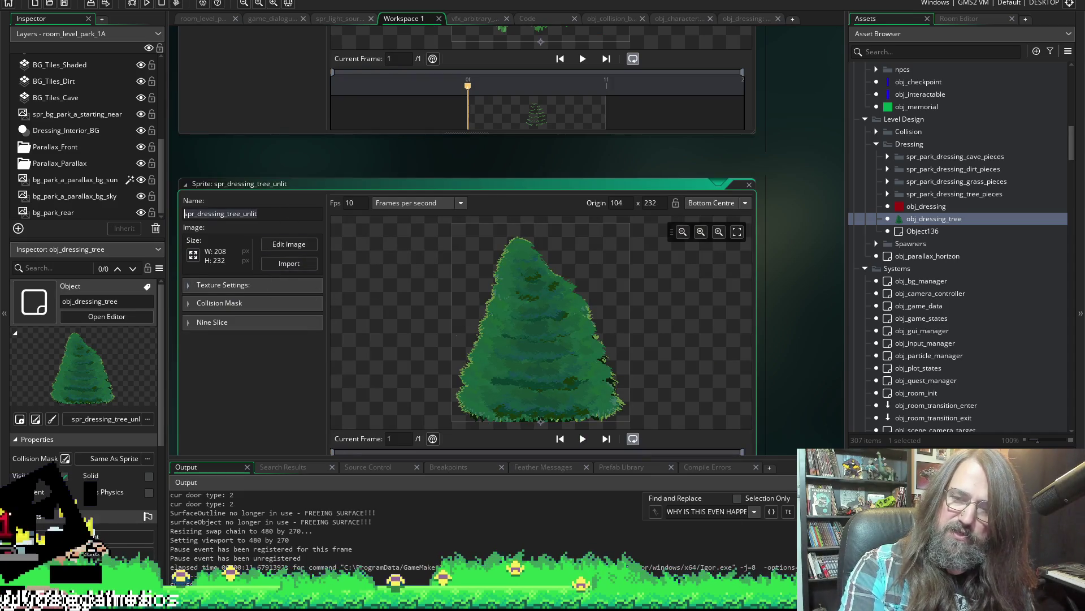
key(Escape)
key(ctrl+shift+f)
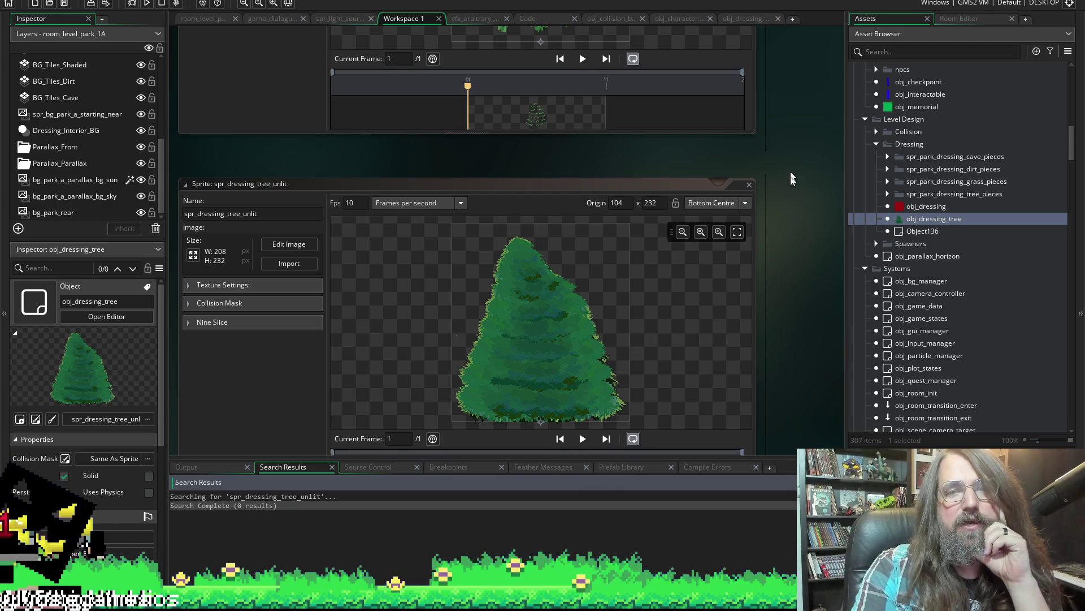
scroll(747, 254, up, 3)
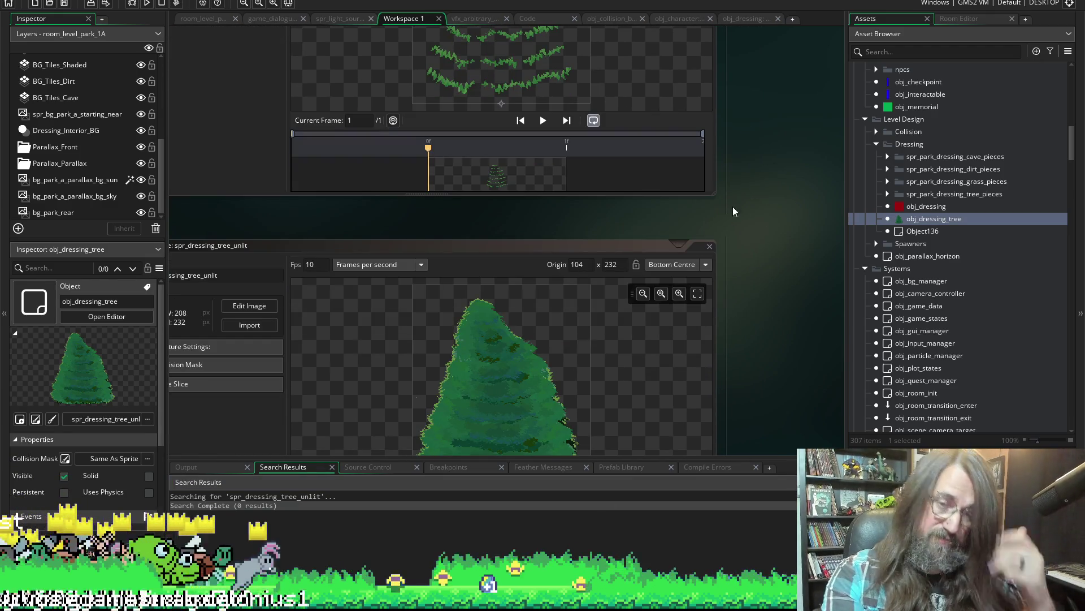
scroll(738, 166, up, 5)
scroll(737, 171, down, 5)
scroll(766, 181, down, 5)
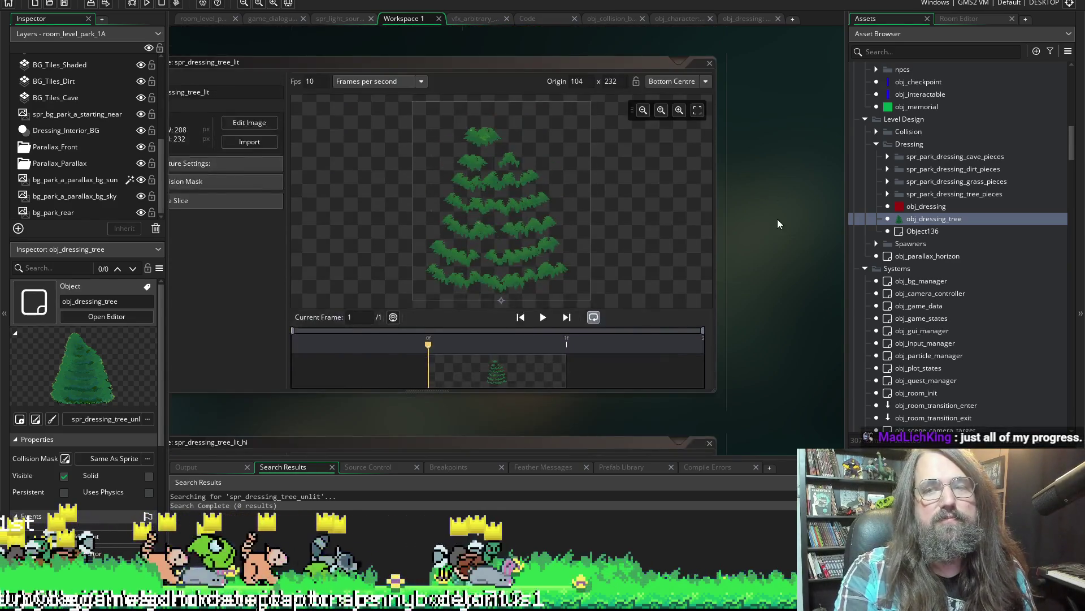
scroll(777, 224, down, 5)
scroll(759, 254, down, 3)
scroll(542, 218, up, 2)
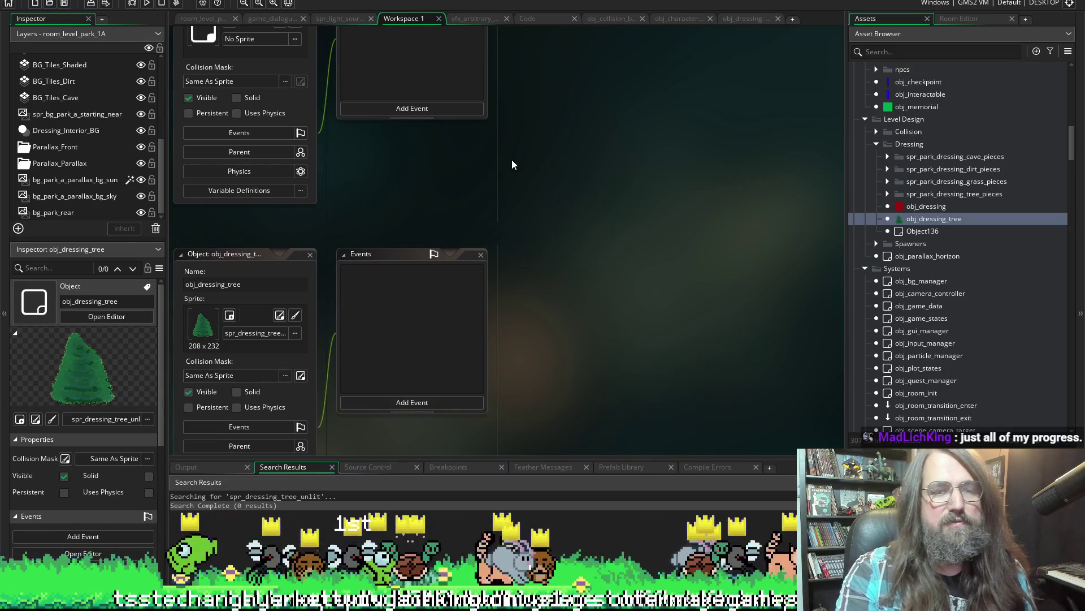
Look over the open code editors and the dressing object's Draw event for tree_lit draw calls.
click(542, 19)
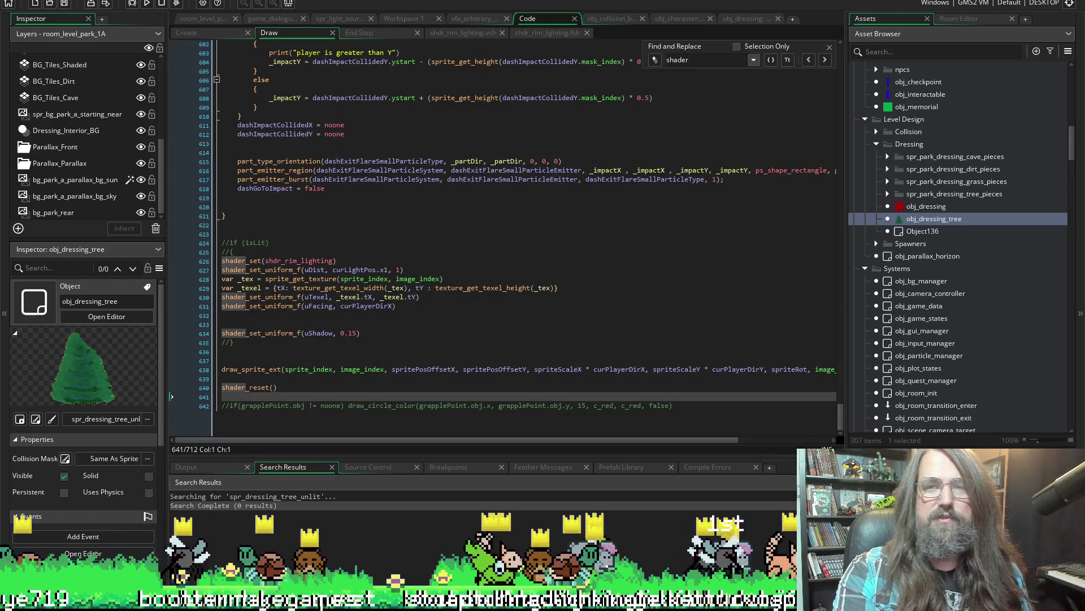
click(743, 20)
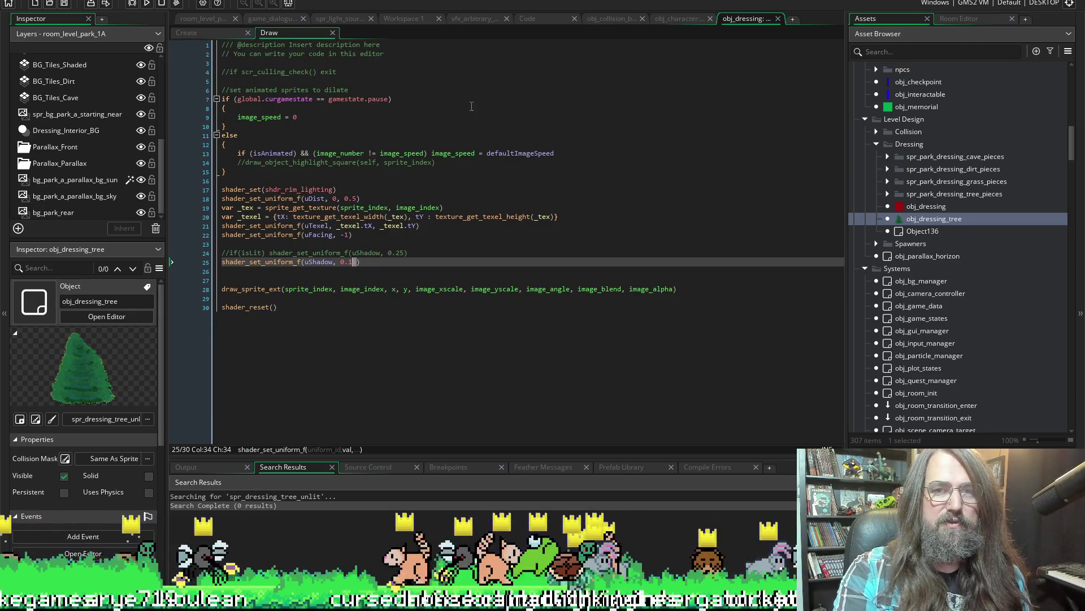
click(531, 19)
click(405, 19)
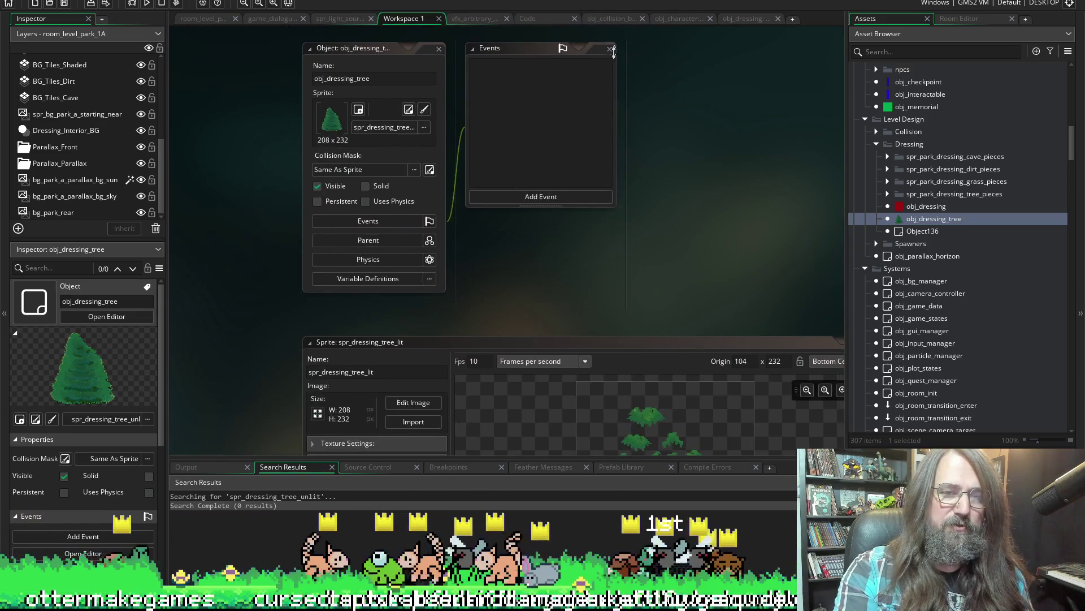
scroll(568, 345, up, 5)
scroll(506, 211, up, 5)
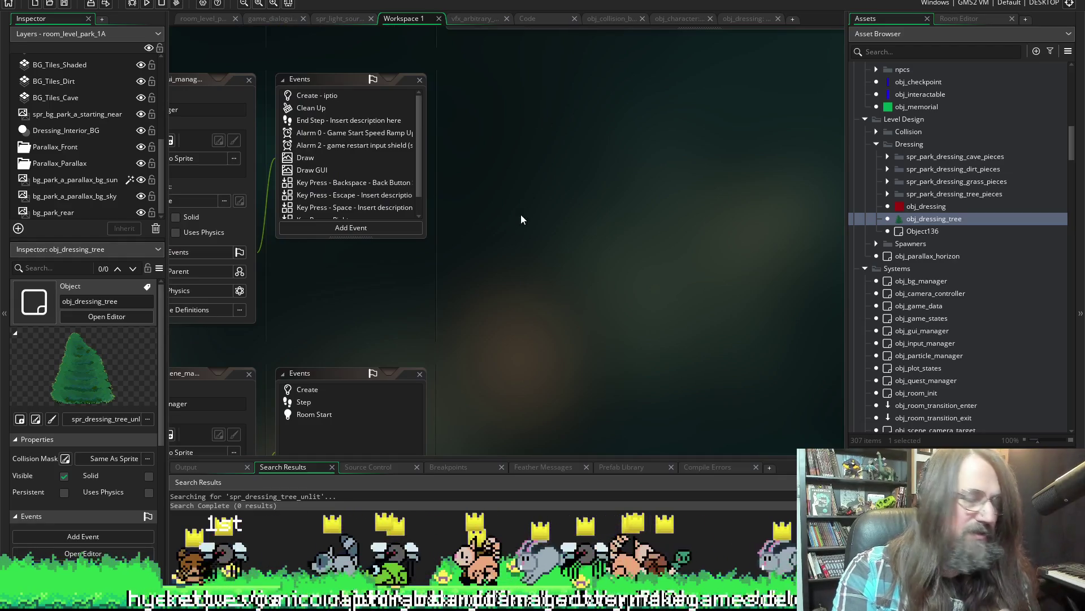
scroll(526, 236, up, 5)
scroll(471, 317, up, 5)
scroll(441, 356, up, 5)
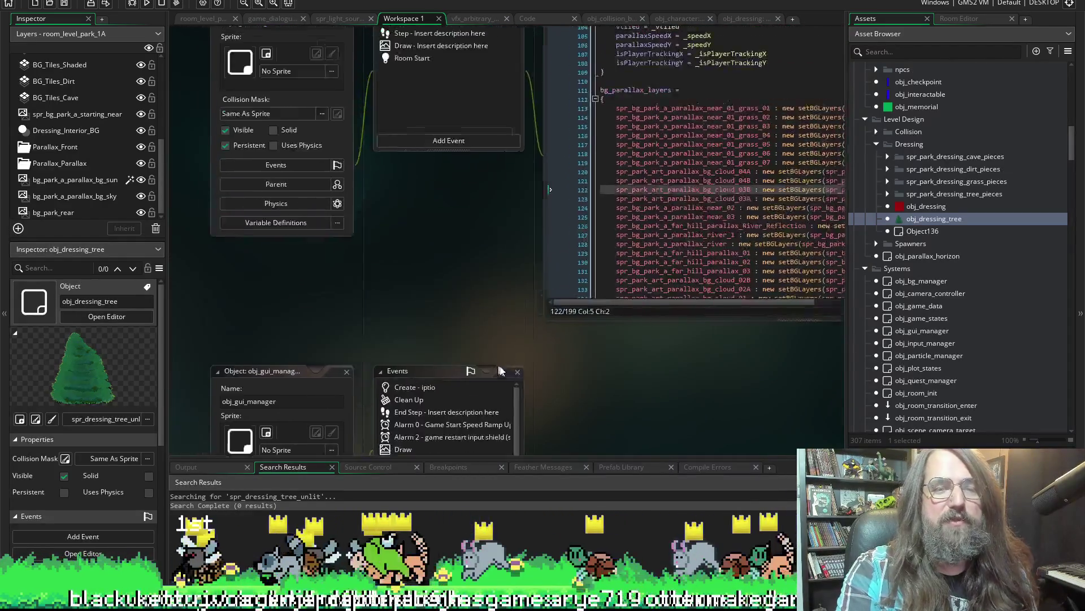
scroll(415, 399, up, 5)
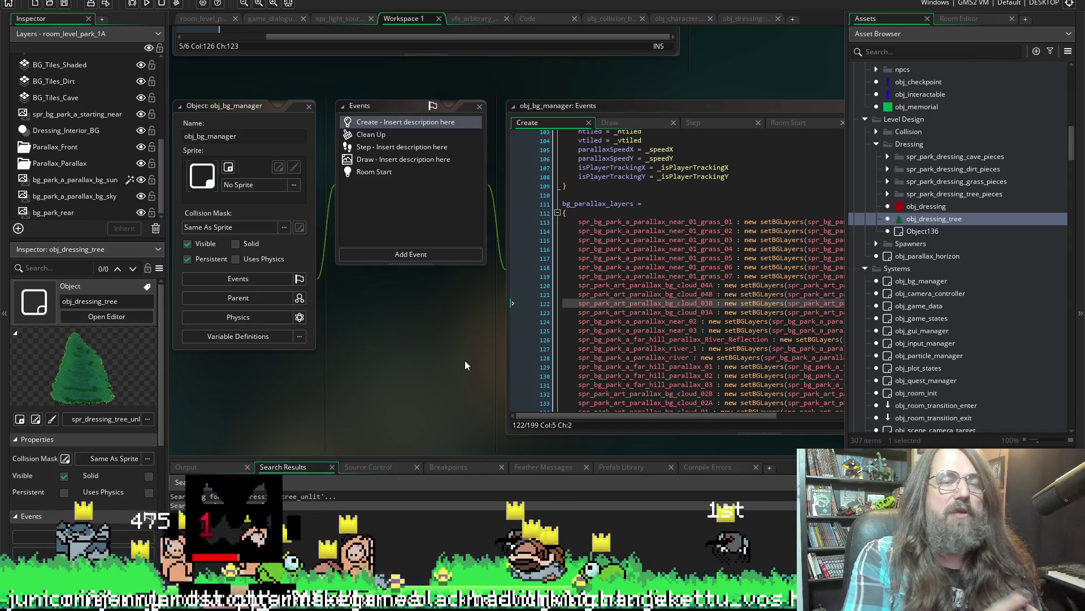
Pan the workspace across the object windows to bring obj_gui_manager into view.
drag(507, 403, 432, 239)
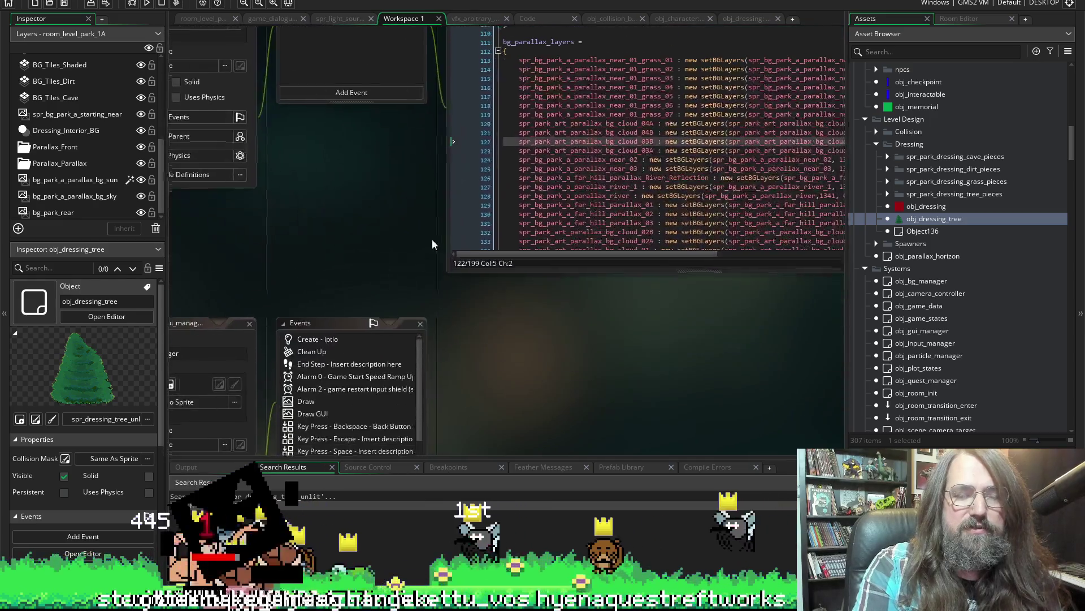
drag(526, 385, 627, 264)
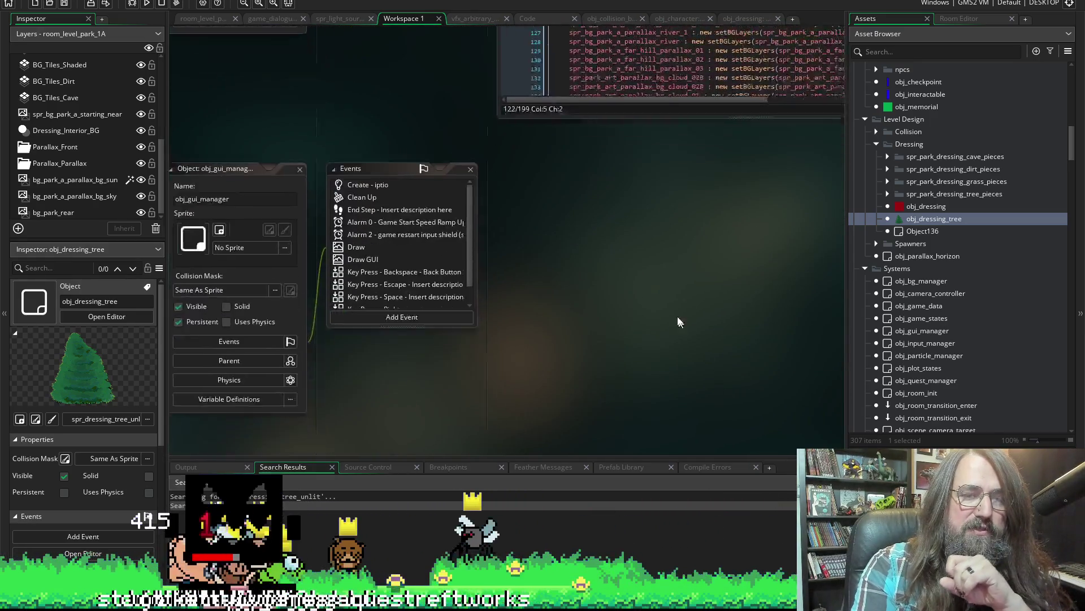
mouse_move(677, 322)
mouse_down()
mouse_move(736, 297)
mouse_move(685, 308)
mouse_up()
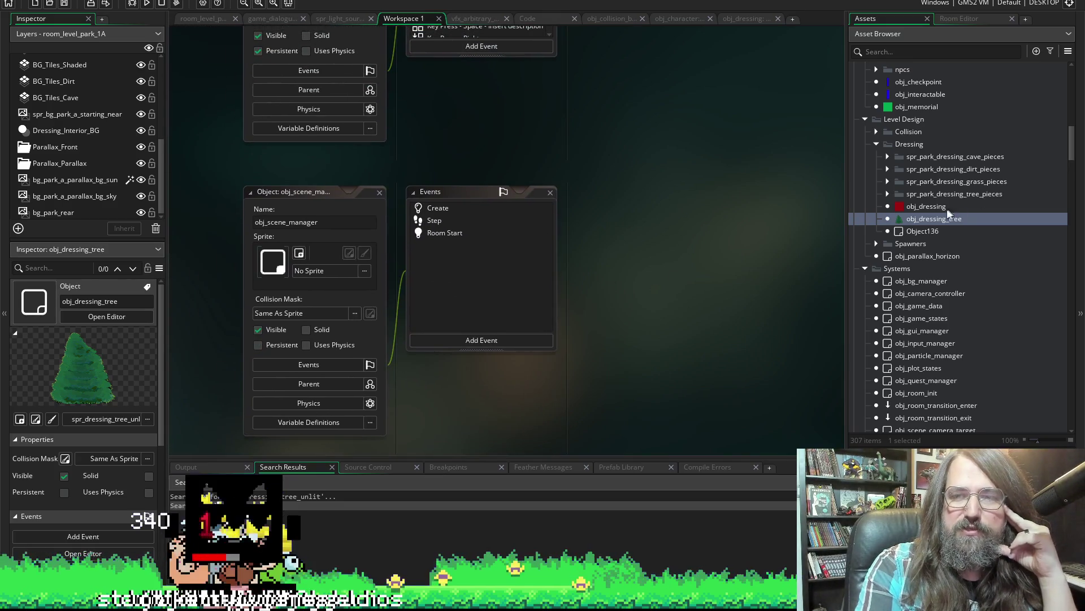
scroll(601, 423, up, 5)
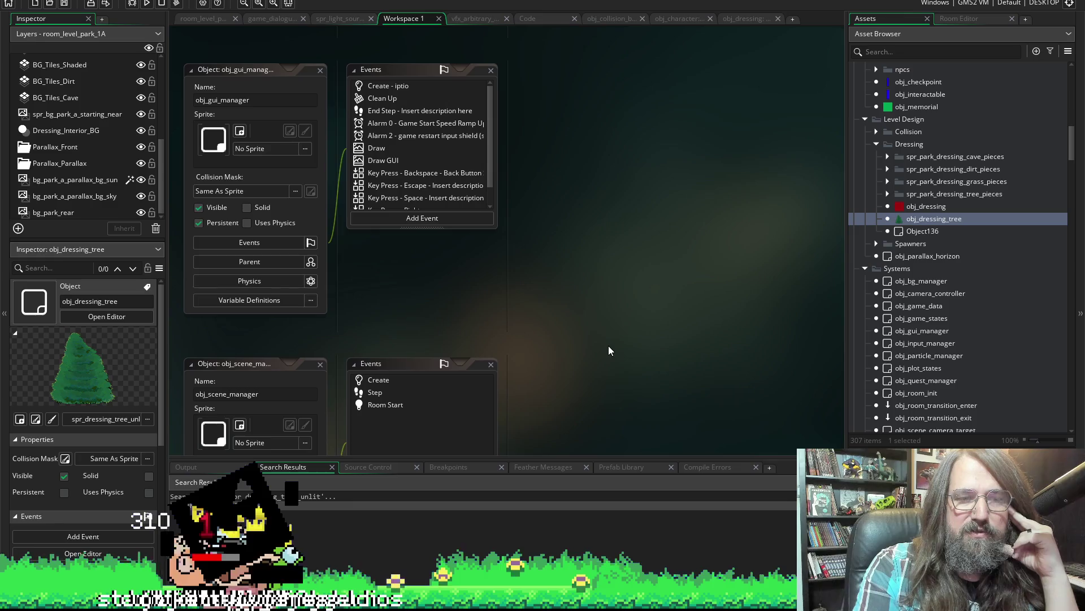
scroll(602, 369, up, 2)
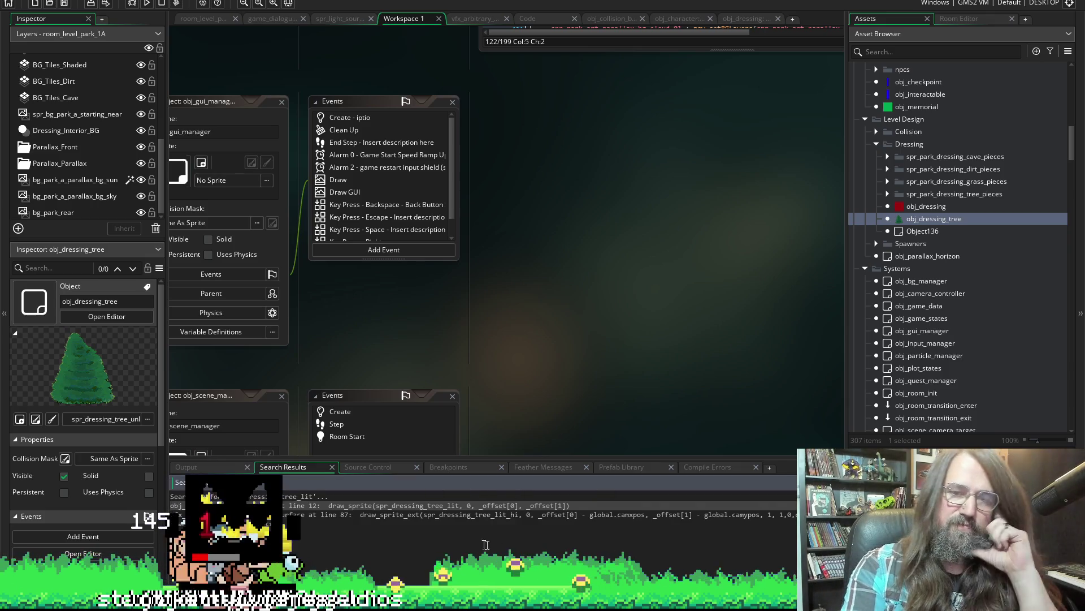
Cut the whole tree-drawing script out of obj_lightshafts' Draw Begin event.
double_click(454, 506)
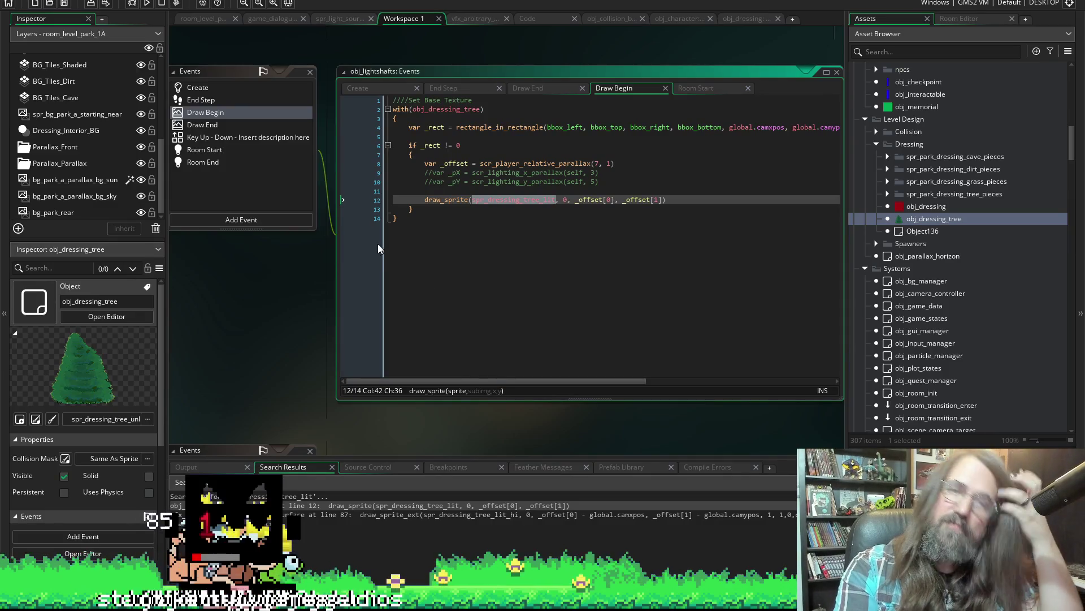
drag(387, 255, 371, 102)
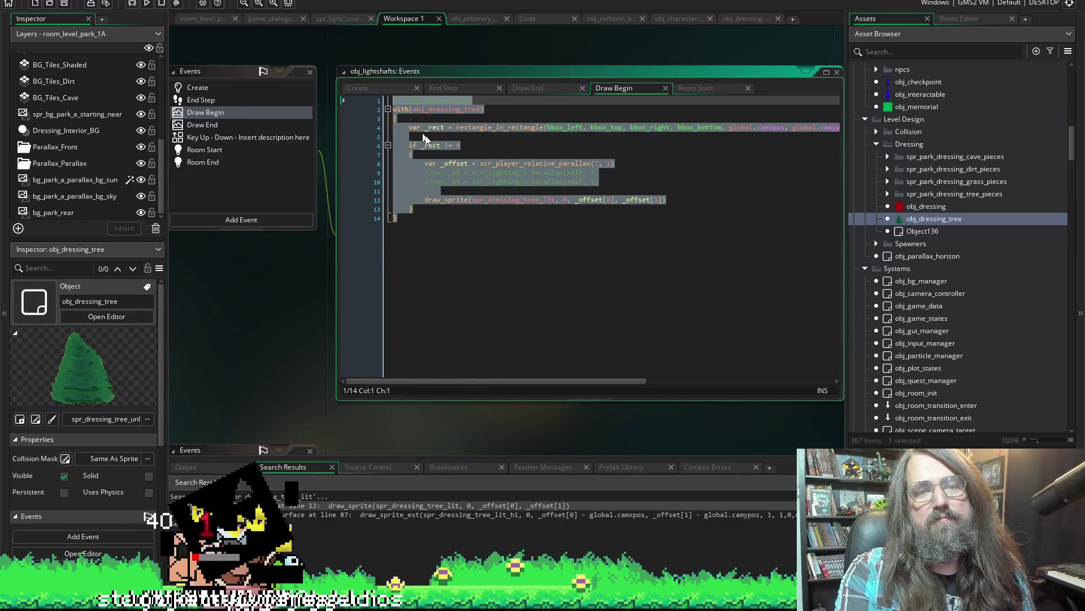
key(ctrl+x)
Add a Draw event to obj_lightshafts holding the pasted script, then run the game.
click(223, 220)
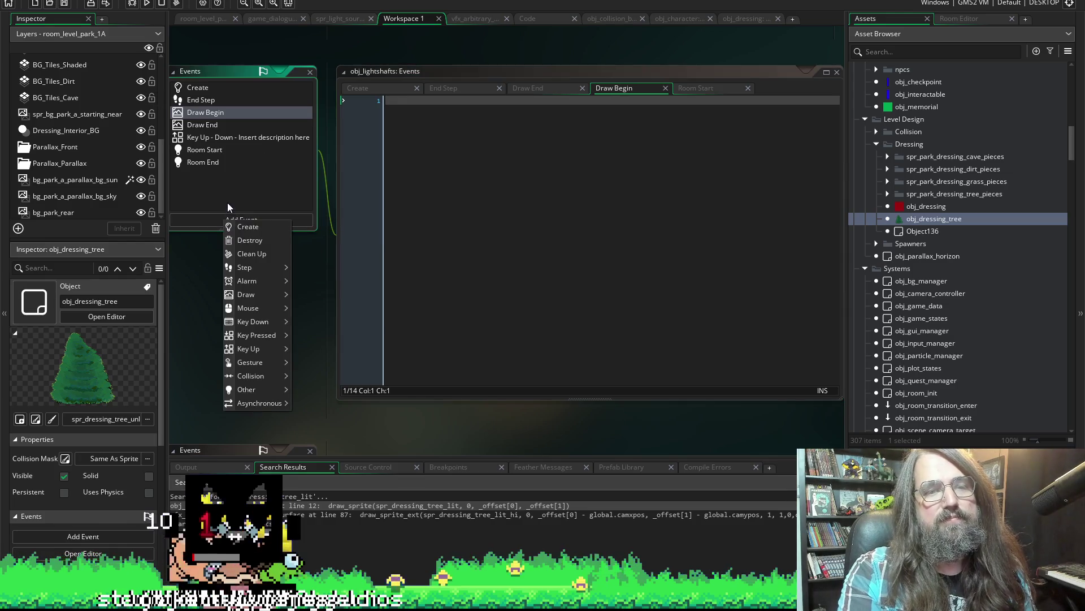
mouse_move(246, 294)
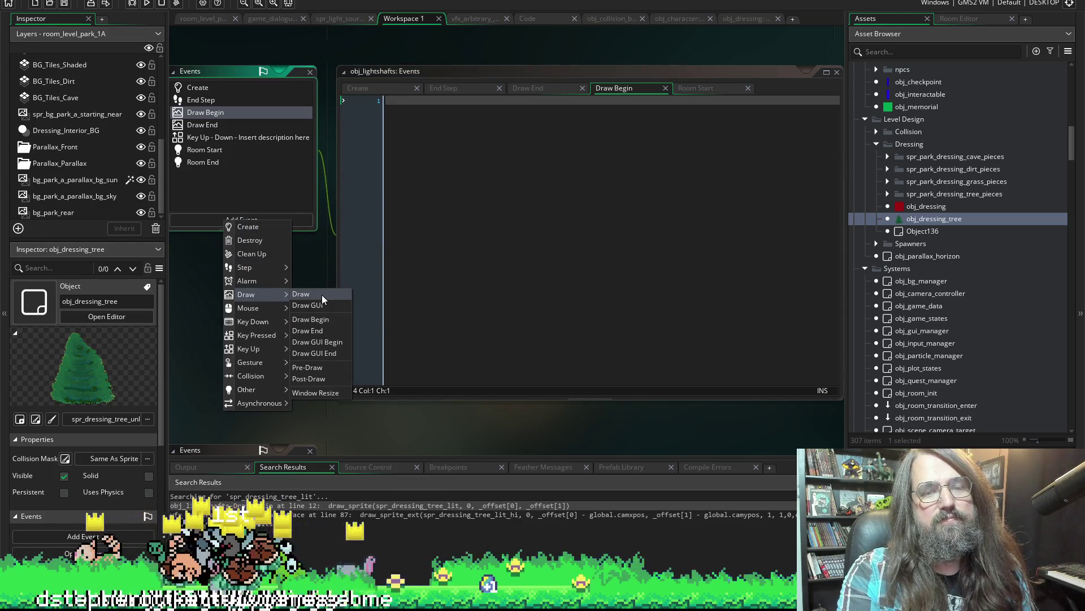
click(292, 294)
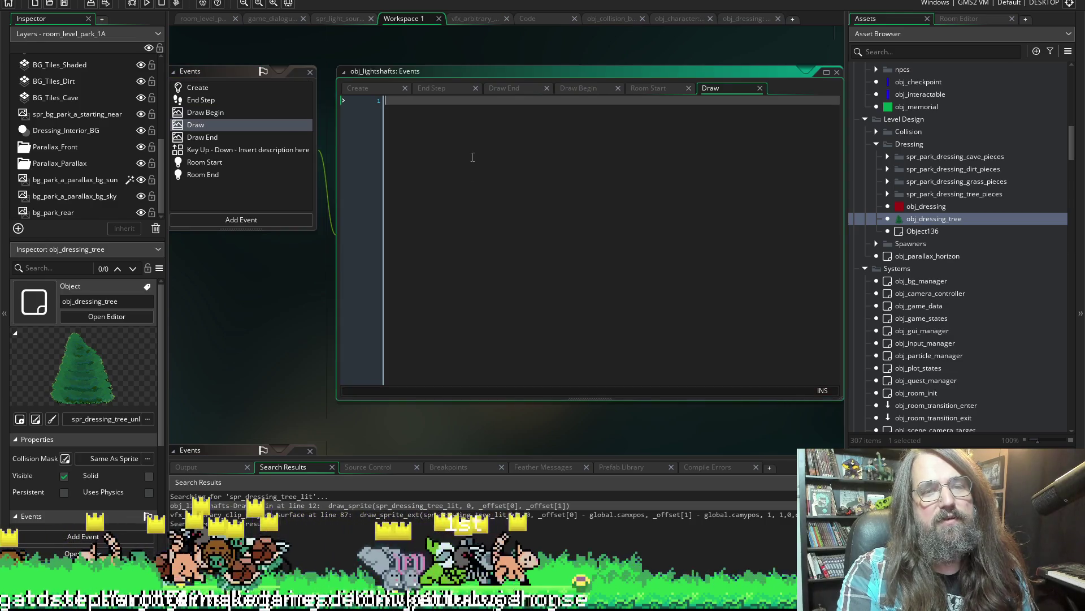
key(ctrl+v)
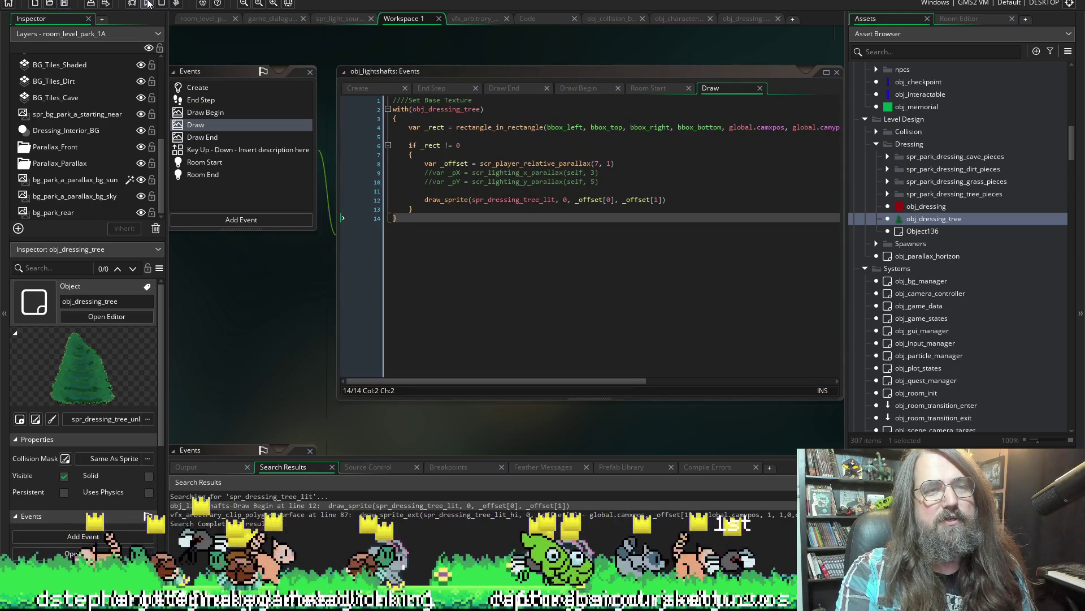
click(149, 4)
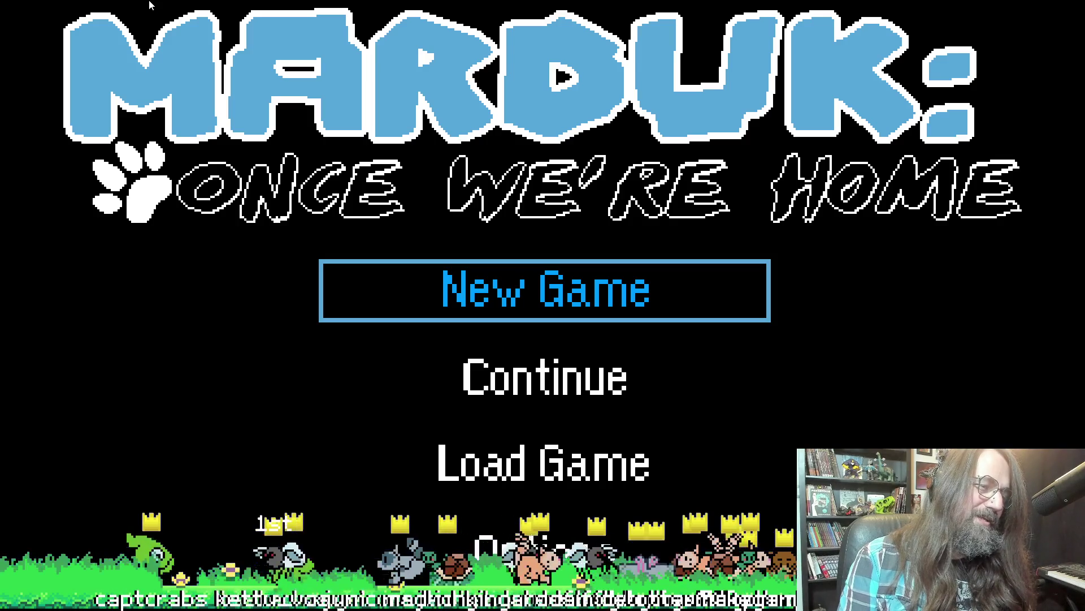
Continue the saved game and run and jump the dog around the lit pine tree.
key(Down)
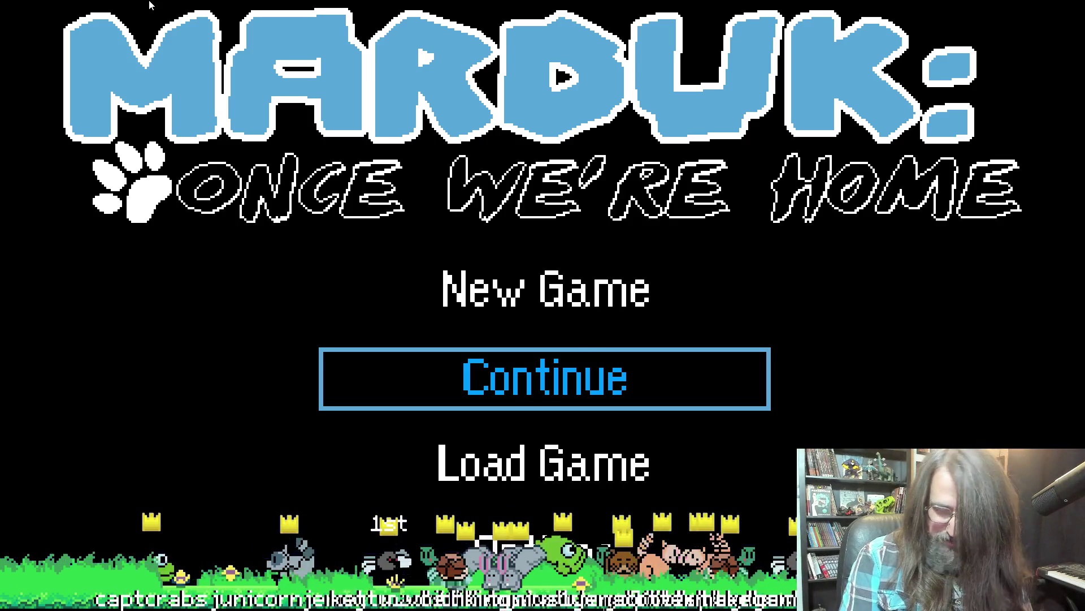
key(Return)
key(Right)
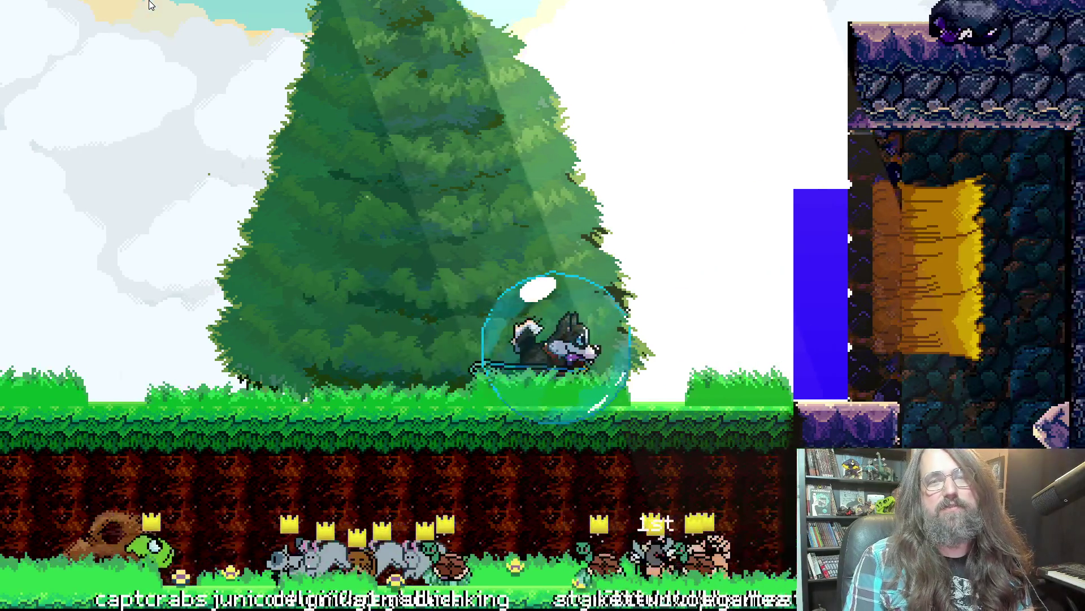
key(Left)
key(Right)
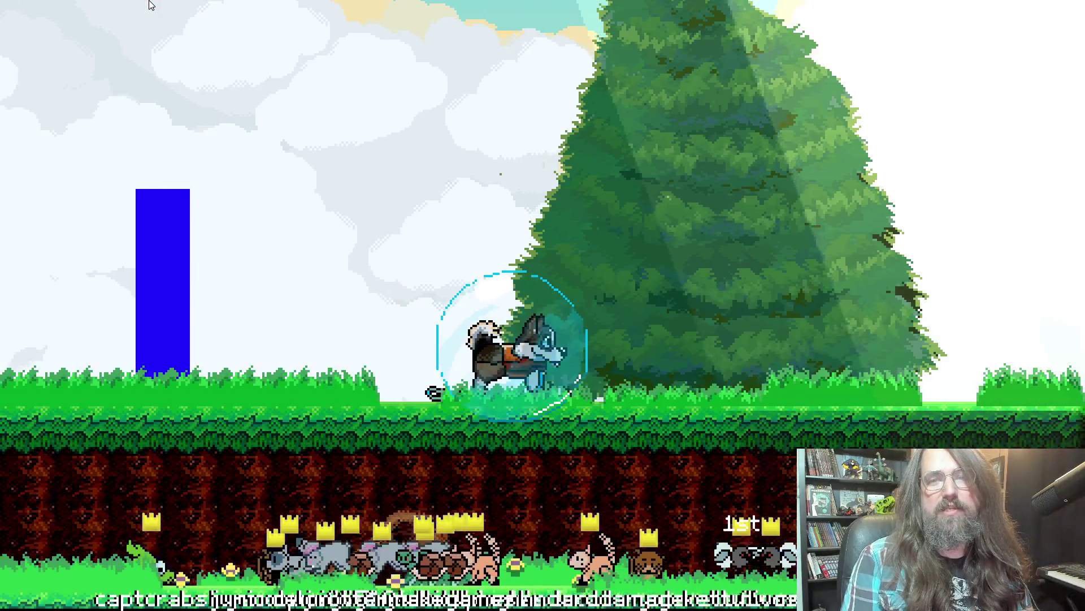
key(Left)
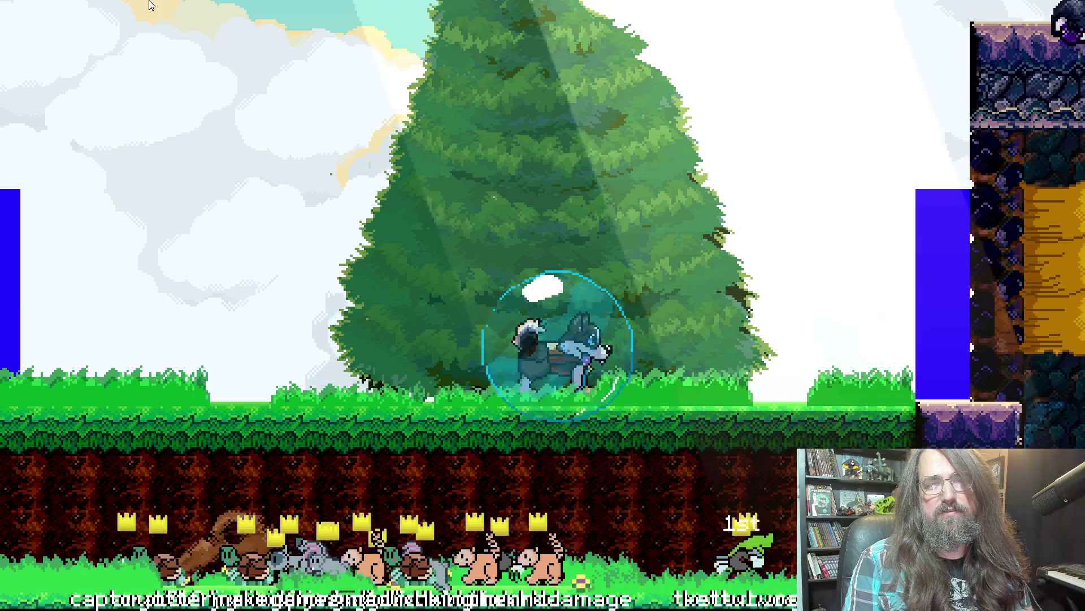
key(Right)
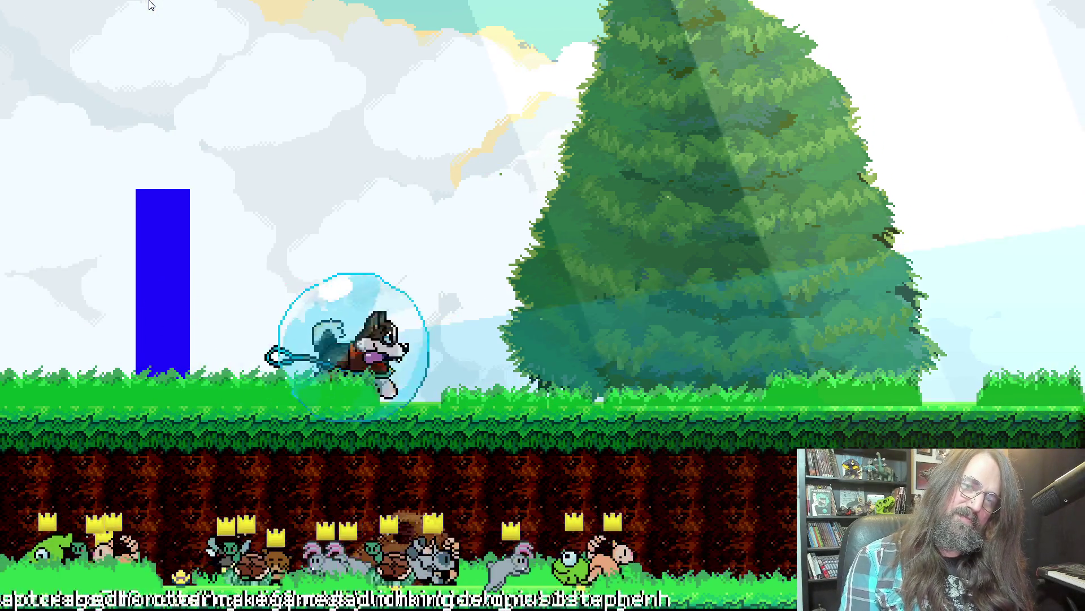
key(Up)
key(Left)
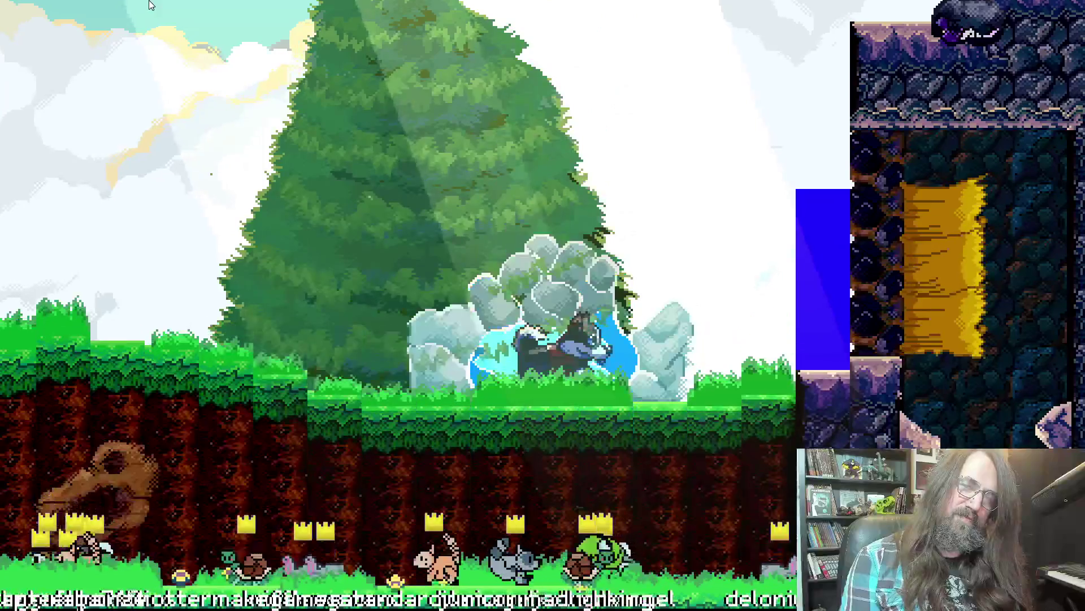
key(Right)
key(Right)
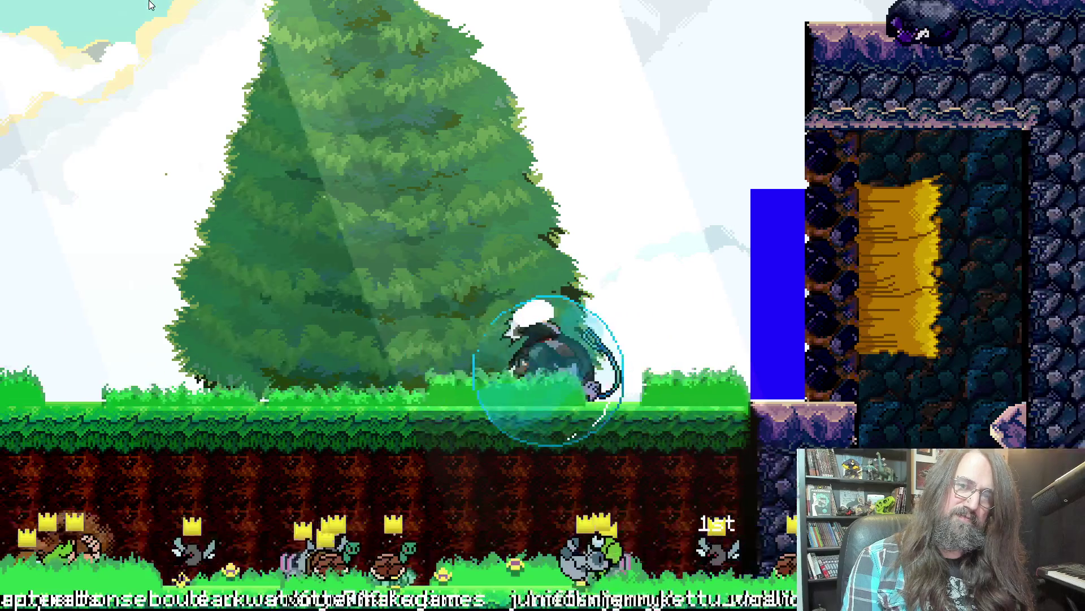
Run past the blue pillar to the rock wall and ice-pillar launch onto the rock platforms.
key(Left)
key(Right)
key(Right)
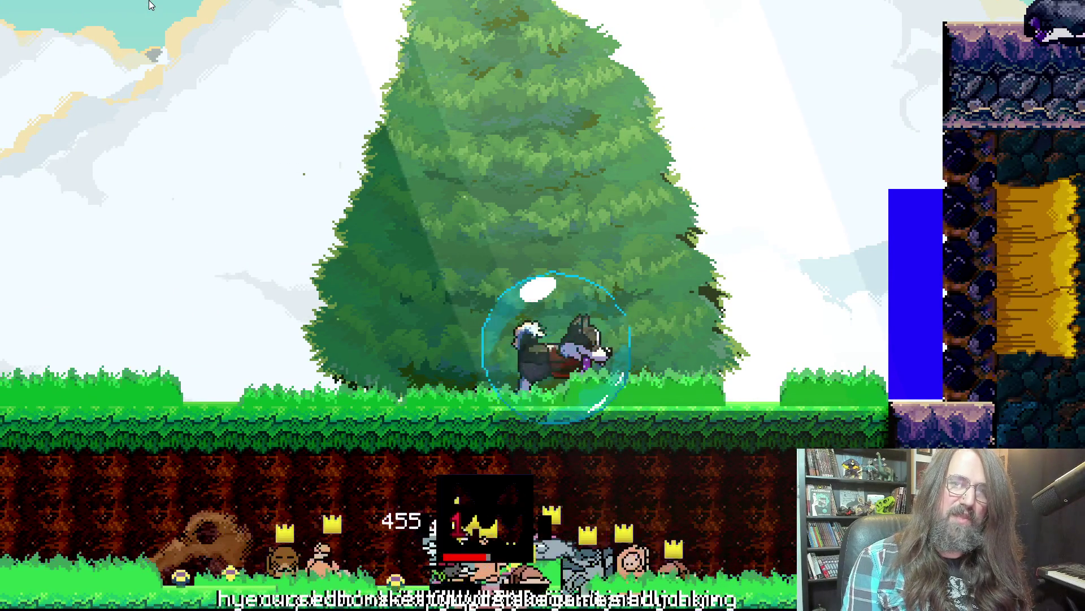
key(Right)
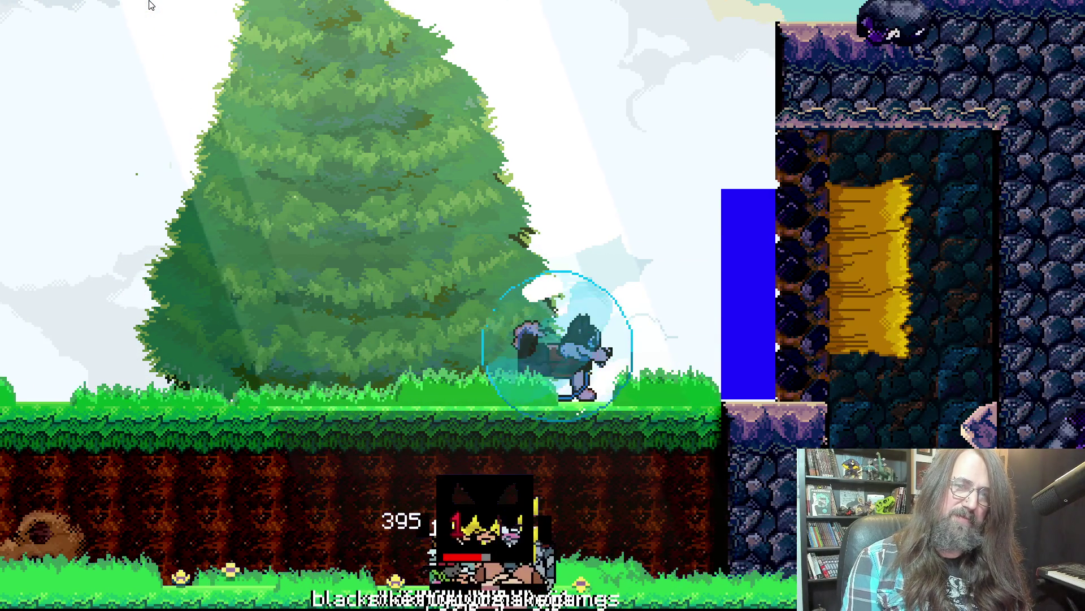
key(Left)
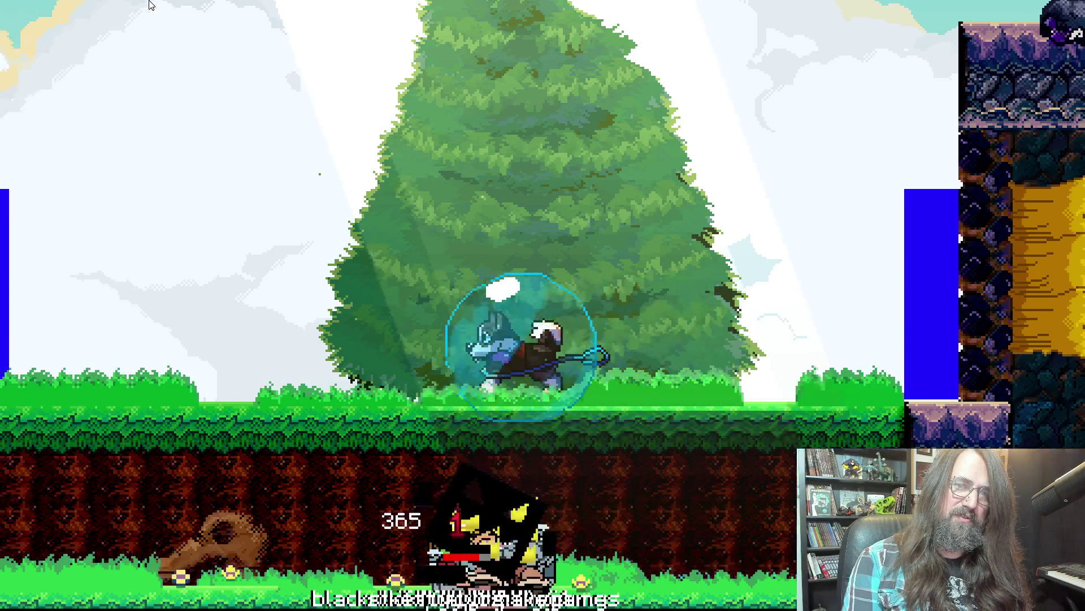
key(Right)
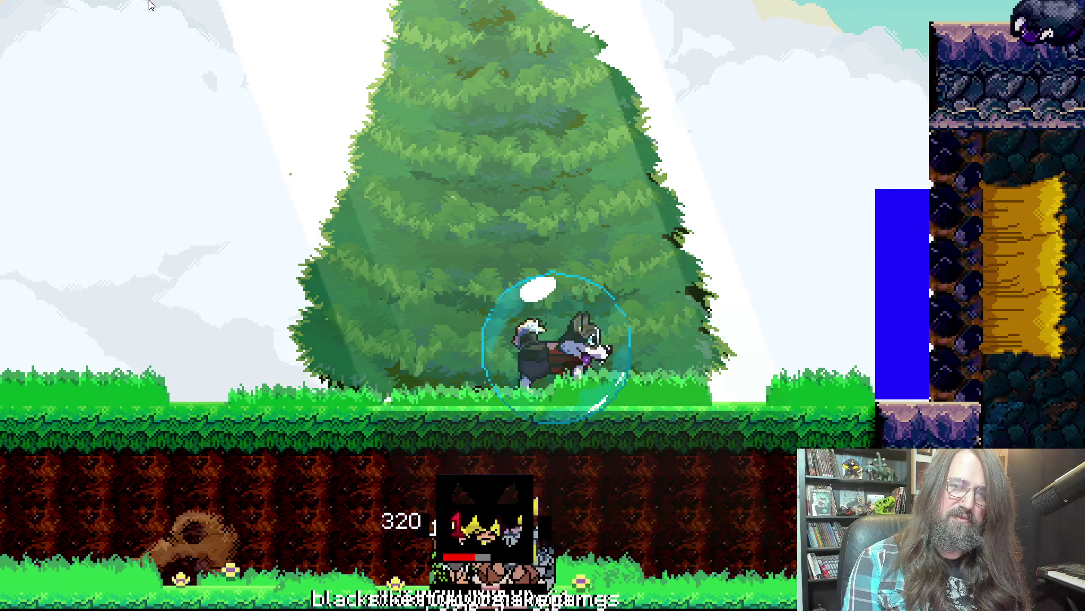
key(Right)
key(Up)
key(Right)
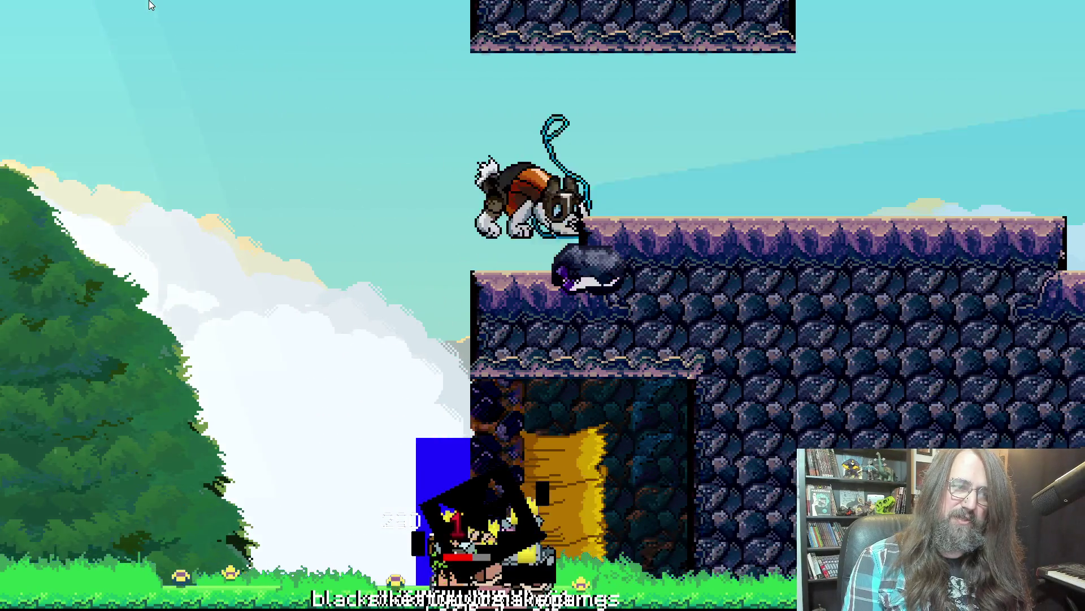
key(Down)
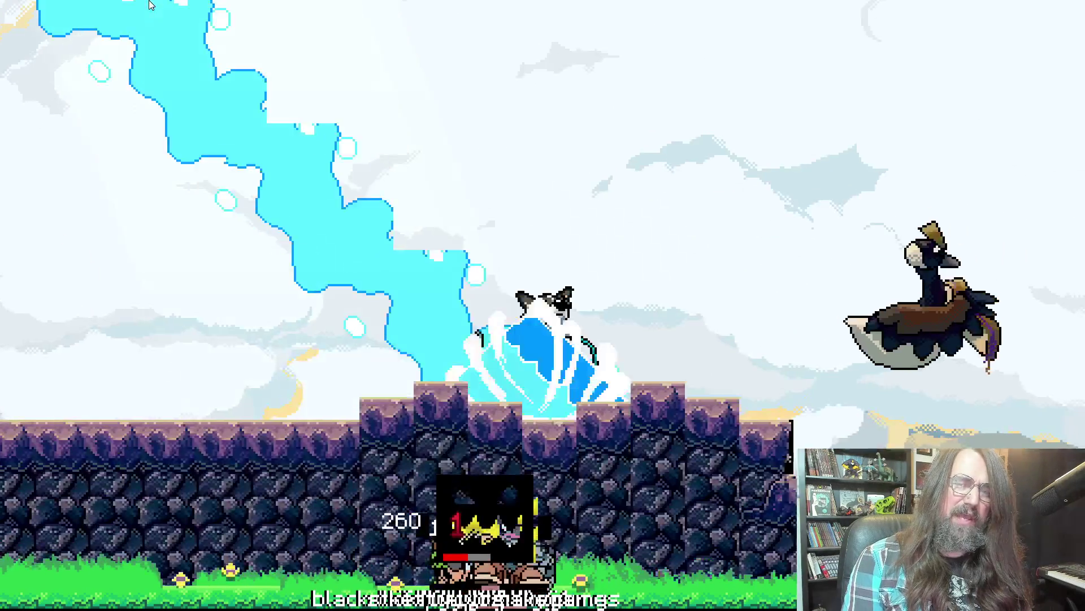
key(Left)
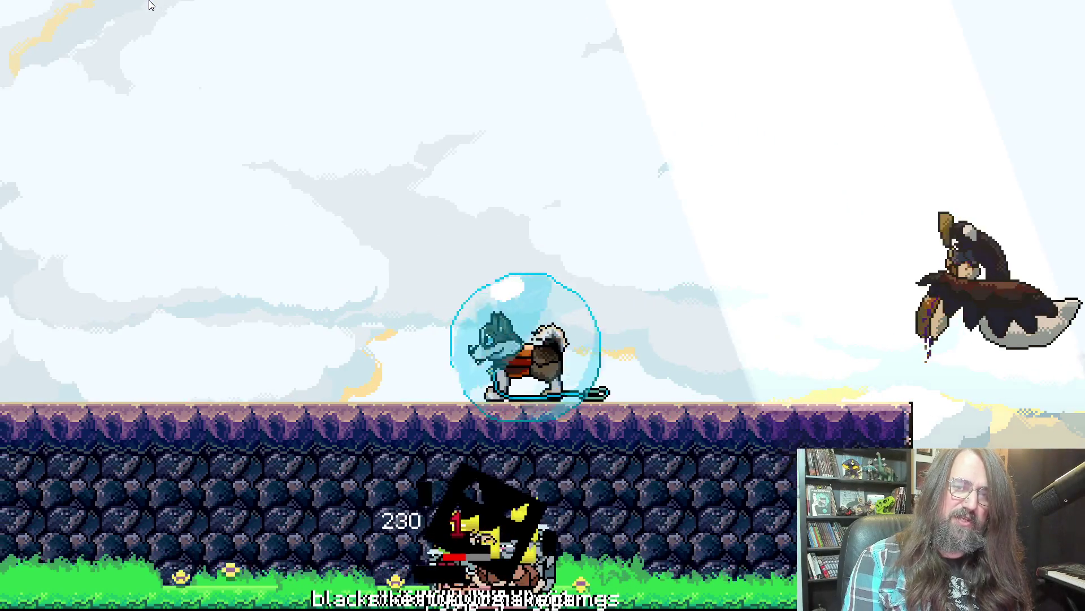
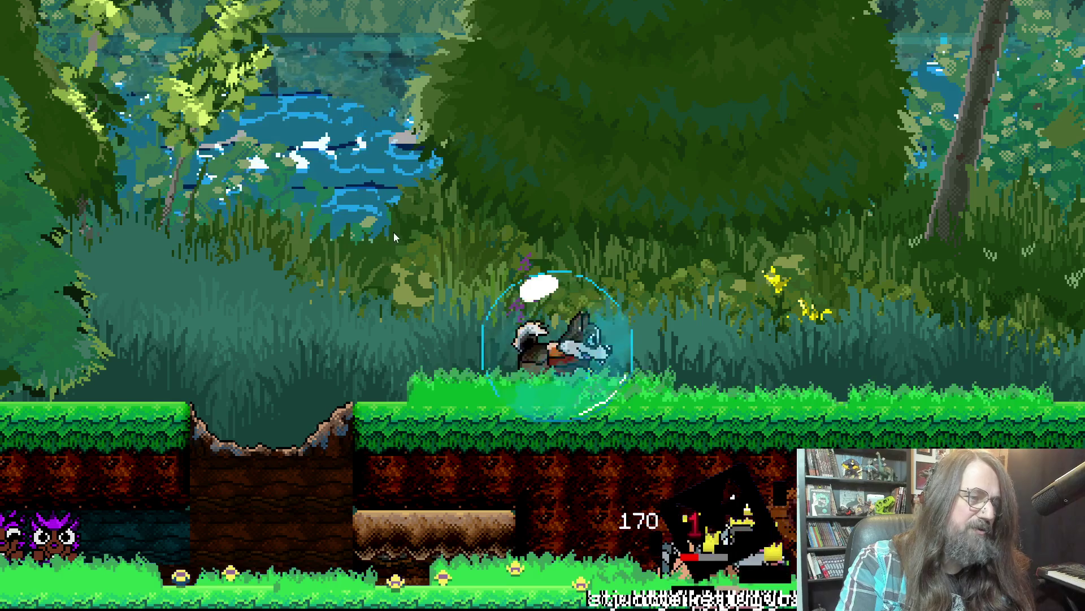
Switch away from the running Marduk game back to the GameMaker IDE.
key(alt+Tab)
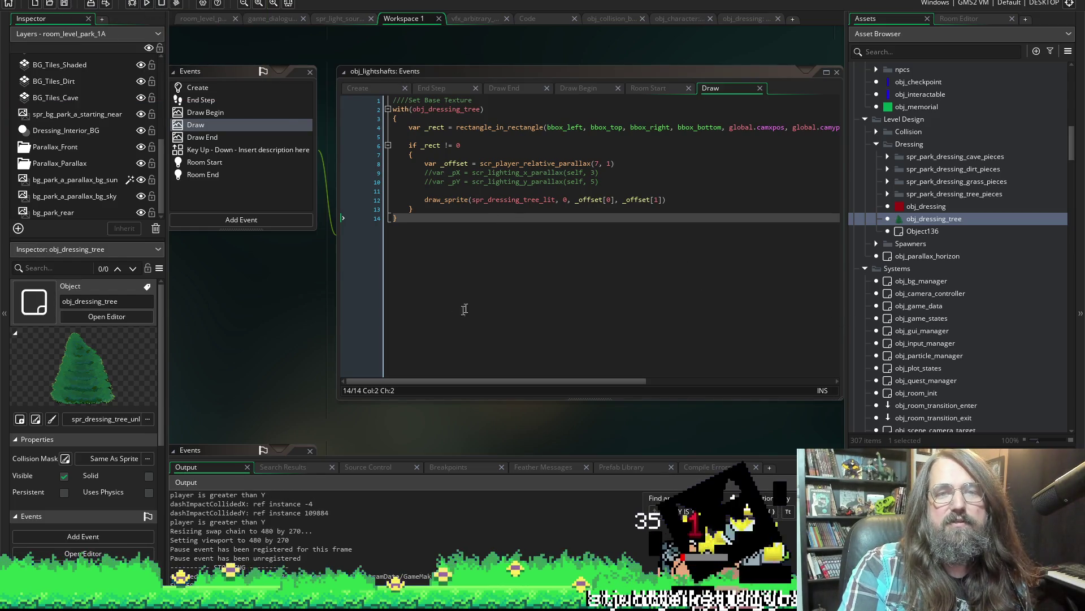
scroll(662, 443, right, 10)
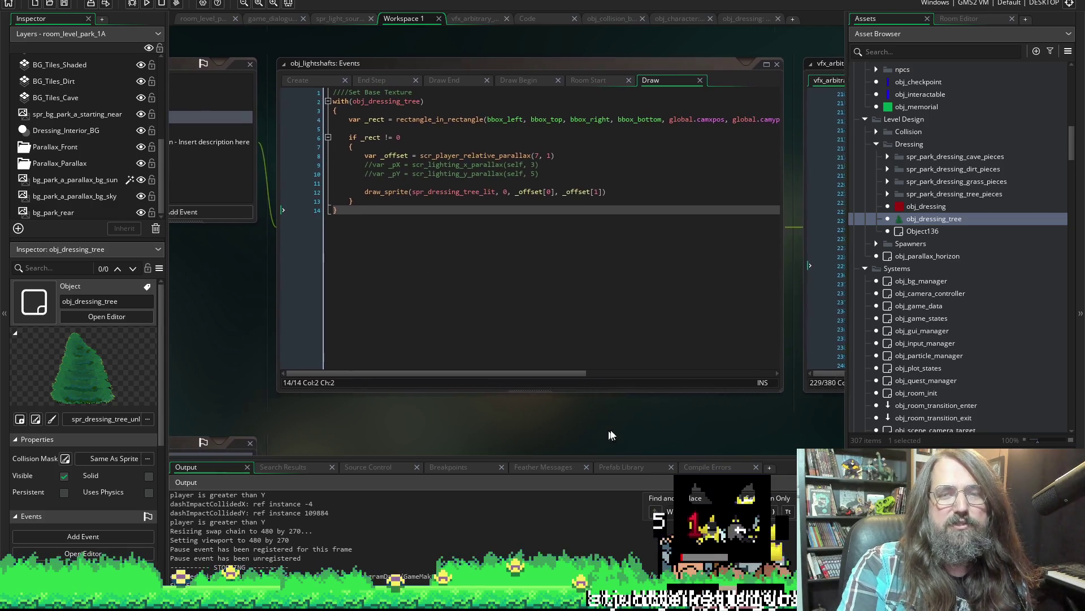
scroll(431, 416, right, 5)
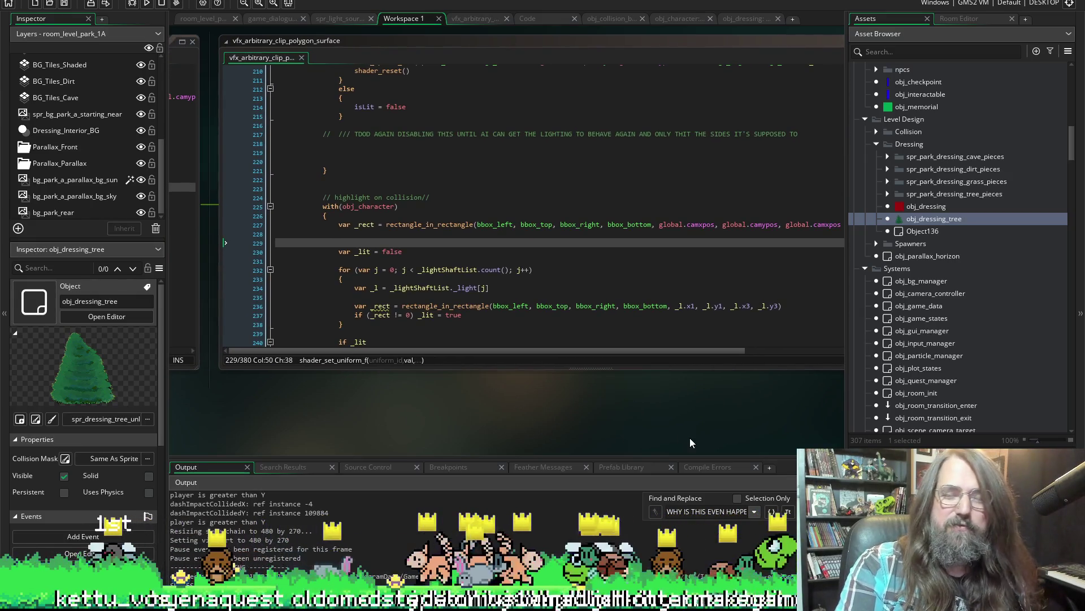
Widen the vfx_arbitrary_clip_polygon_surface editor and reposition it on the workspace.
drag(845, 398, 911, 399)
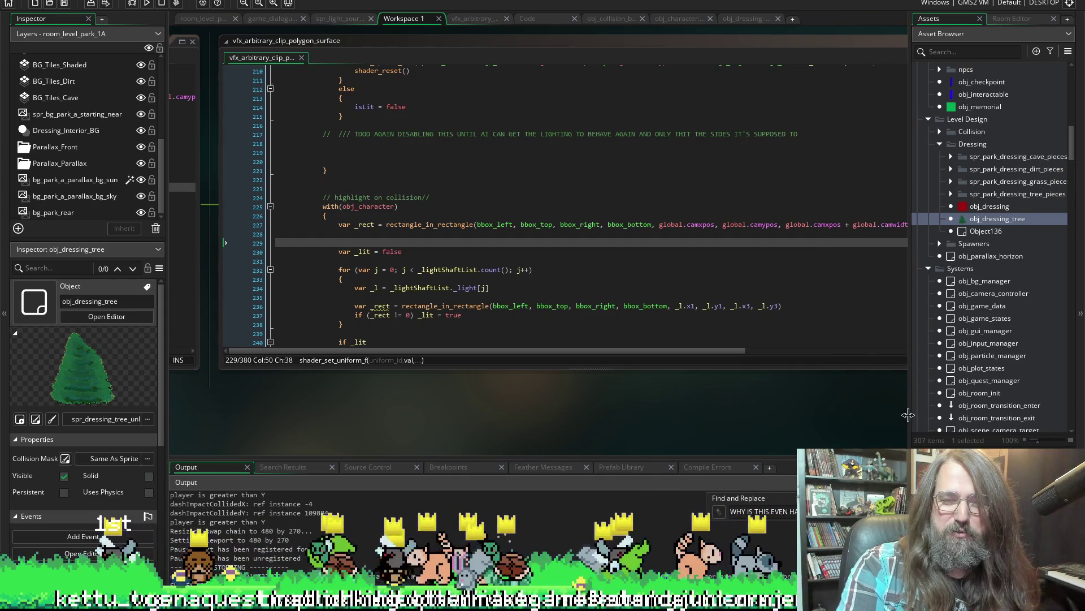
scroll(747, 425, right, 3)
drag(740, 429, 756, 415)
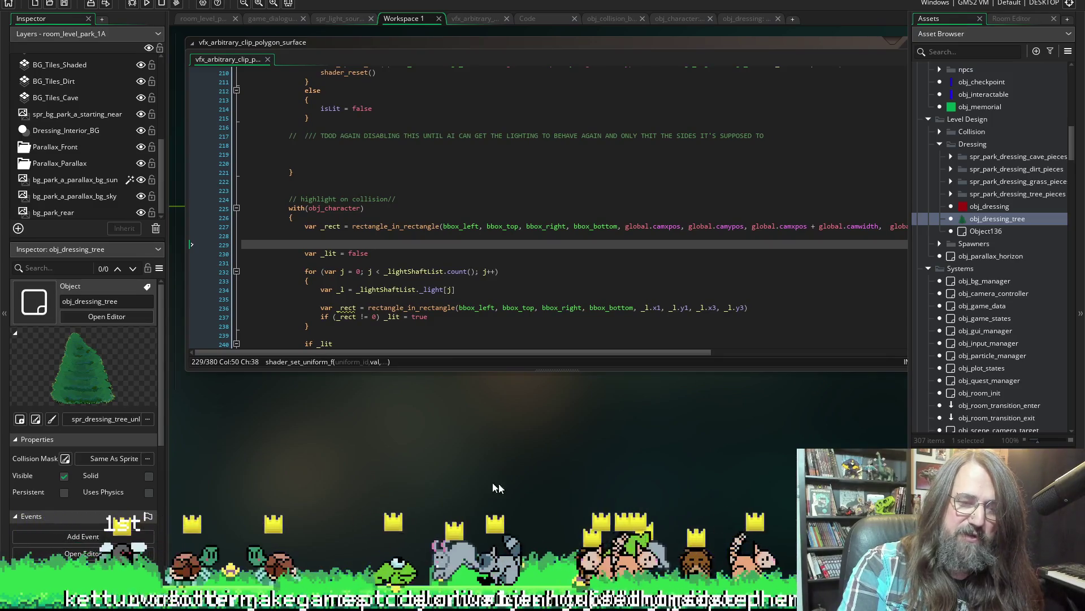
drag(756, 415, 769, 440)
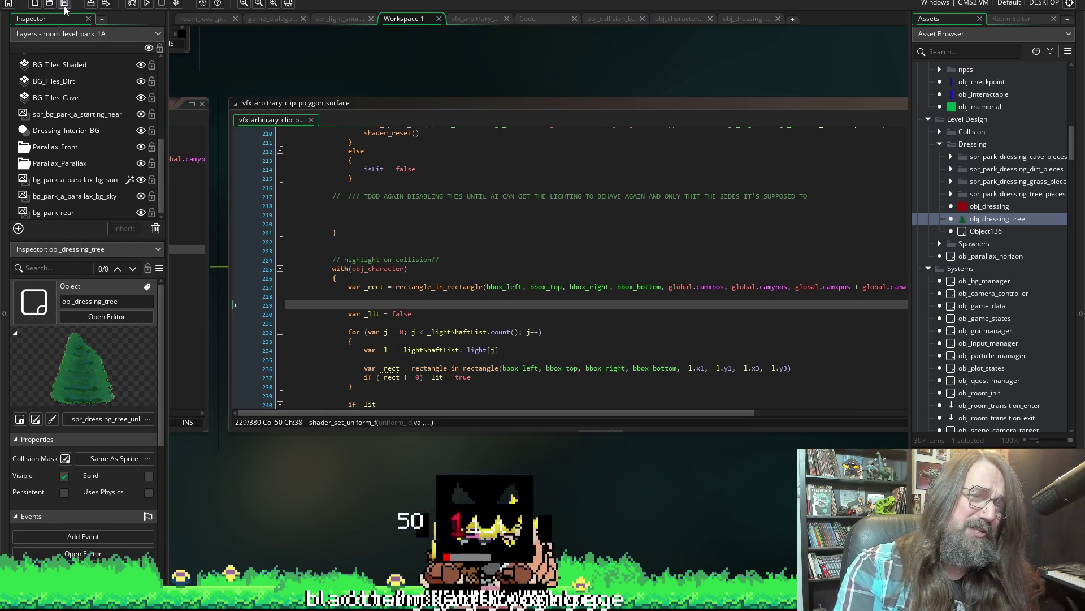
Run the game, choose Continue on the title menu and walk the dog right through the level.
click(148, 4)
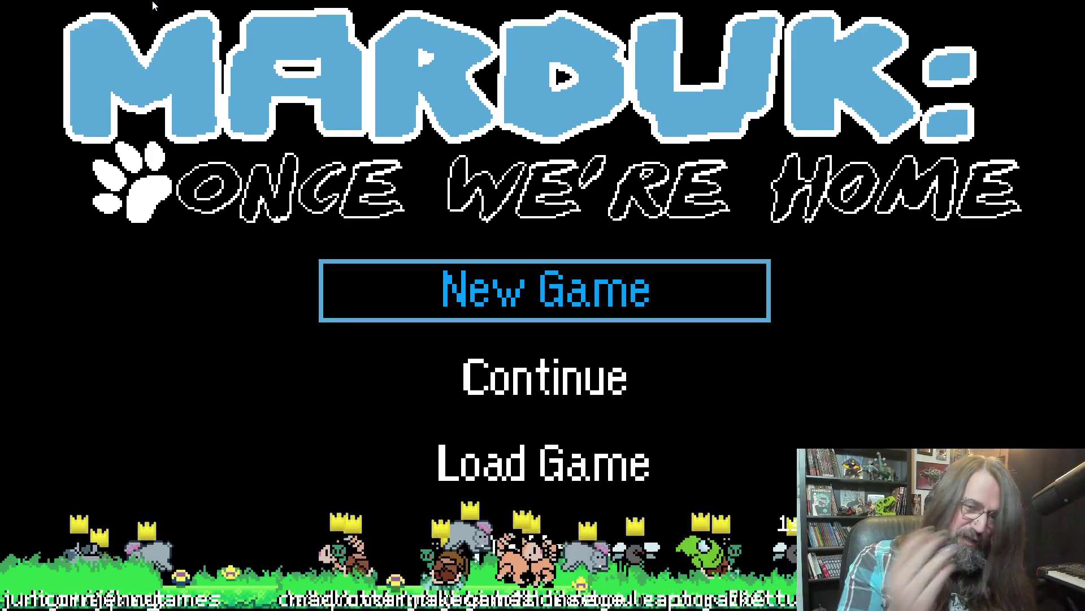
key(Down)
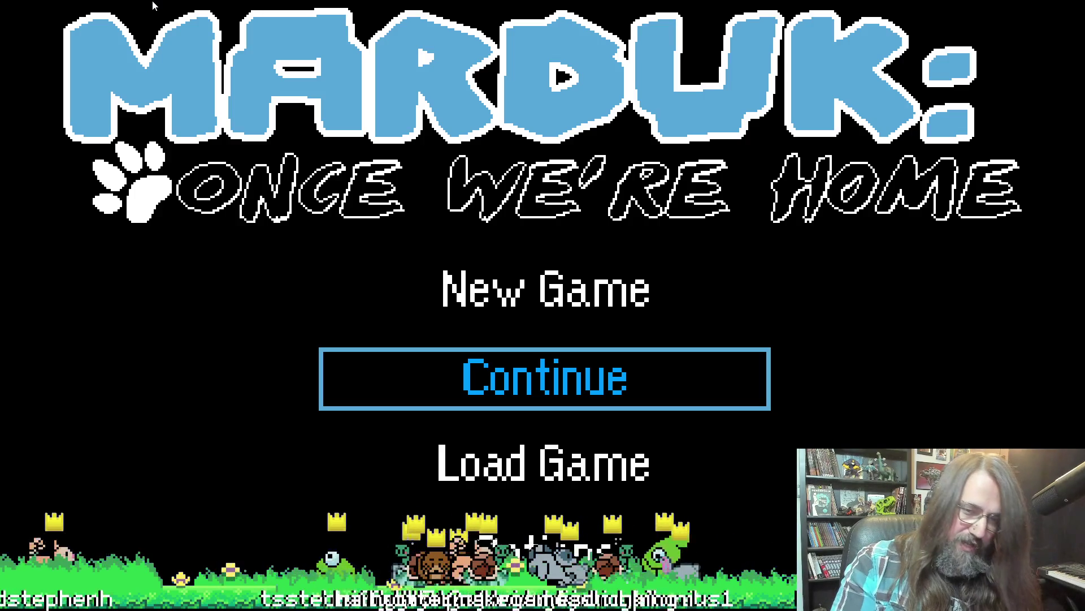
key(Return)
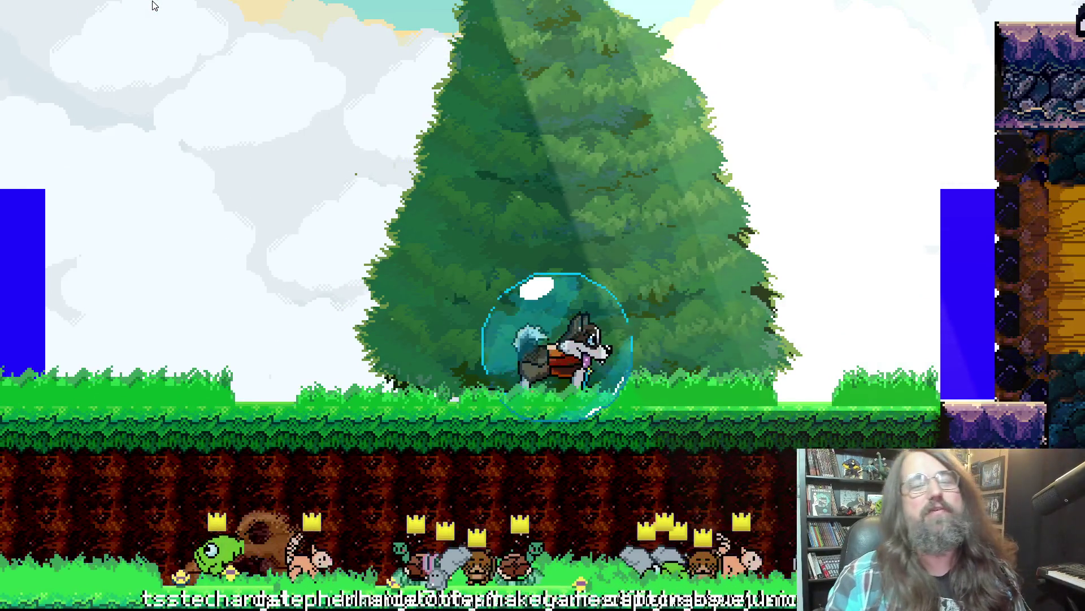
key(Right)
key(Right)
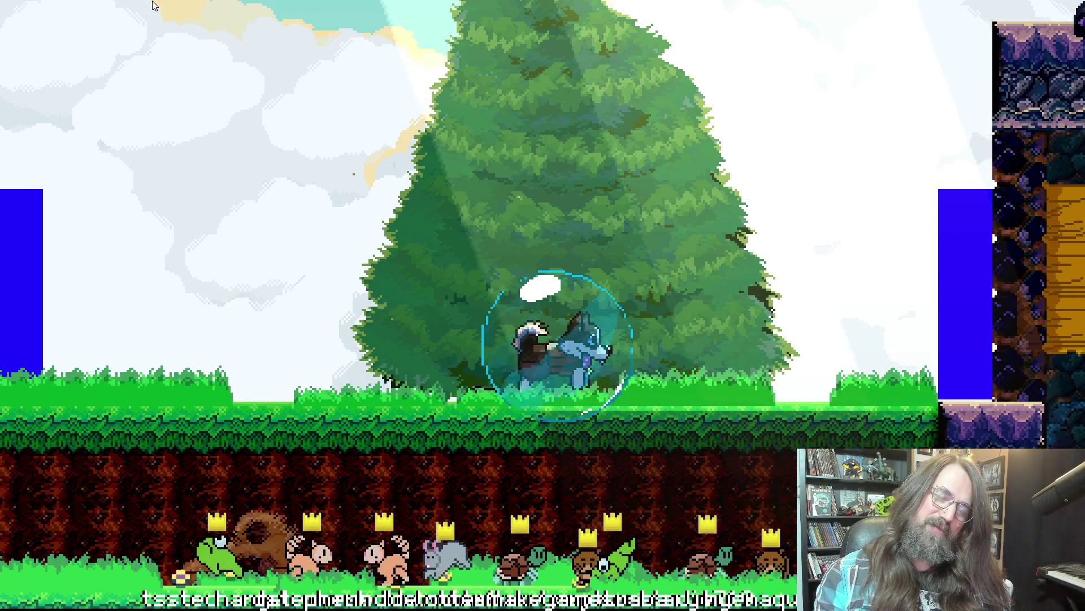
key(Right)
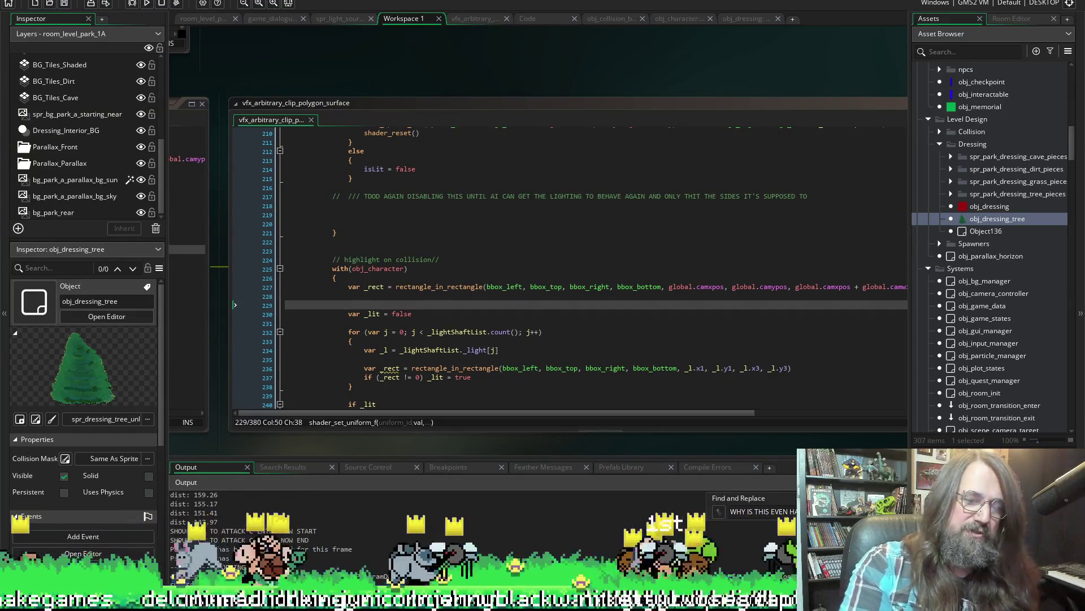
In TODO_Marduk.txt remove the dash before 'rim-shade tree', select 'hit impact', then return to GameMaker.
key(alt+Tab)
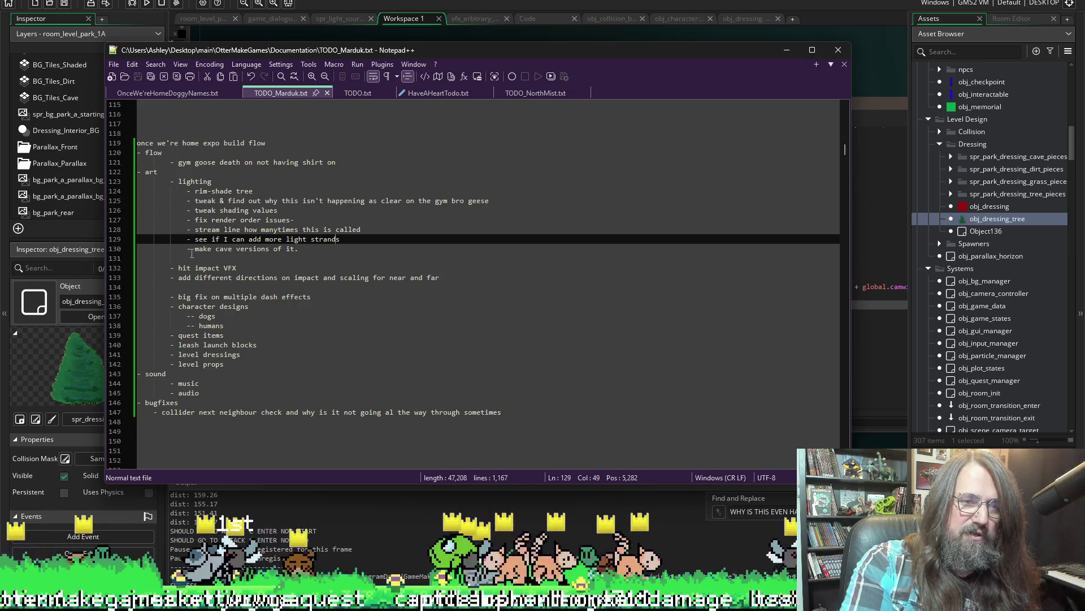
click(186, 191)
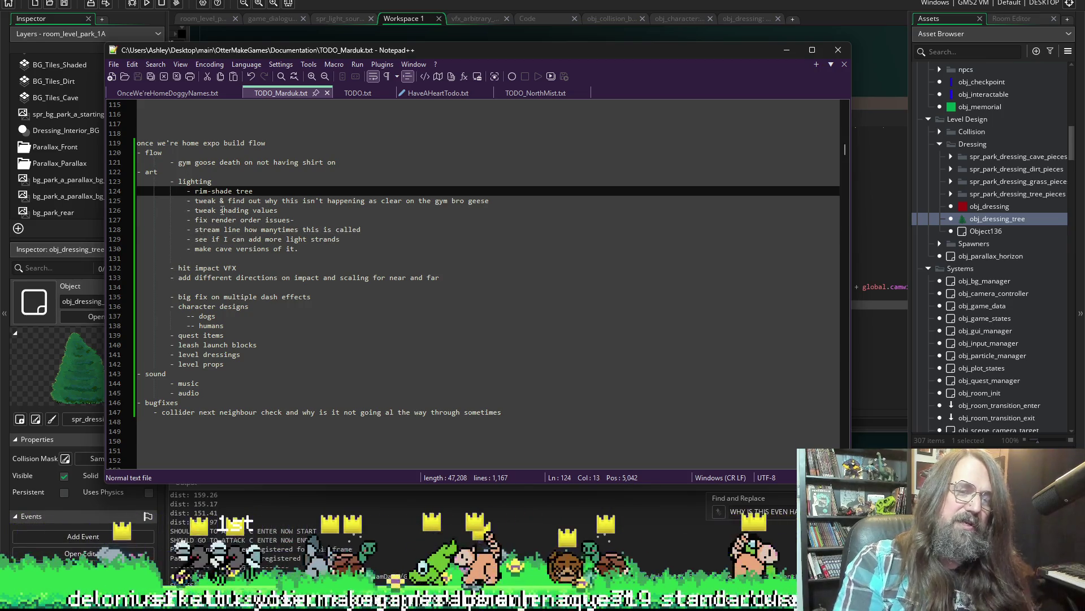
key(Delete)
text(x)
click(457, 292)
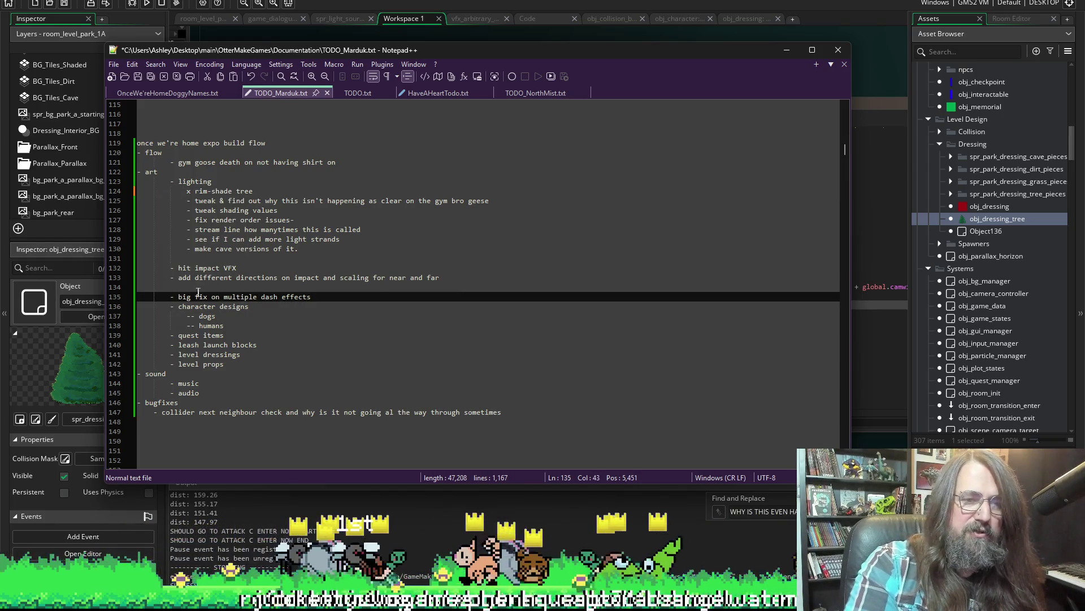
drag(179, 267, 223, 268)
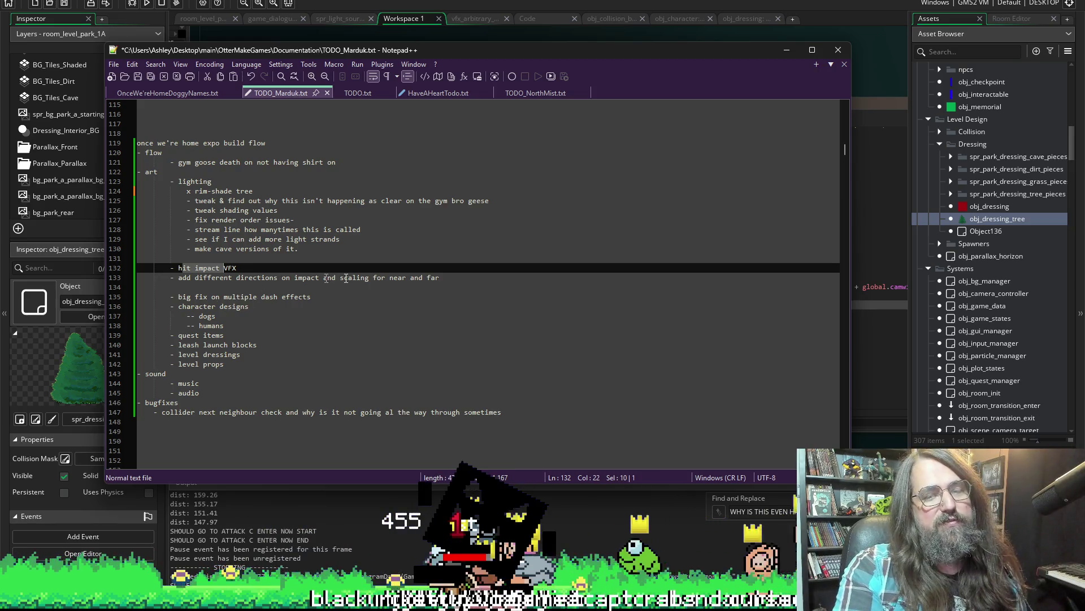
key(alt+Tab)
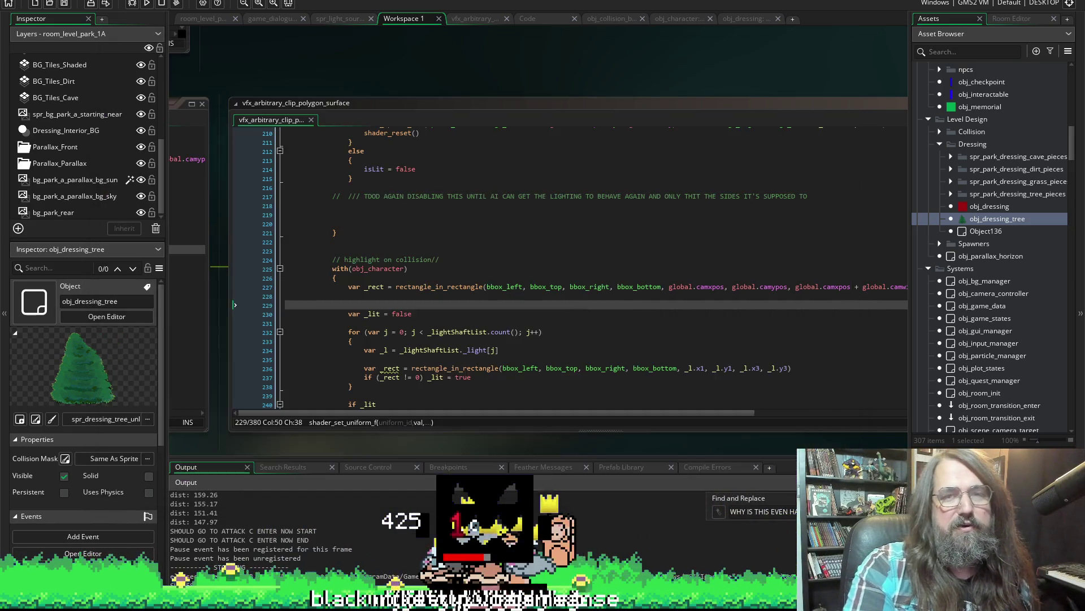
Close every window on the workspace via the Windows > Close All option.
right_click(667, 39)
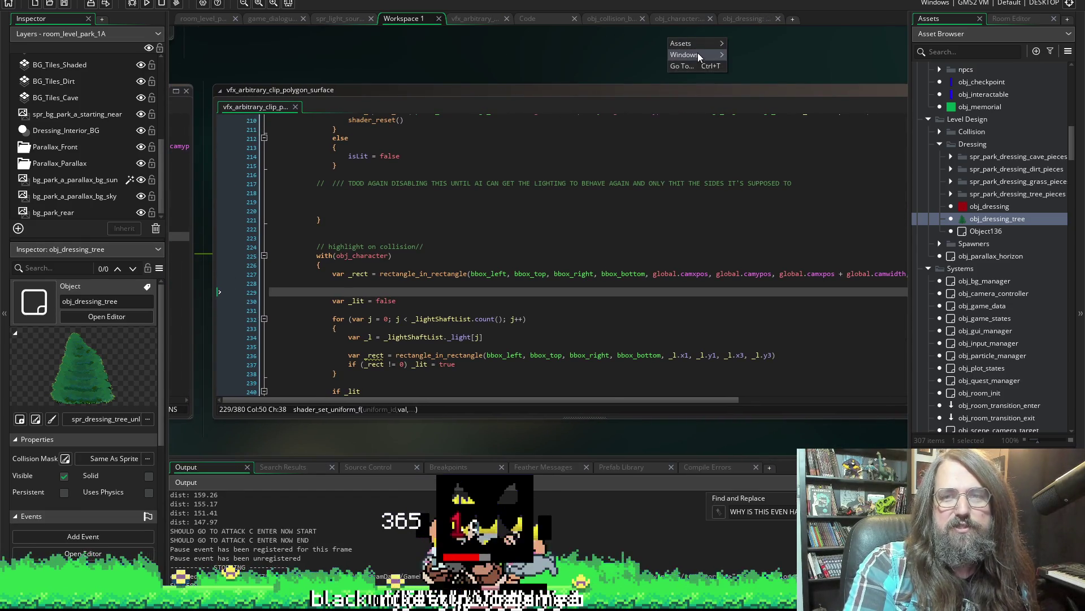
mouse_move(685, 55)
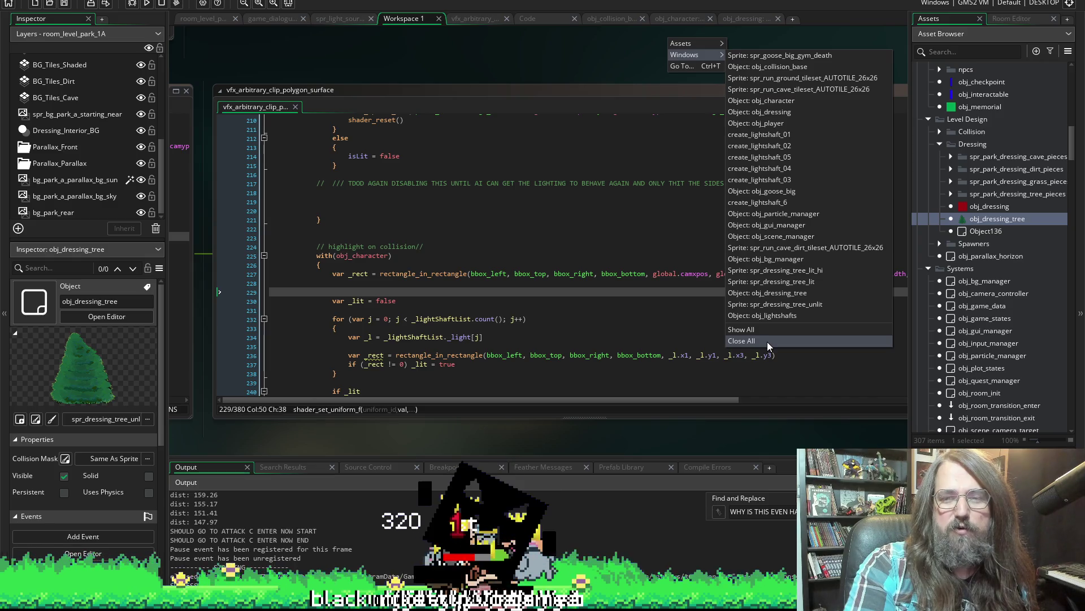
click(767, 342)
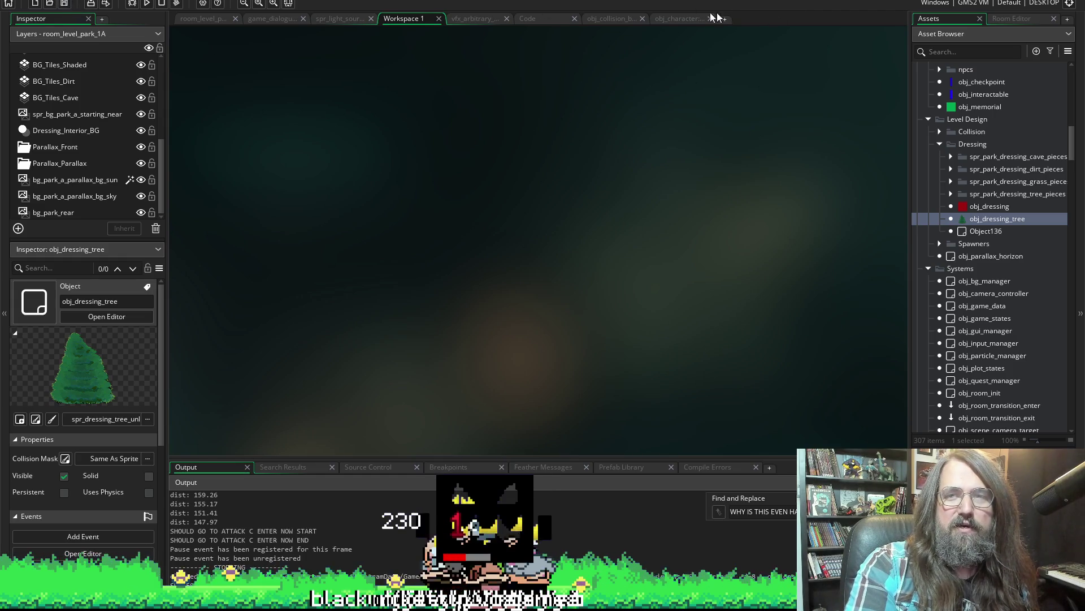
Close the obj_collision, Code, vfx_arbitrary_clip_polygon_surface and spr_light_source editors, keeping the dialogue script.
click(642, 19)
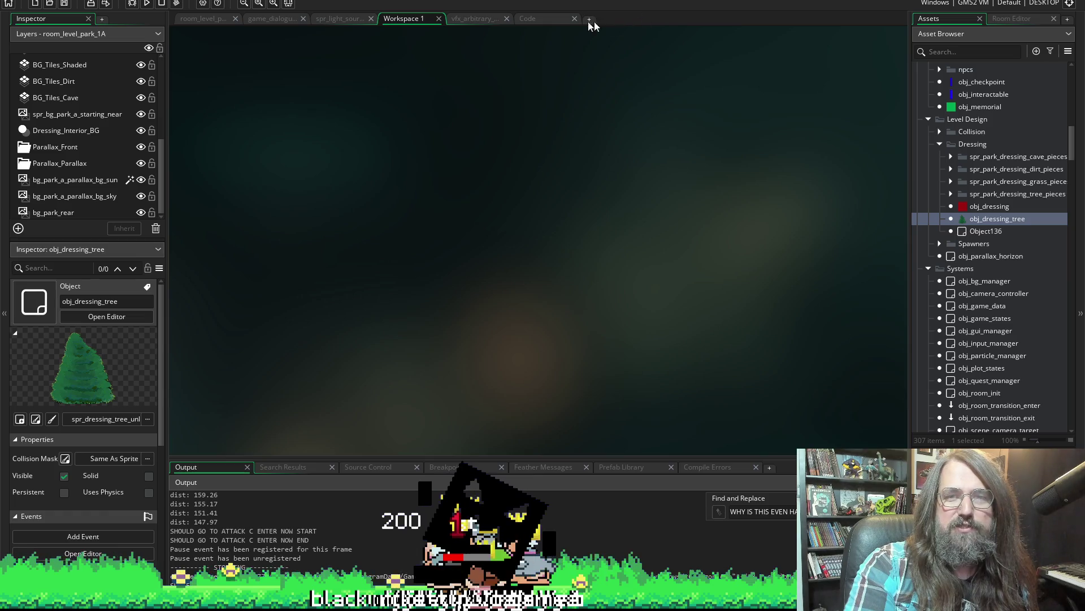
click(574, 17)
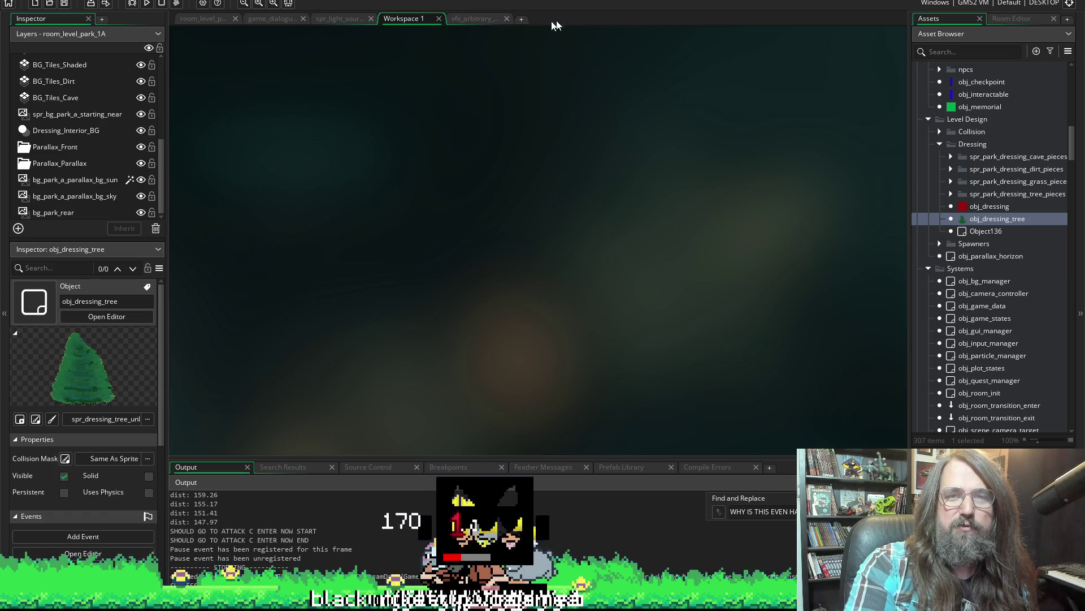
click(506, 17)
click(345, 19)
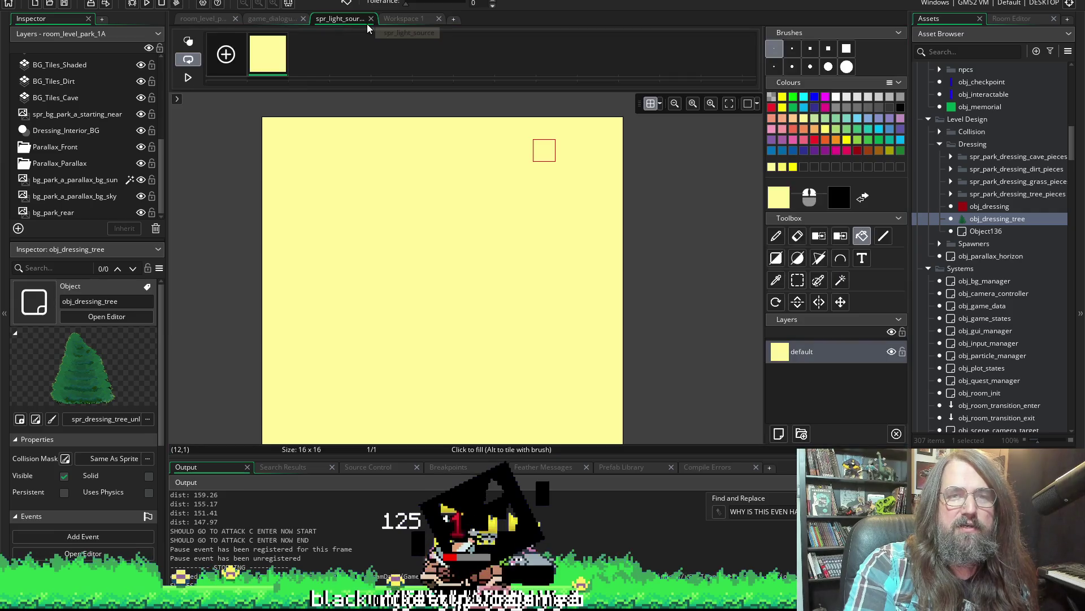
click(371, 18)
click(278, 17)
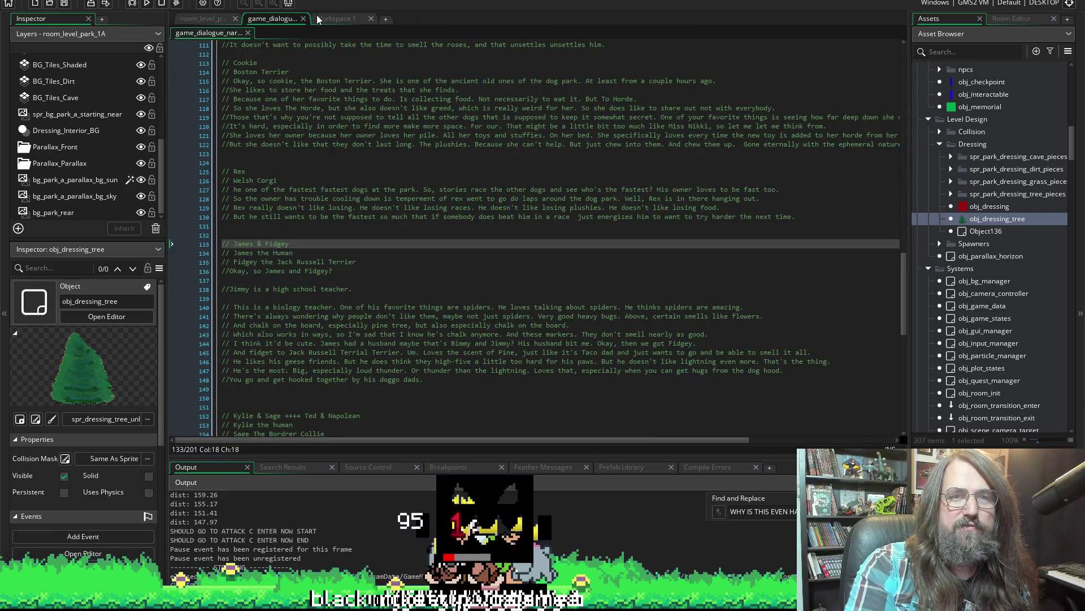
click(339, 19)
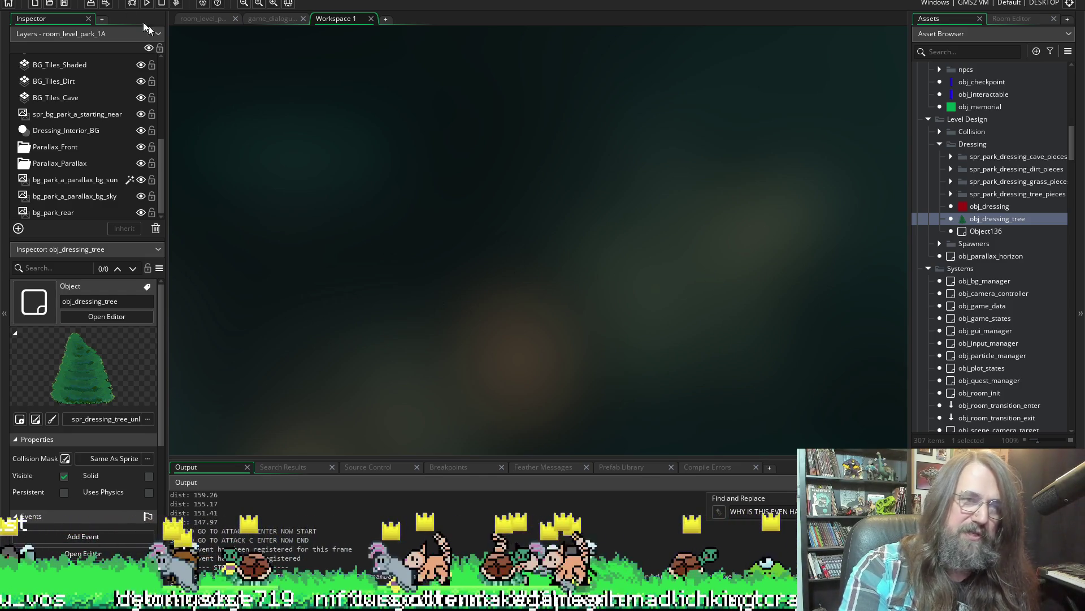
scroll(992, 392, down, 5)
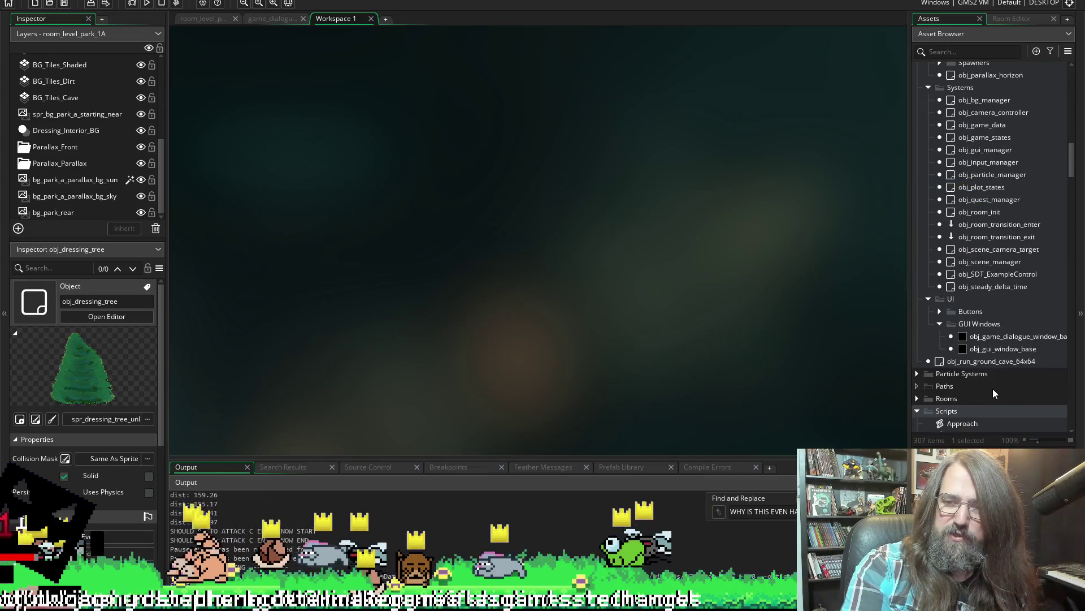
scroll(993, 393, down, 5)
scroll(967, 334, down, 5)
scroll(974, 322, down, 5)
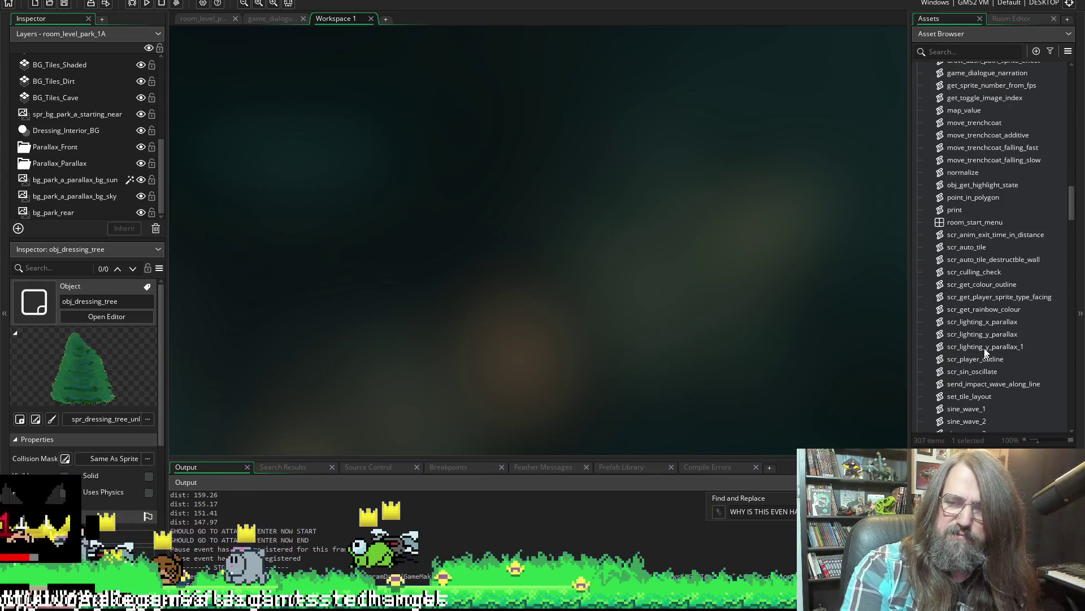
scroll(985, 350, down, 3)
scroll(1002, 304, down, 3)
scroll(987, 320, down, 3)
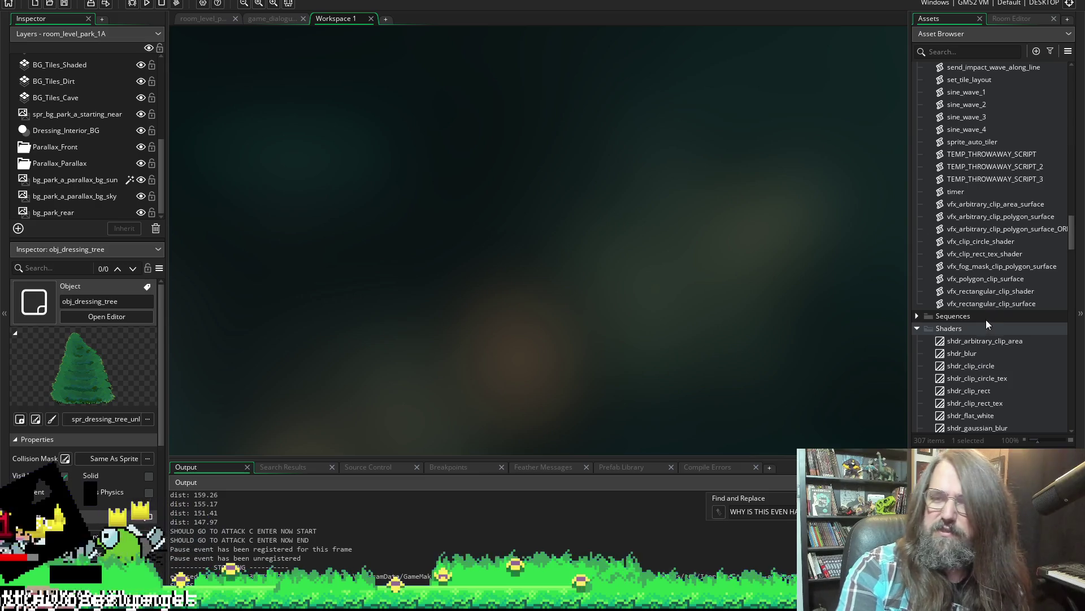
scroll(991, 337, down, 3)
scroll(992, 354, up, 5)
scroll(991, 347, up, 3)
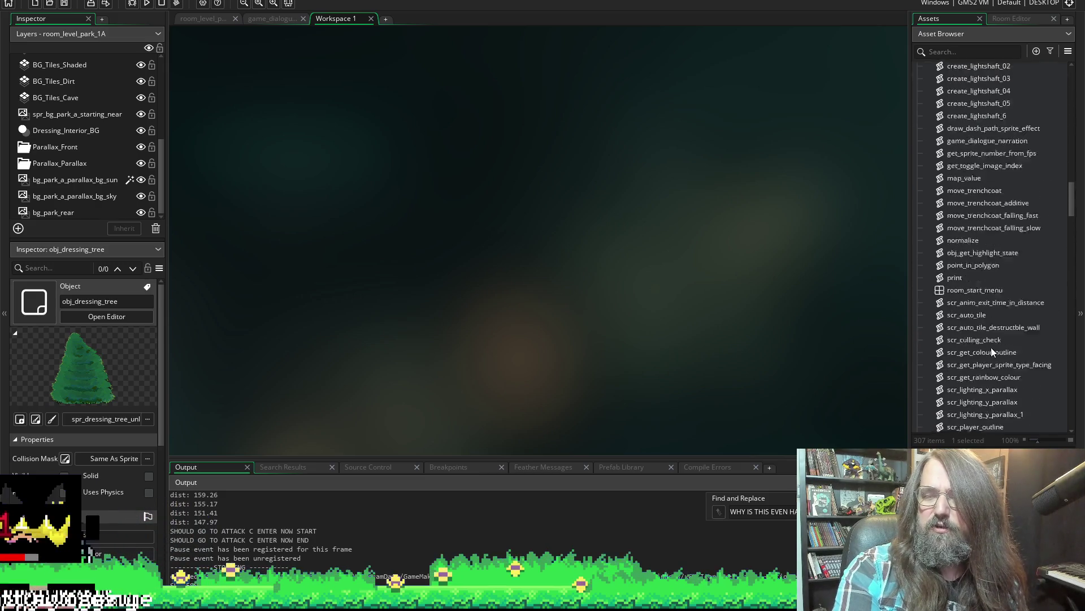
scroll(991, 347, up, 5)
scroll(992, 347, up, 3)
scroll(988, 334, up, 3)
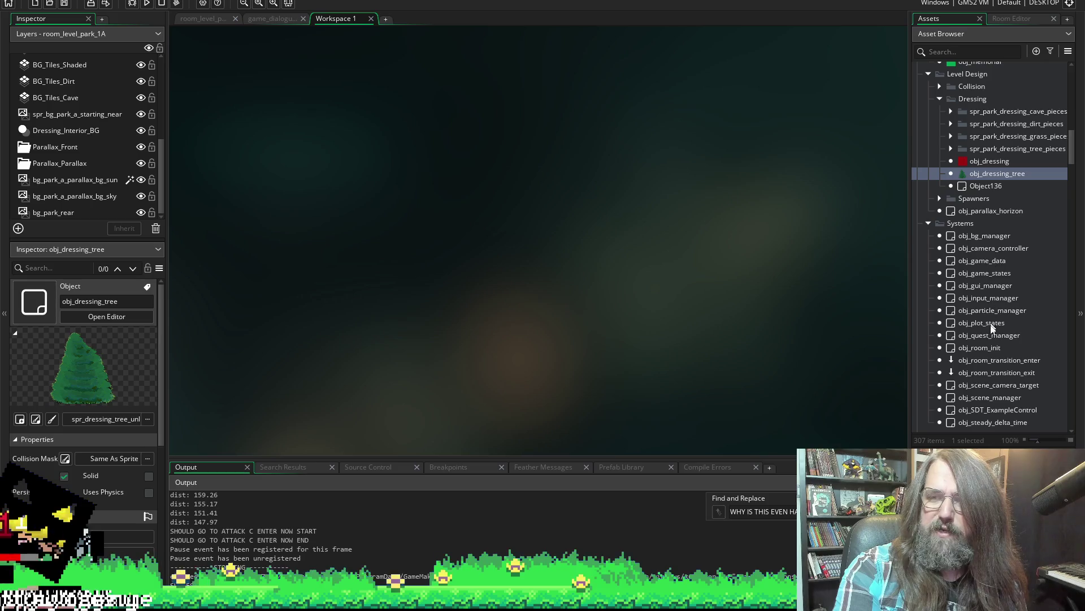
Open obj_particle_manager's Create code full-size and review the goose particle size settings.
double_click(992, 309)
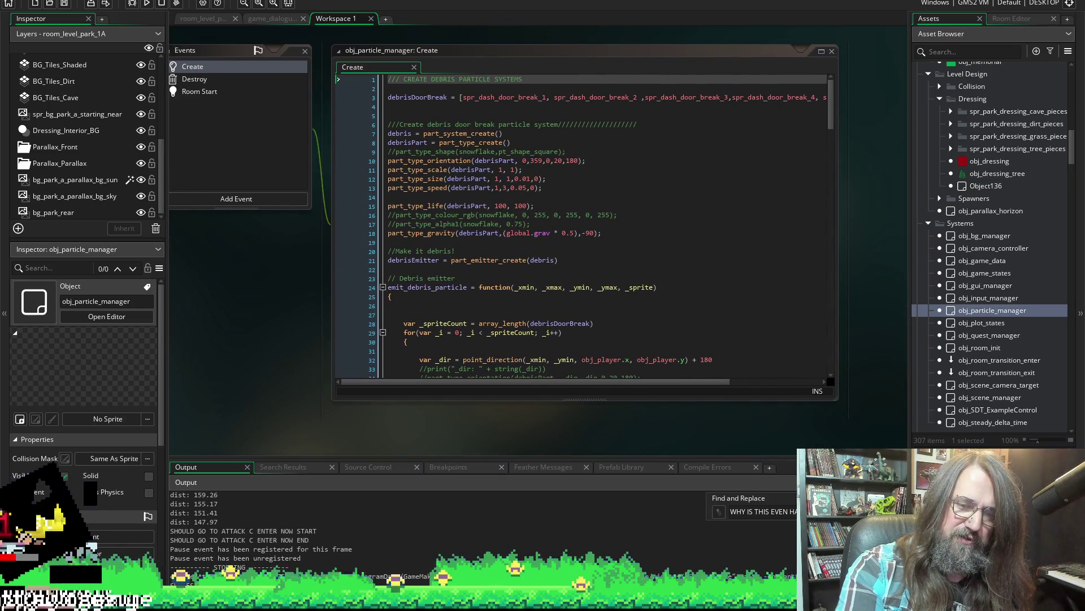
click(819, 51)
scroll(533, 345, down, 5)
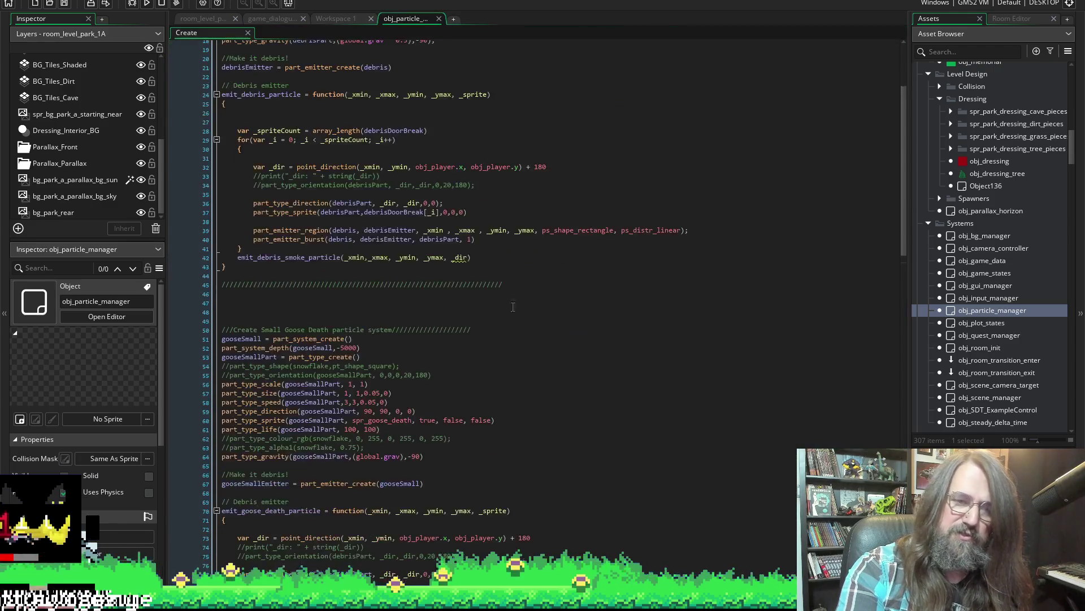
scroll(533, 345, down, 5)
scroll(443, 320, down, 2)
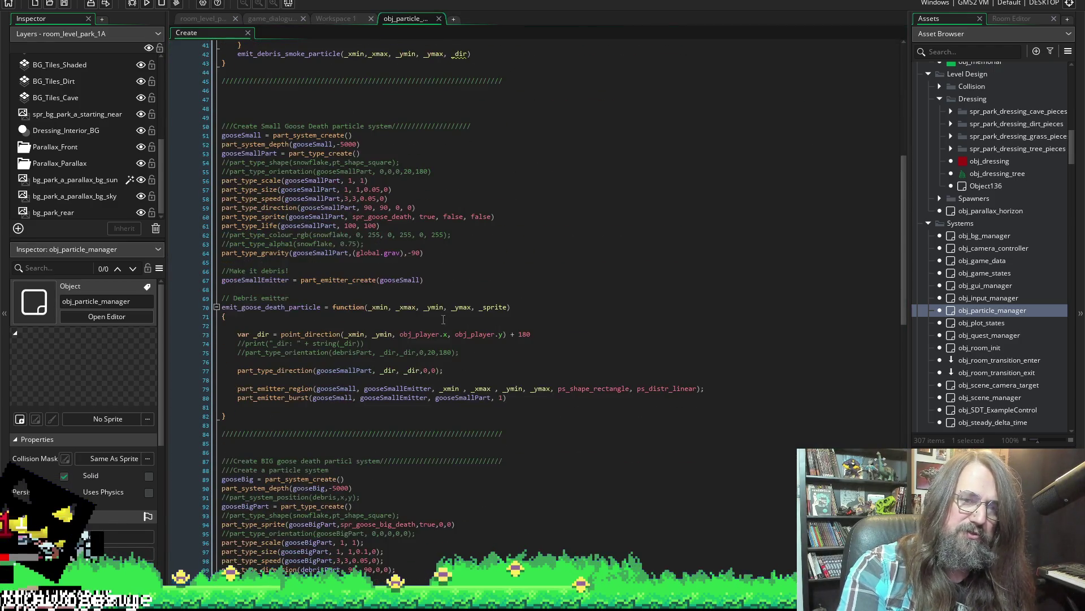
mouse_move(246, 190)
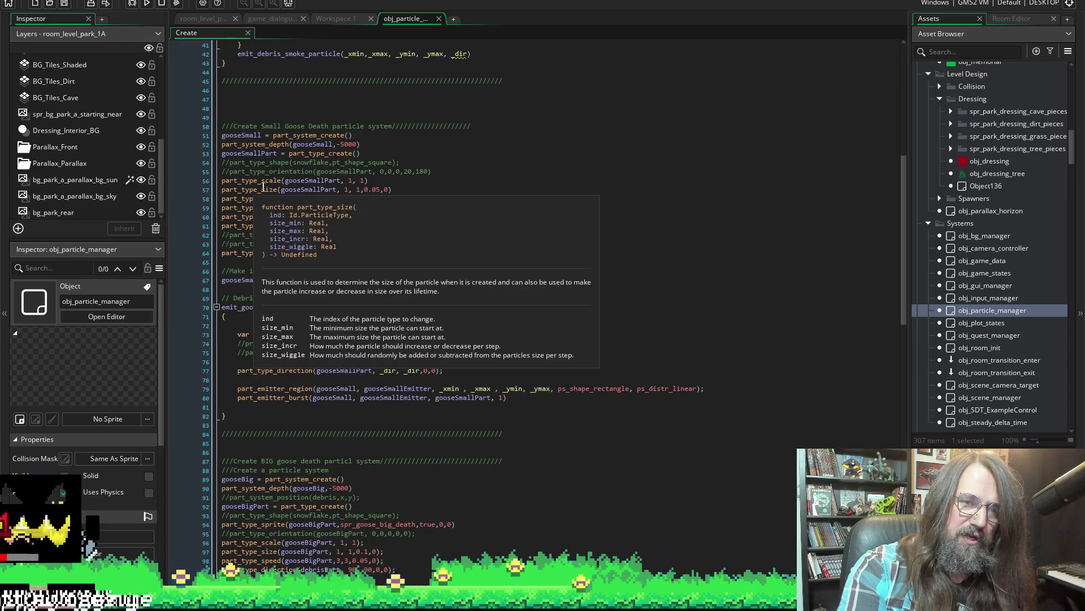
click(258, 199)
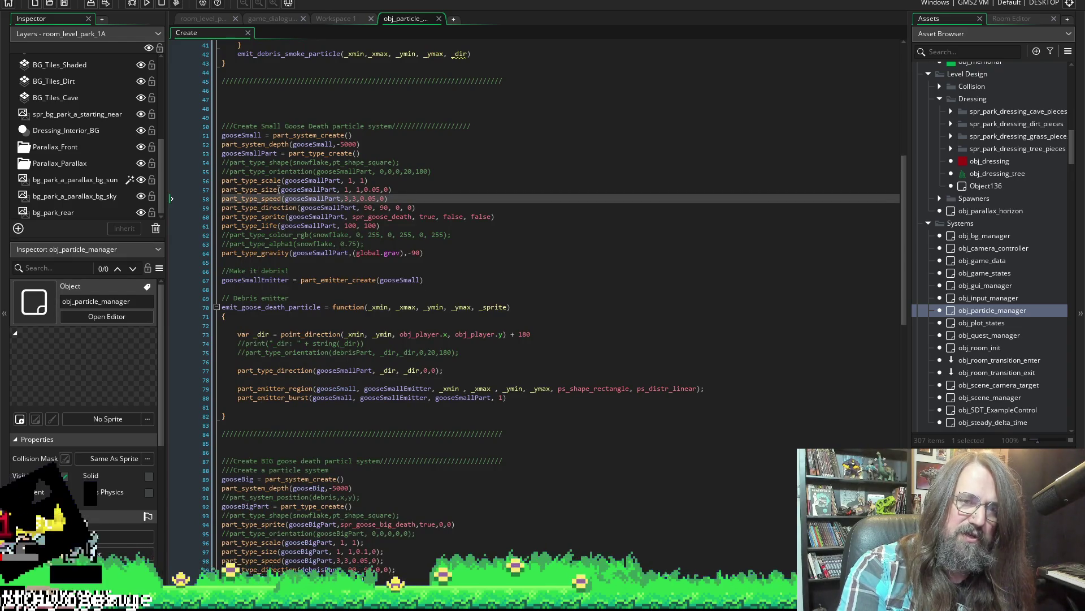
click(442, 193)
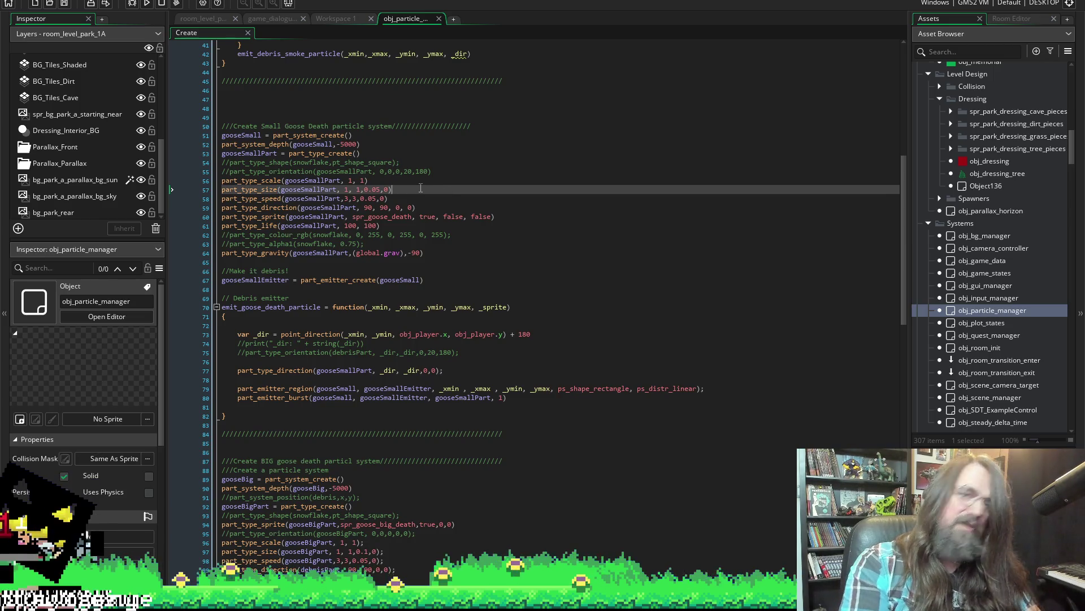
key(Up)
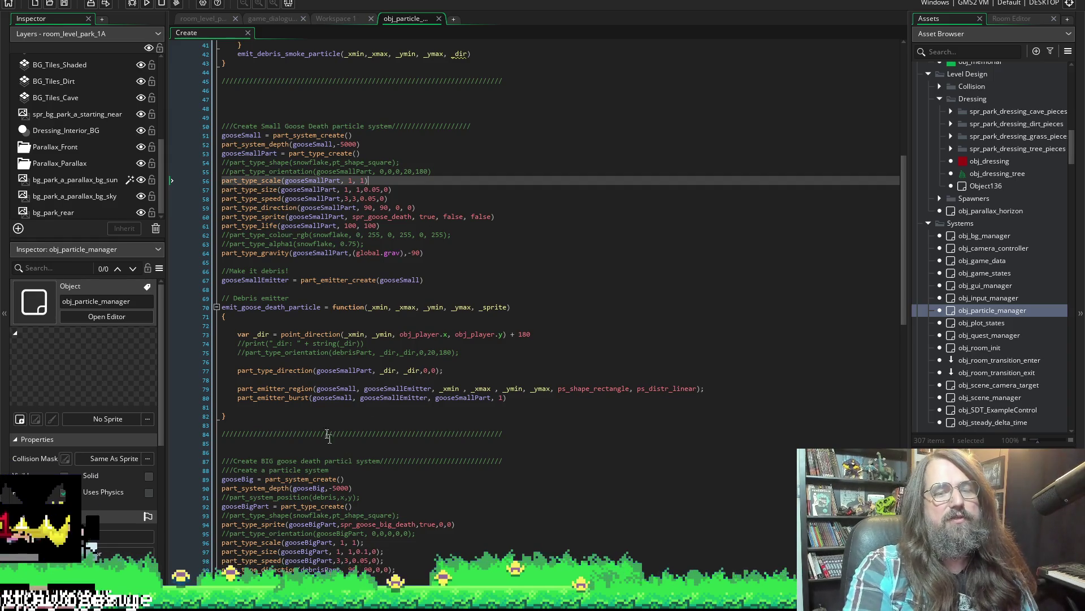
Write var _size = choose(-0.05, 0.05, 0) on line 76 of the goose death emitter.
click(314, 361)
key(Tab)
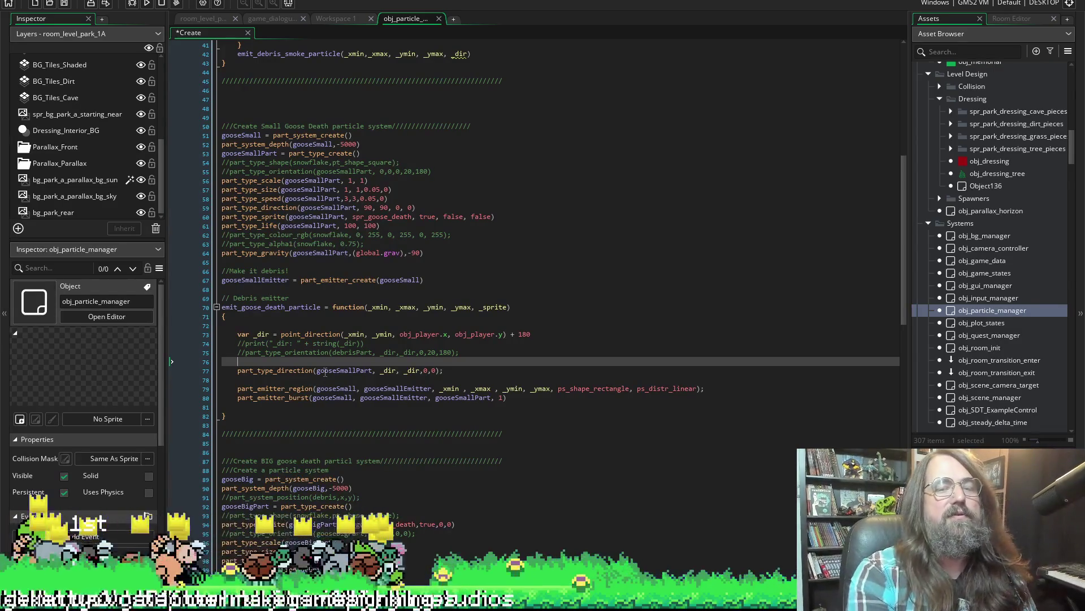
text(choose)
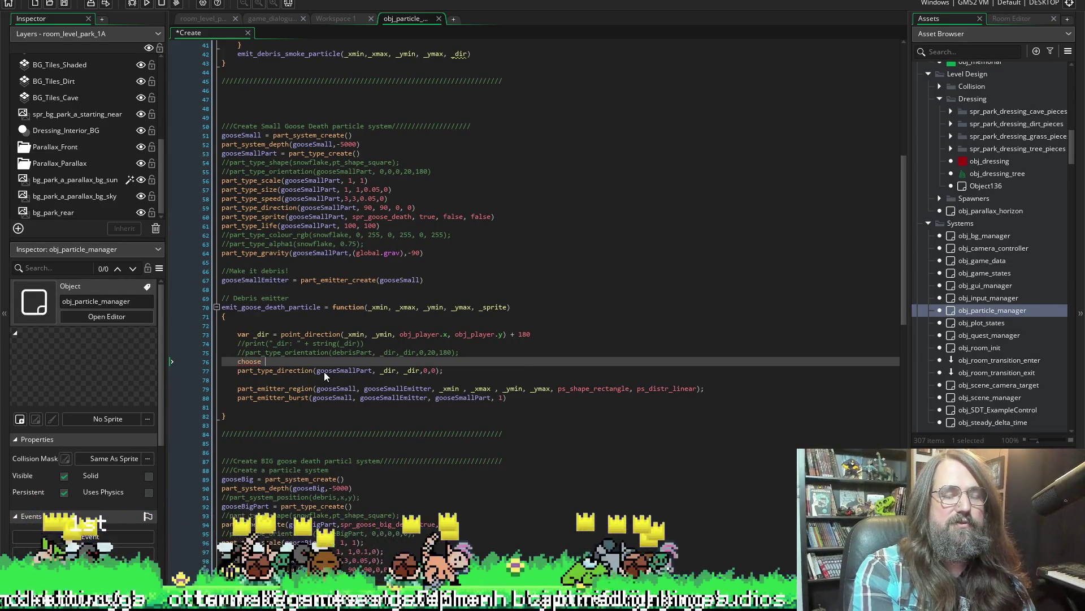
text(()
key(BackSpace)
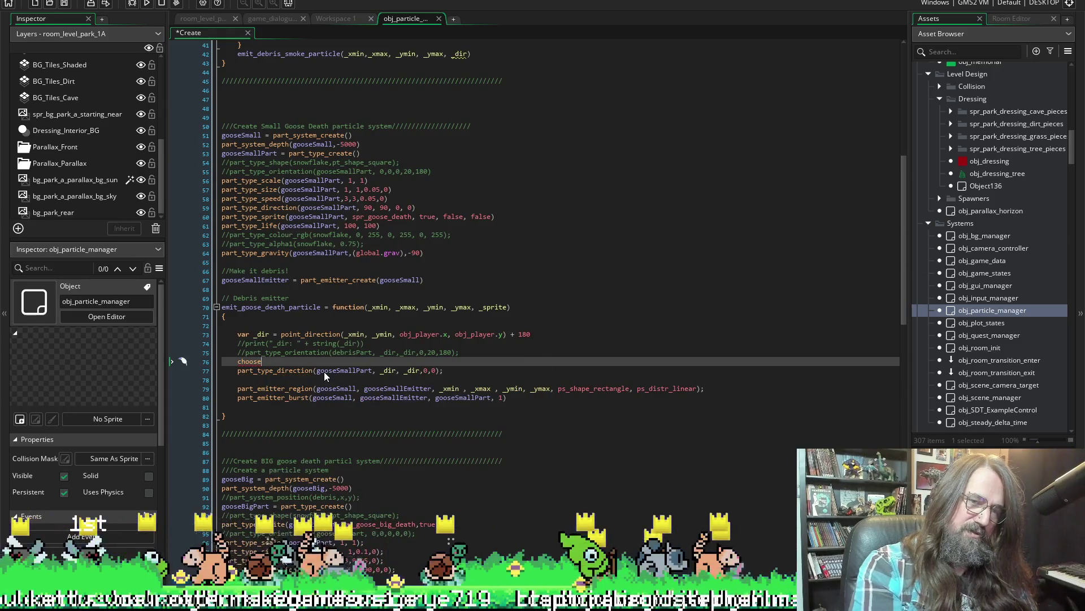
key(Home)
text(var -)
key(BackSpace)
key(BackSpace)
text(_)
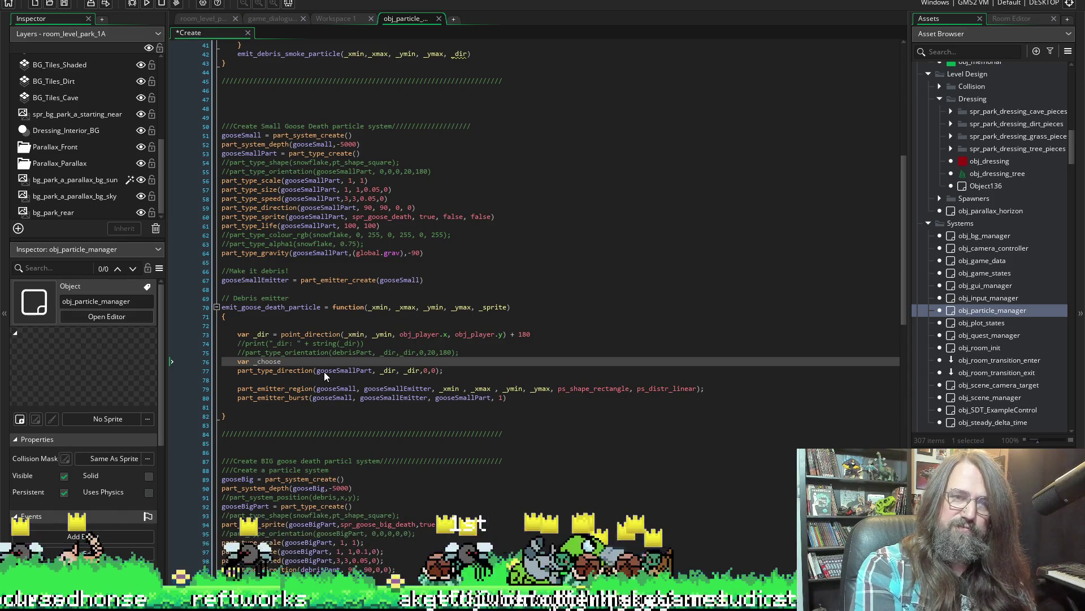
text(size =)
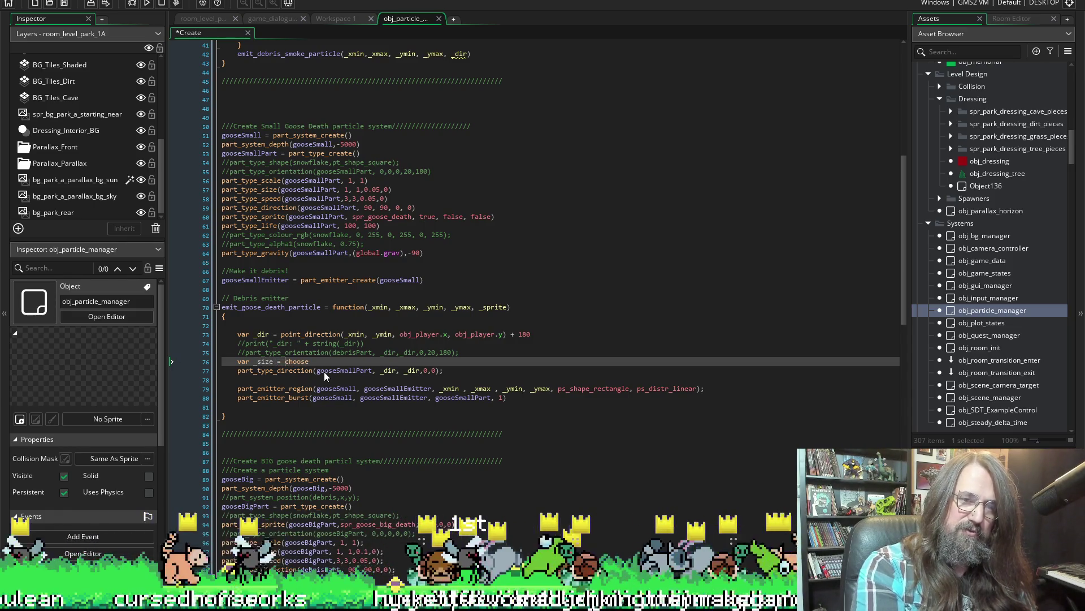
key(End)
text(())
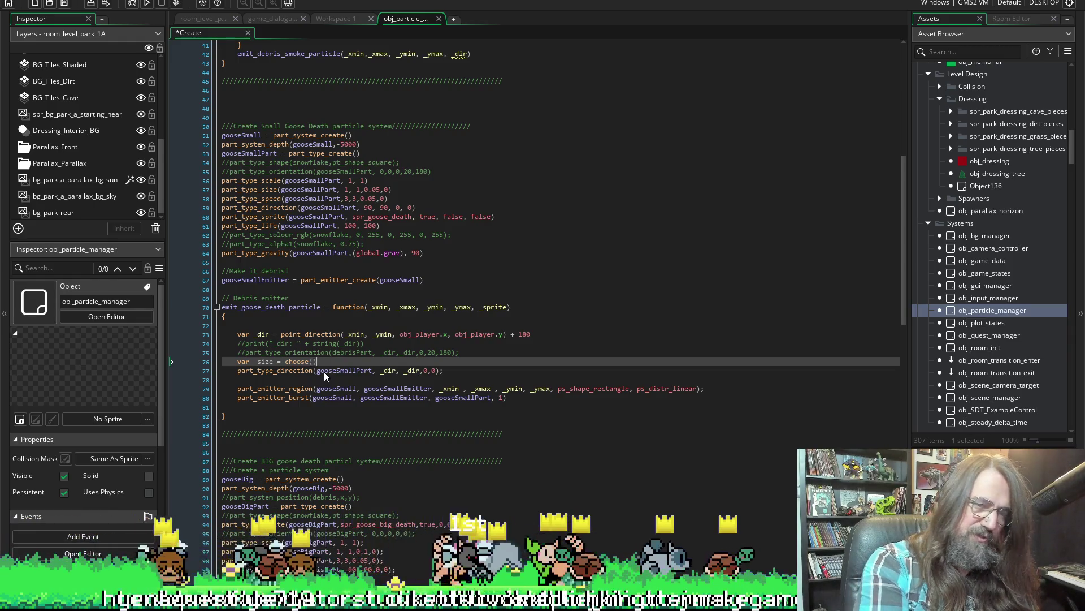
key(Left)
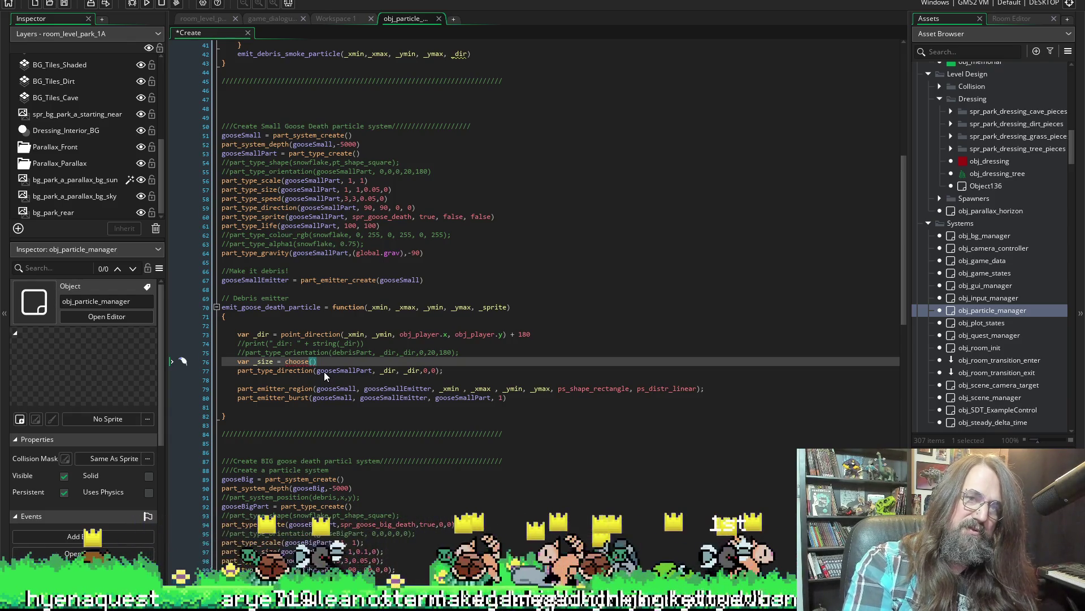
text(0.0)
text(5,)
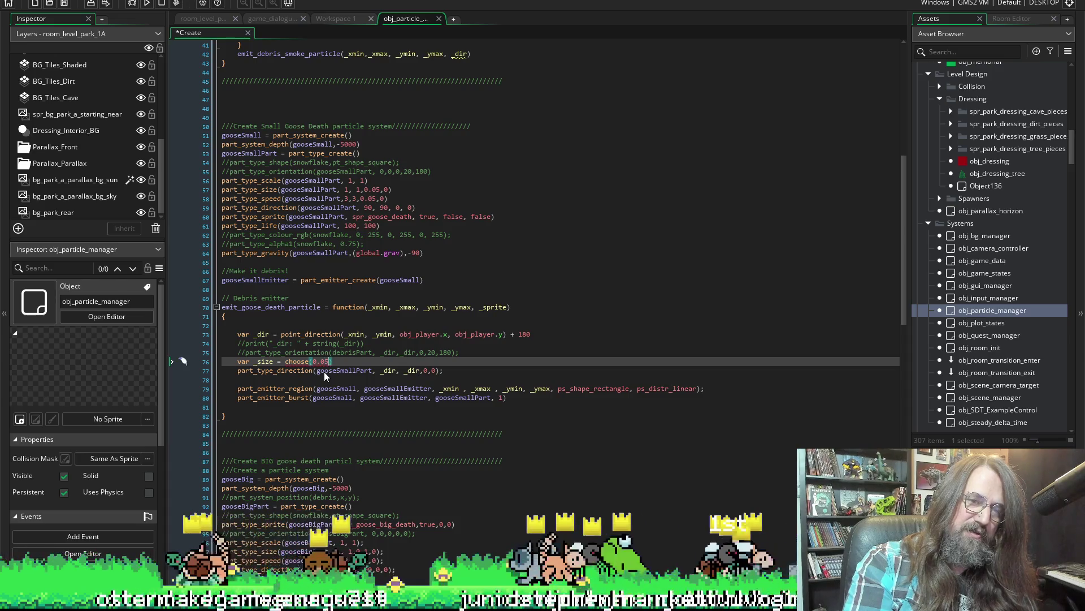
key(Left)
key(Left)
key(Left)
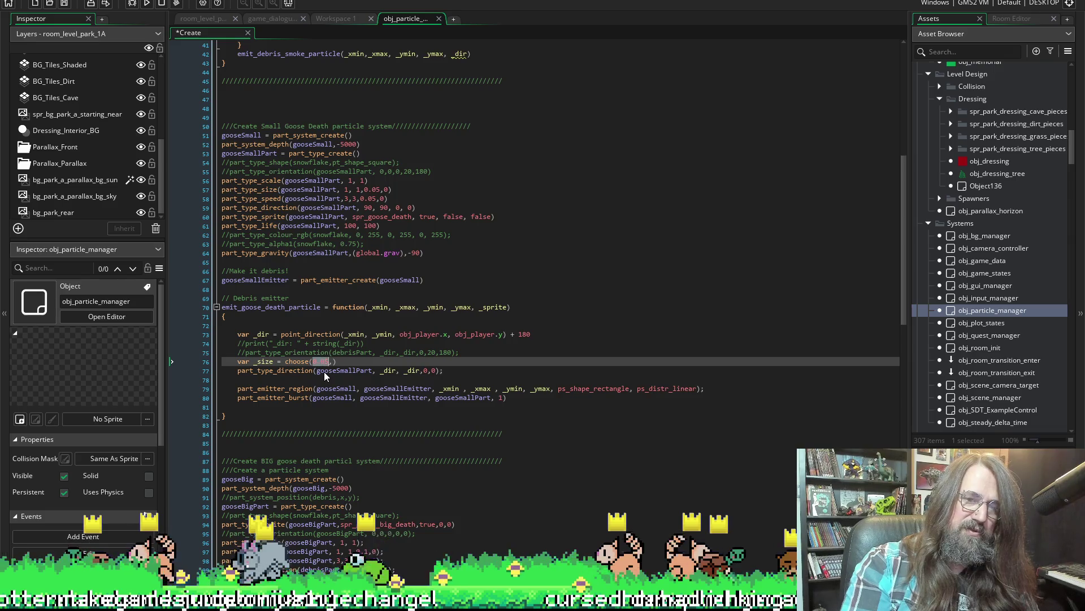
key(Left)
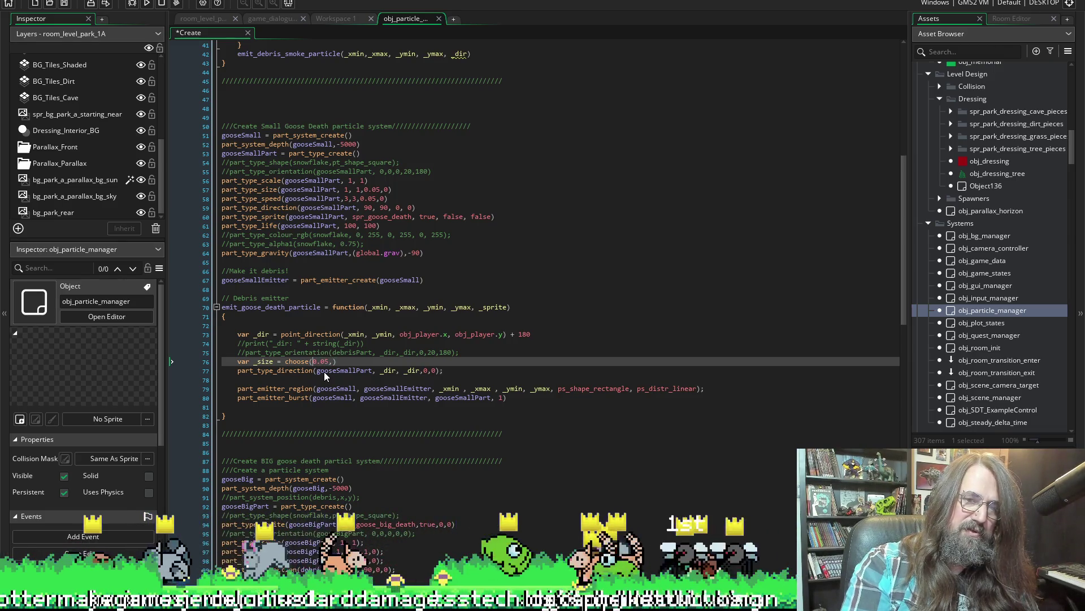
text(0.05,)
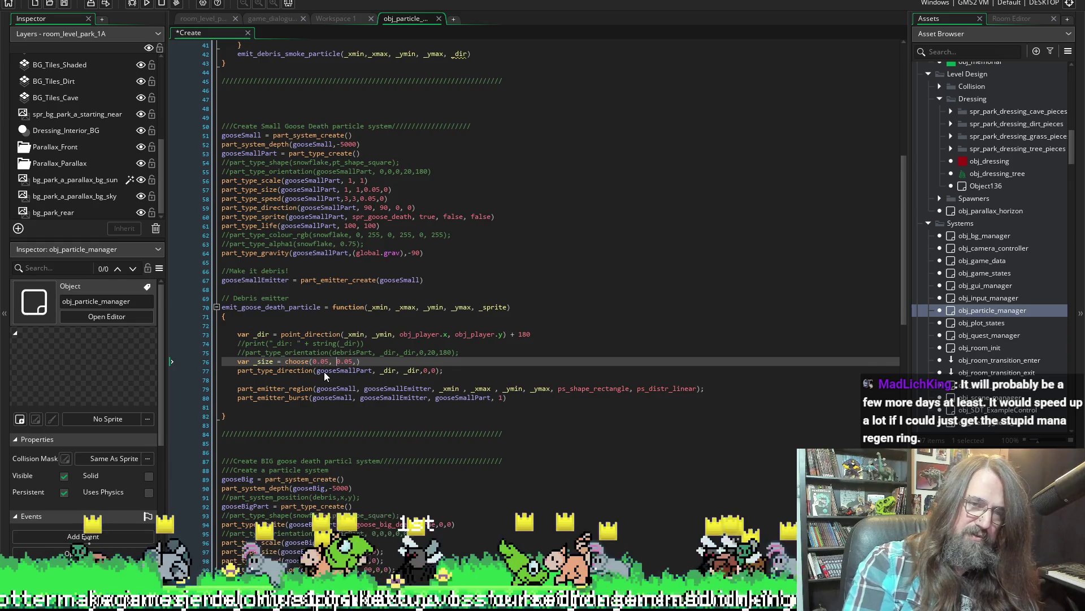
key(Left)
key(Left)
key(Left)
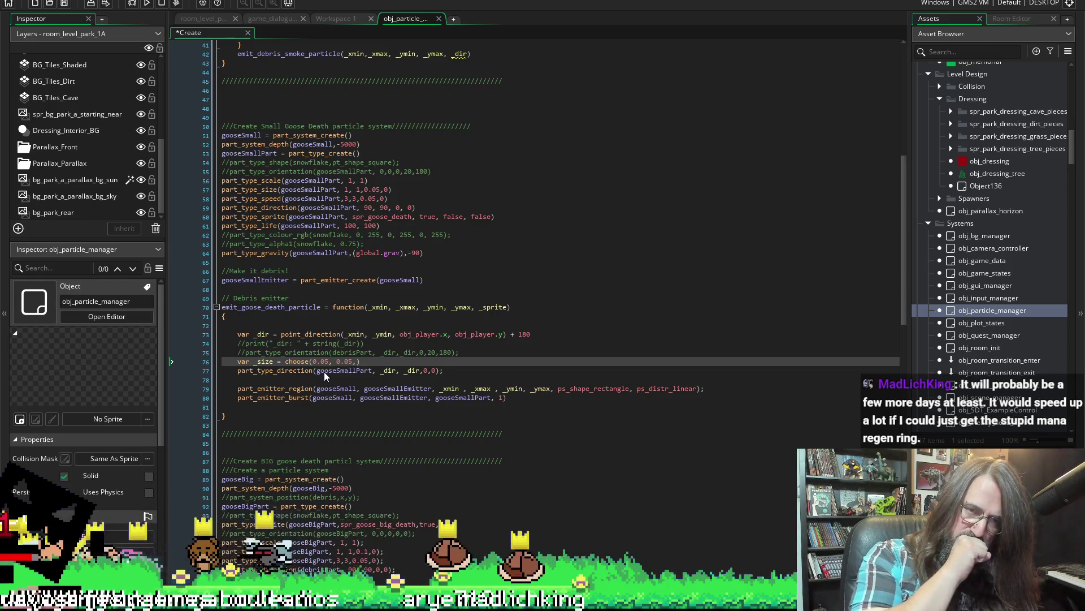
text(-)
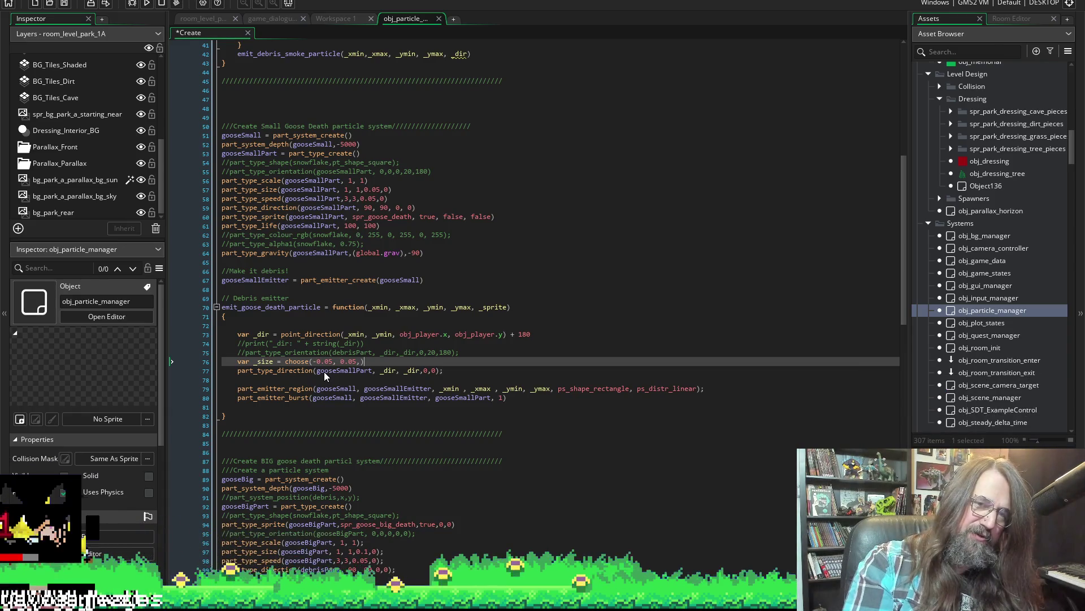
text( 0)
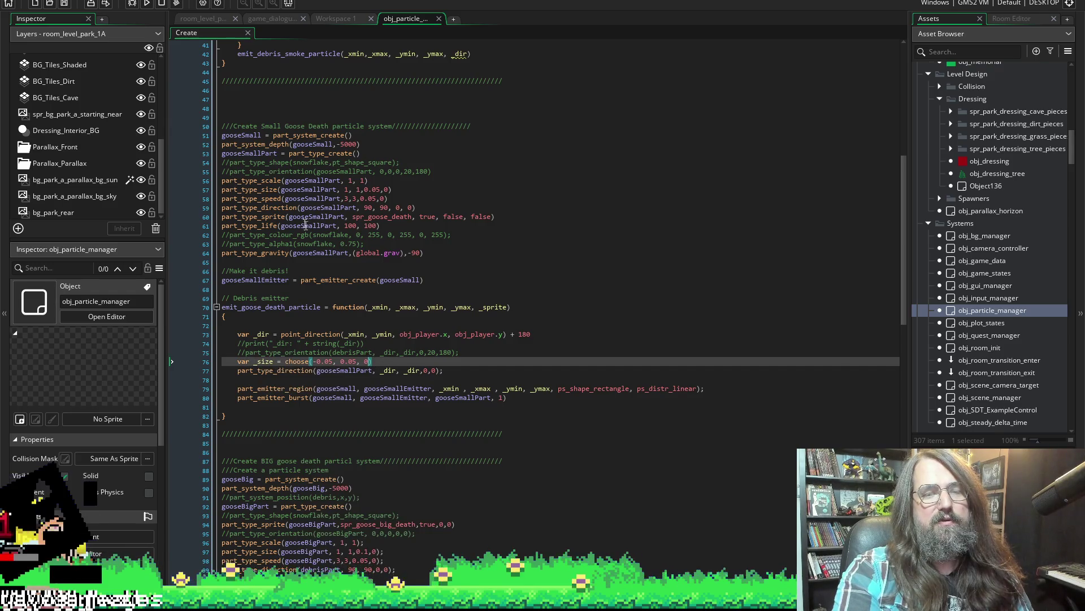
Paste the part_type_size line from line 57 as line 77 below the _size variable.
click(386, 189)
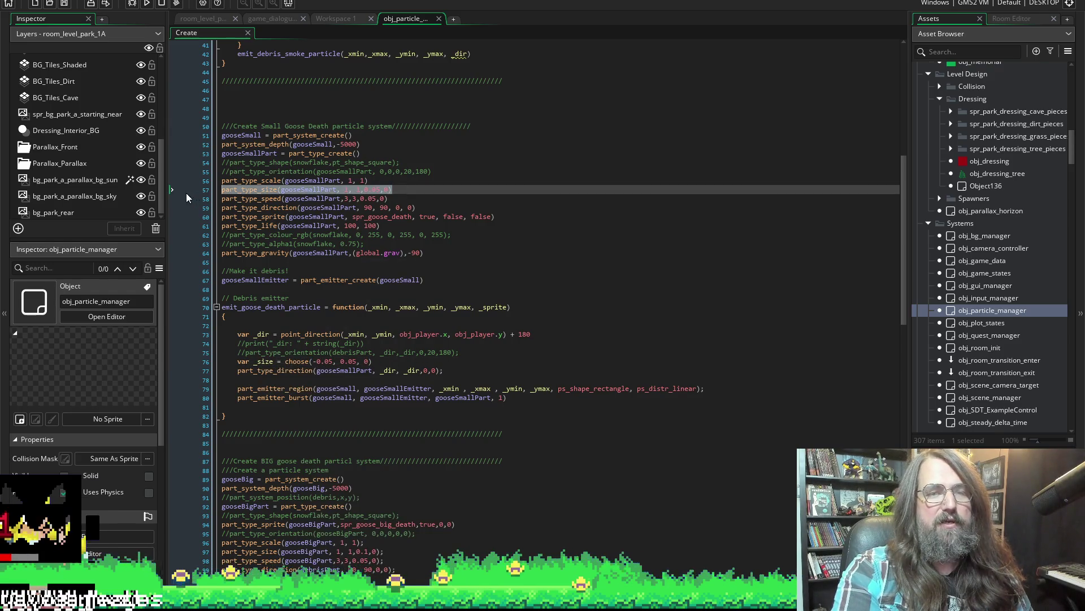
click(405, 366)
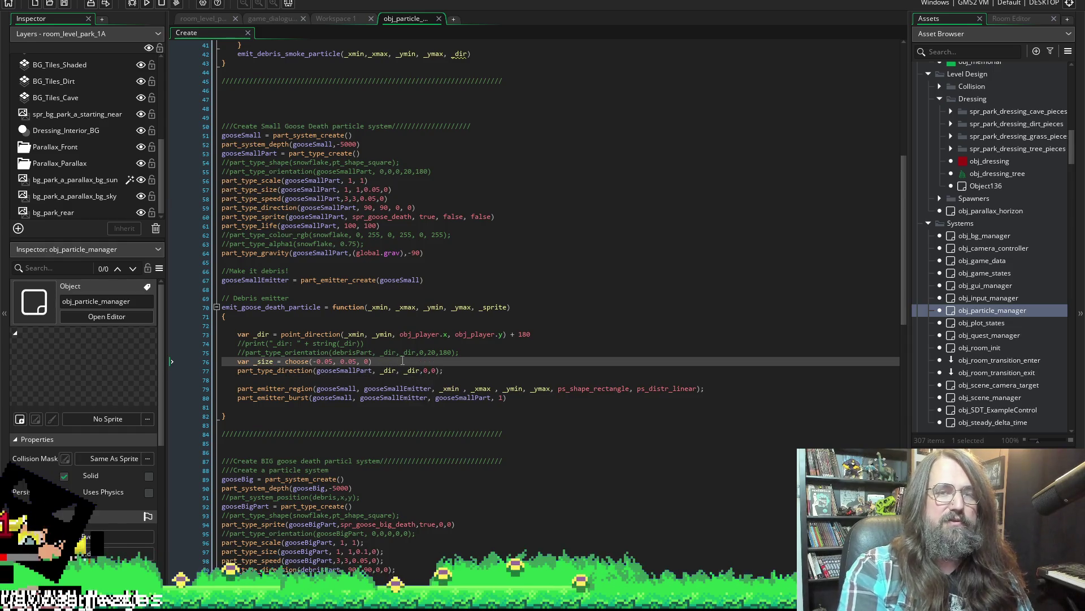
key(Return)
double_click(270, 362)
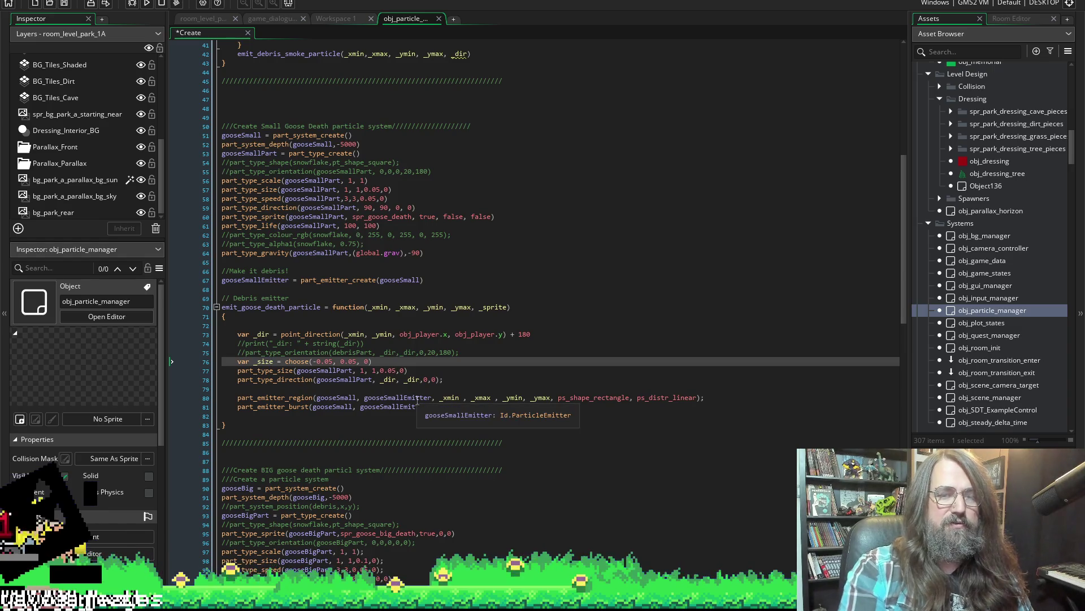
click(387, 370)
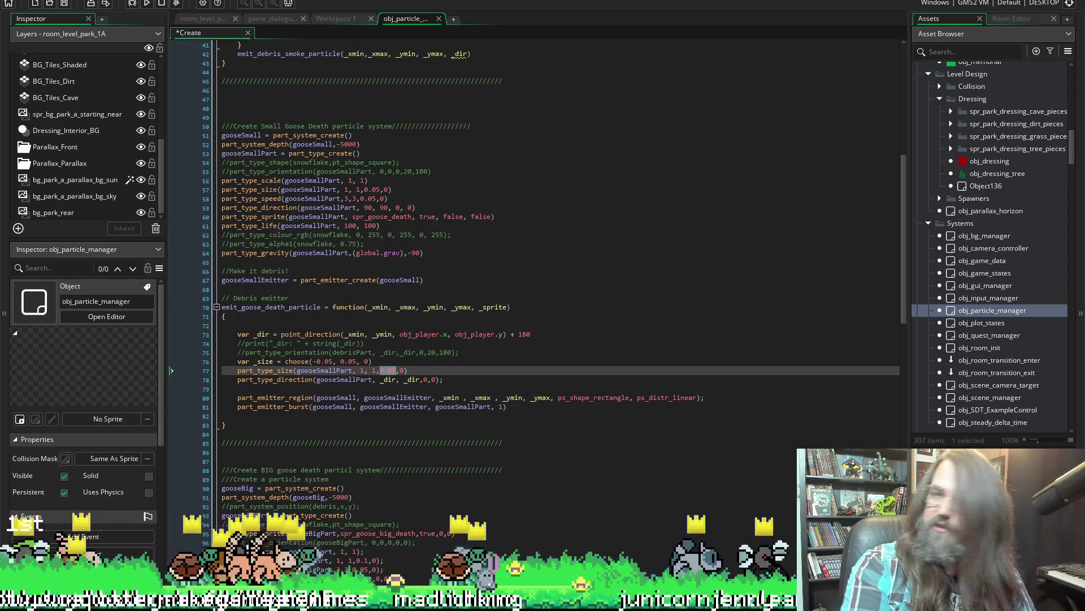
mouse_move(407, 7)
mouse_down()
mouse_move(408, 75)
mouse_move(423, 38)
mouse_up()
scroll(401, 465, down, 2)
scroll(401, 465, down, 2)
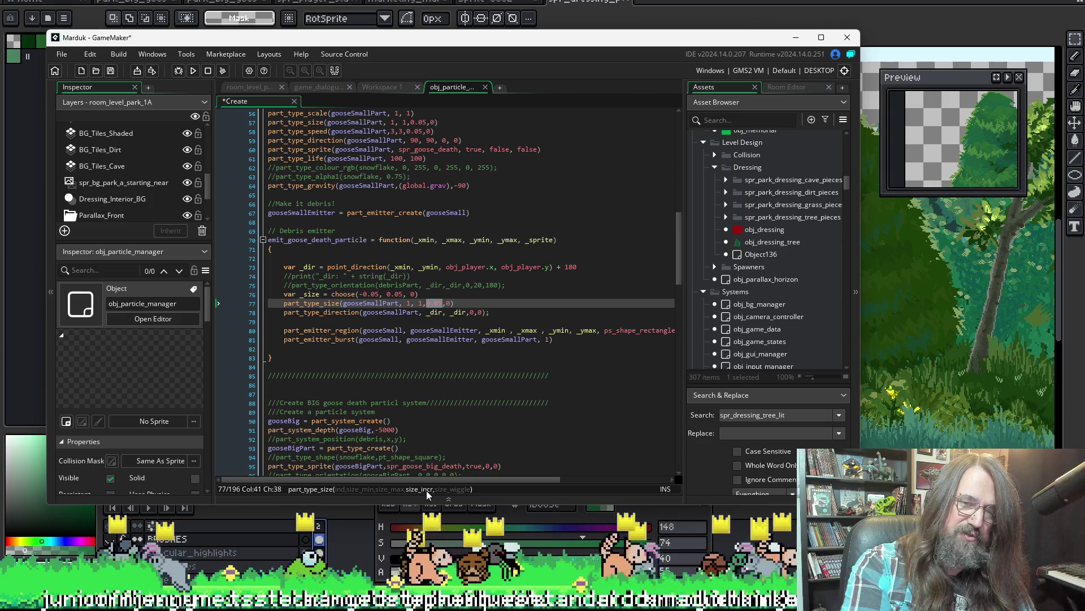
Check the part_type_size arguments on line 77 and maximize the GameMaker window.
click(407, 302)
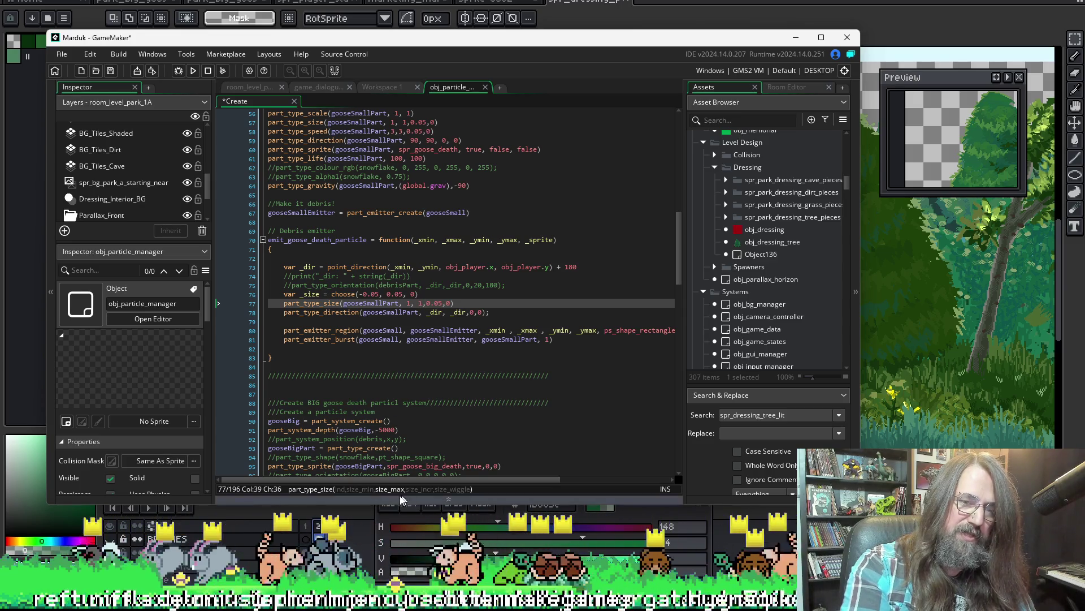
text(1,)
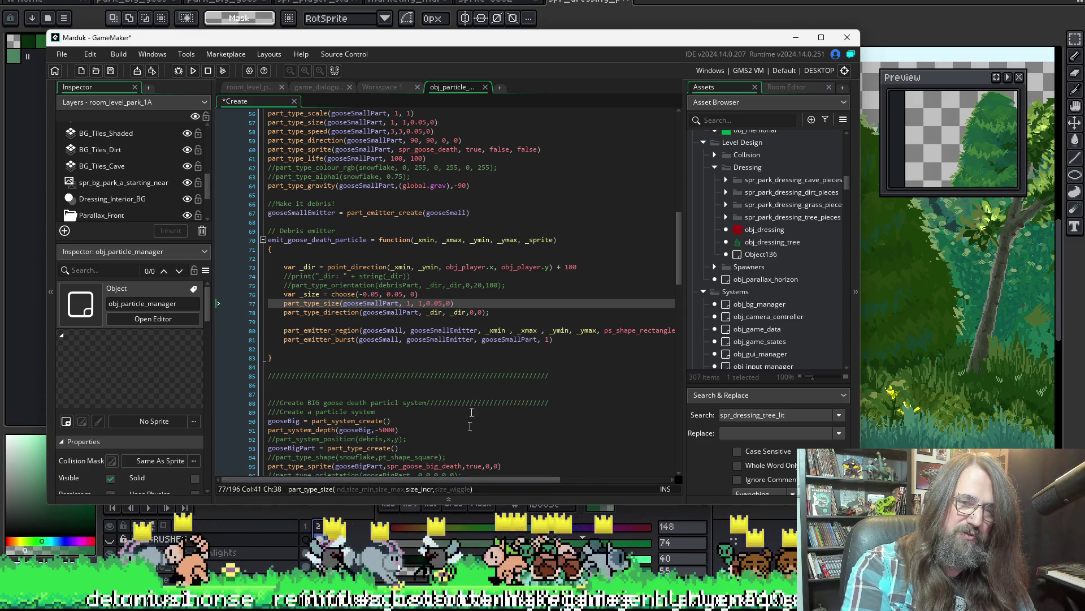
key(Right)
key(Right)
key(Right)
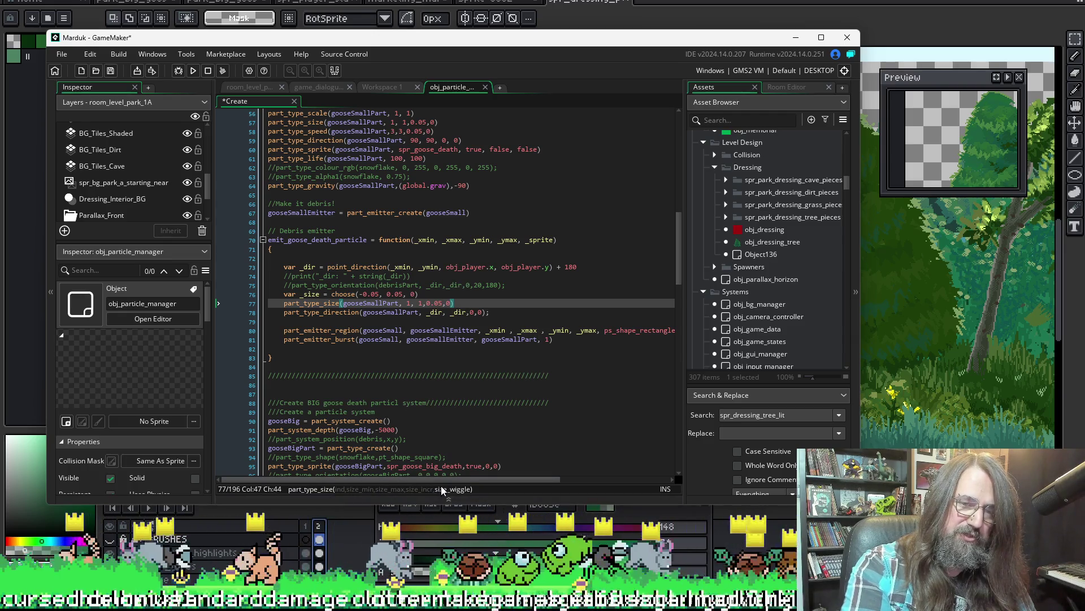
double_click(368, 38)
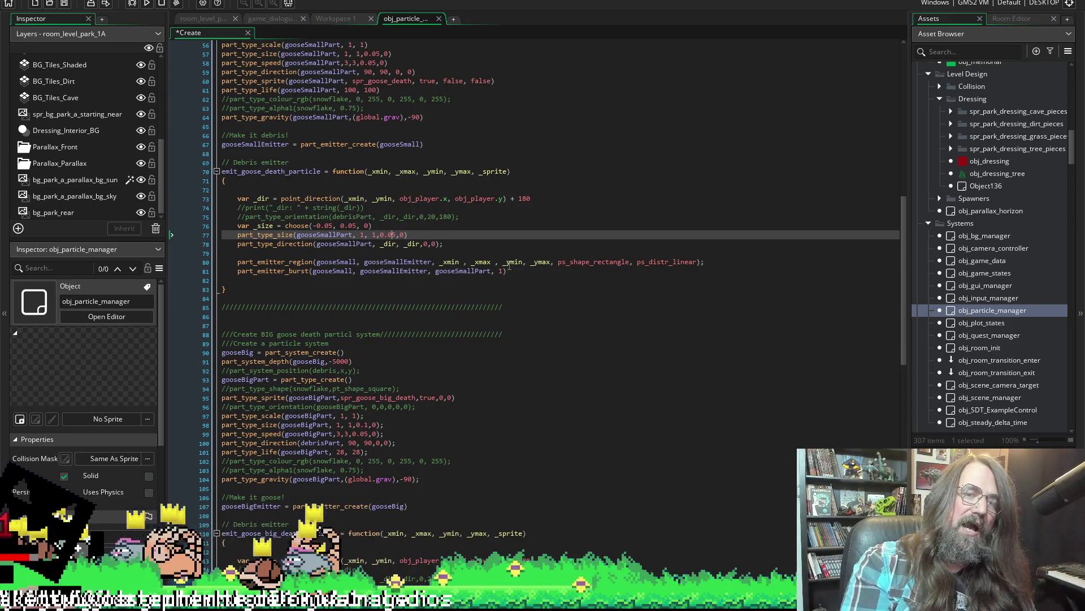
Replace the 0.05 increment in part_type_size(gooseSmallPart, …) with _size.
click(320, 226)
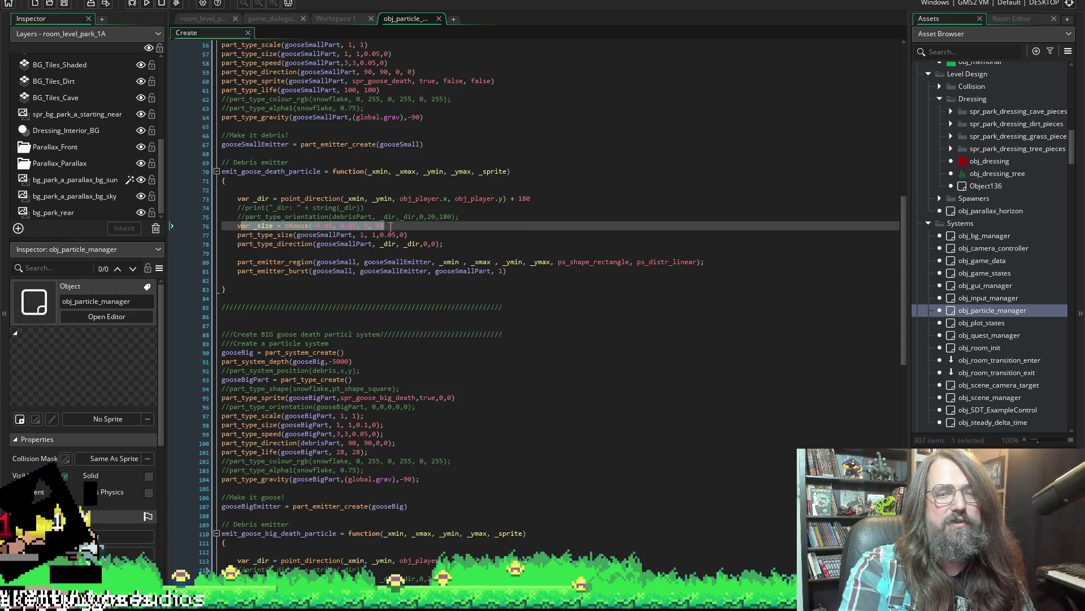
click(263, 226)
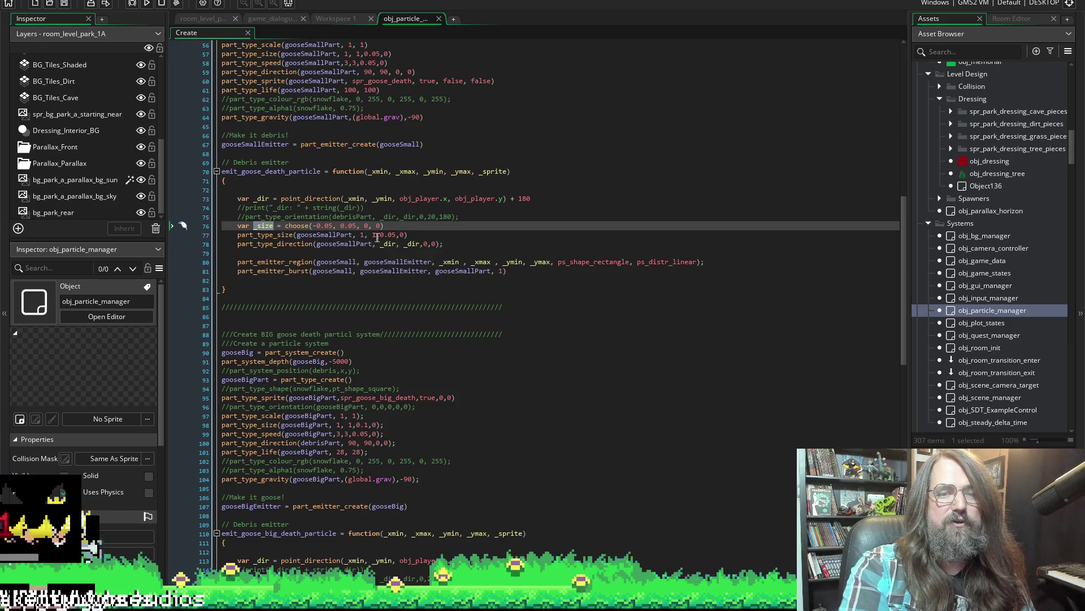
click(397, 234)
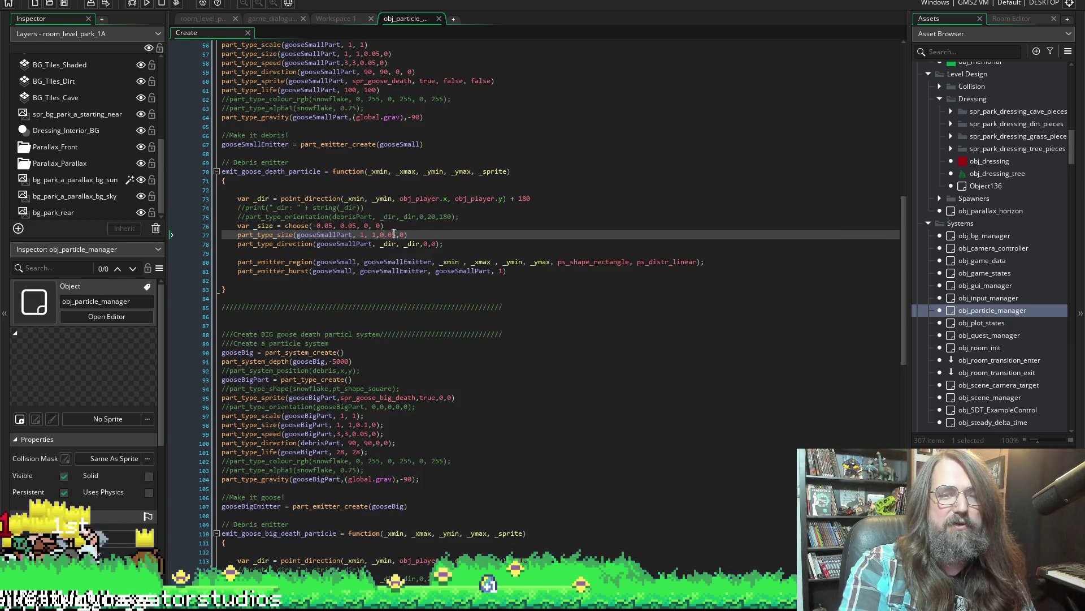
key(BackSpace)
key(BackSpace)
key(BackSpace)
text(_size)
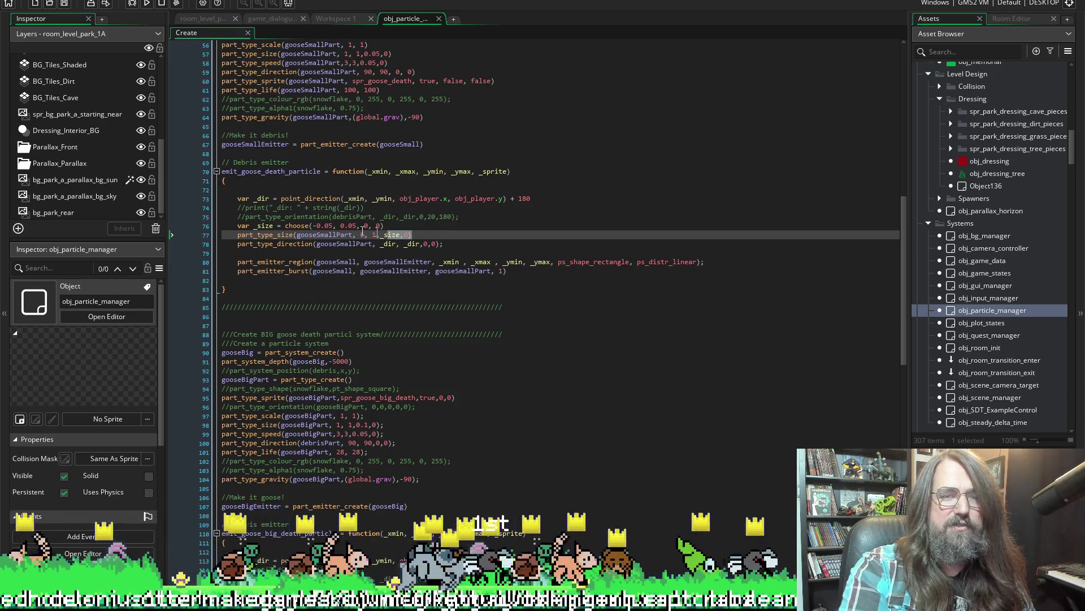
key(Up)
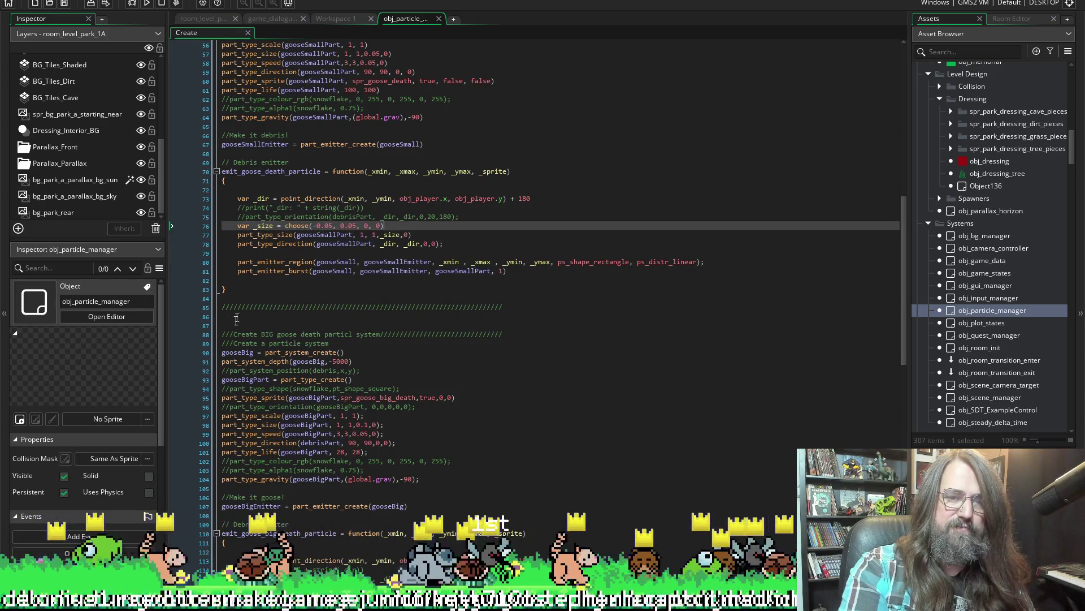
scroll(236, 319, down, 4)
scroll(271, 356, down, 4)
scroll(318, 404, down, 4)
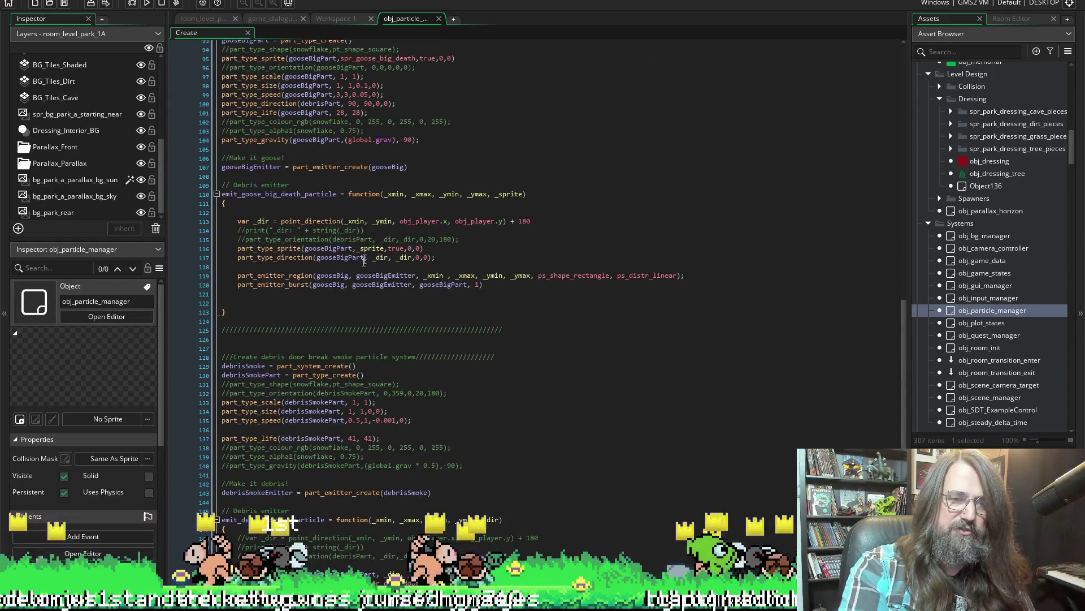
Paste the _size choice and part_type_size lines into emit_goose_big_death_particle and run the game.
click(486, 236)
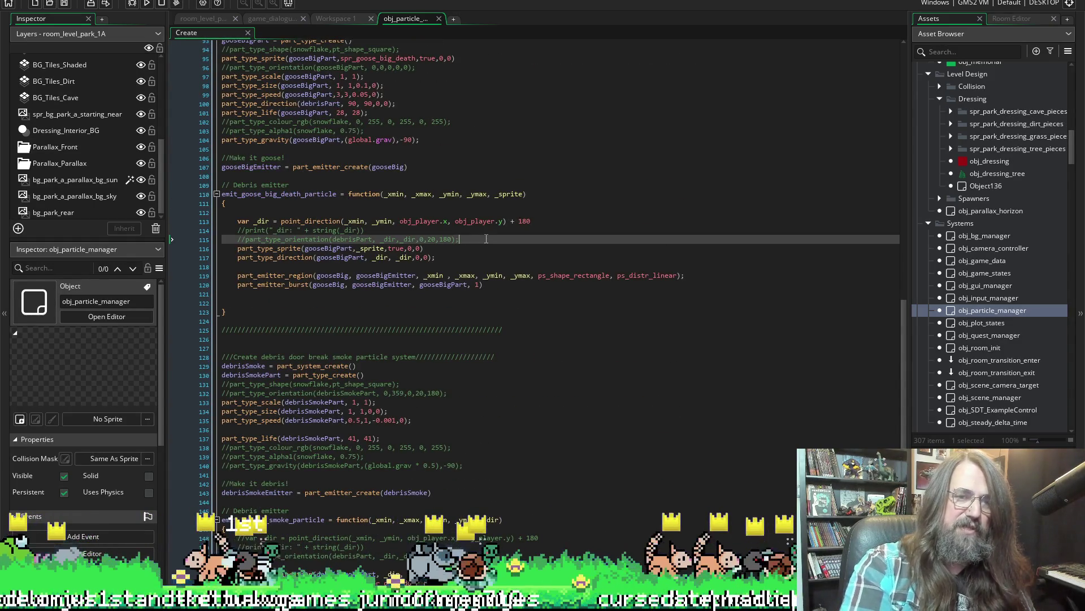
key(Return)
key(ctrl+v)
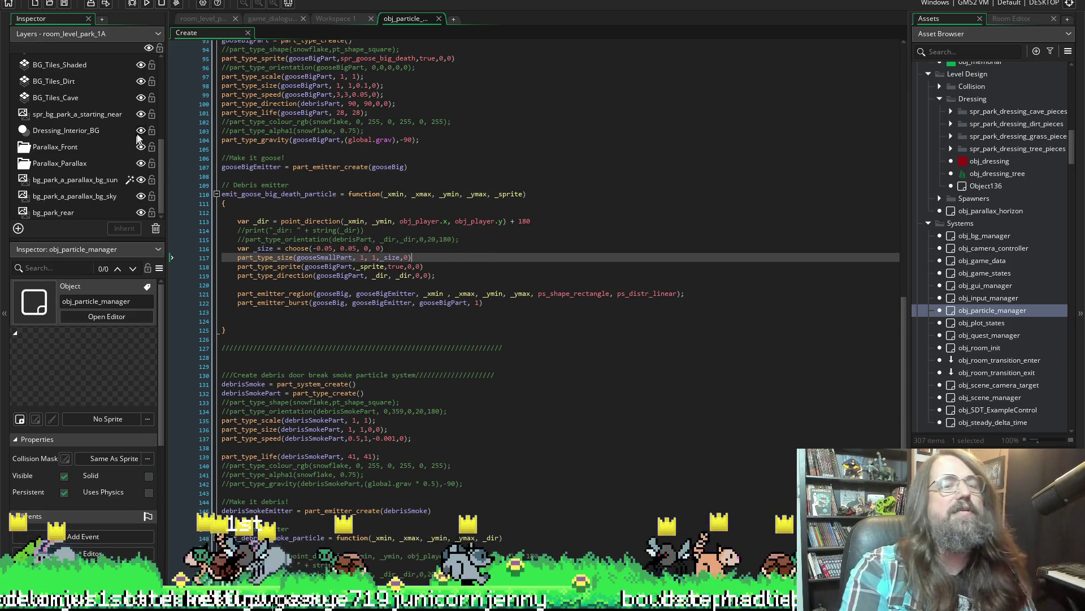
click(147, 4)
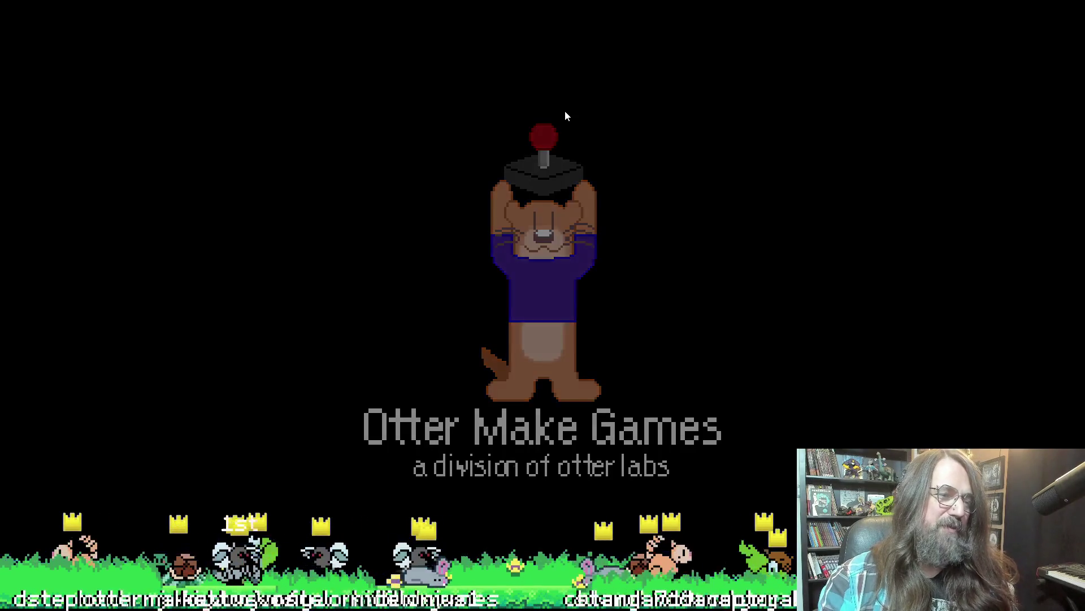
Continue the saved game from the Marduk title menu and move the dog right through the level.
key(Down)
key(Return)
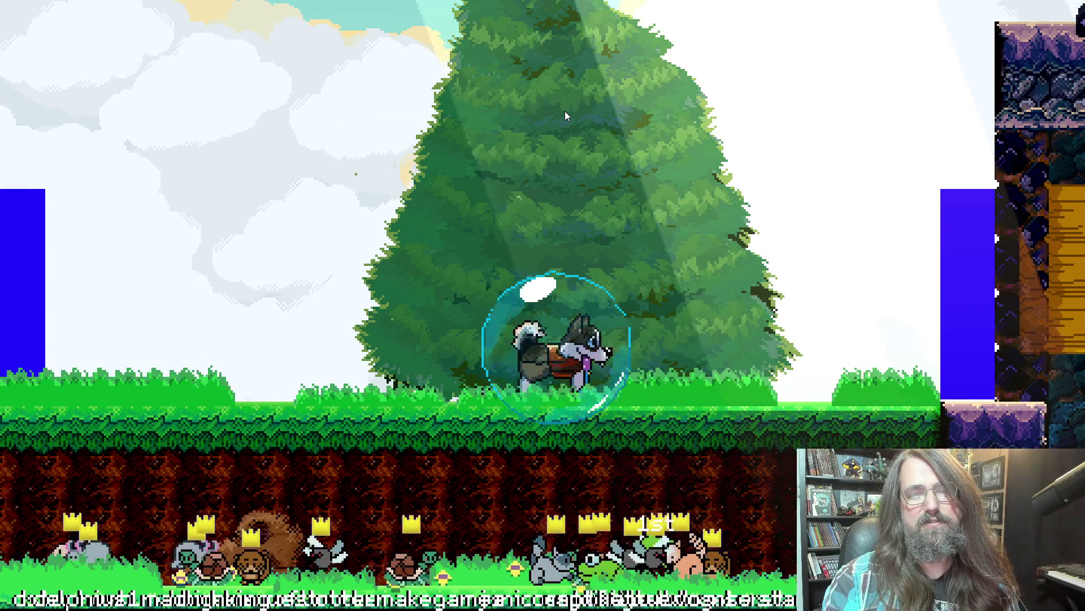
key(Right)
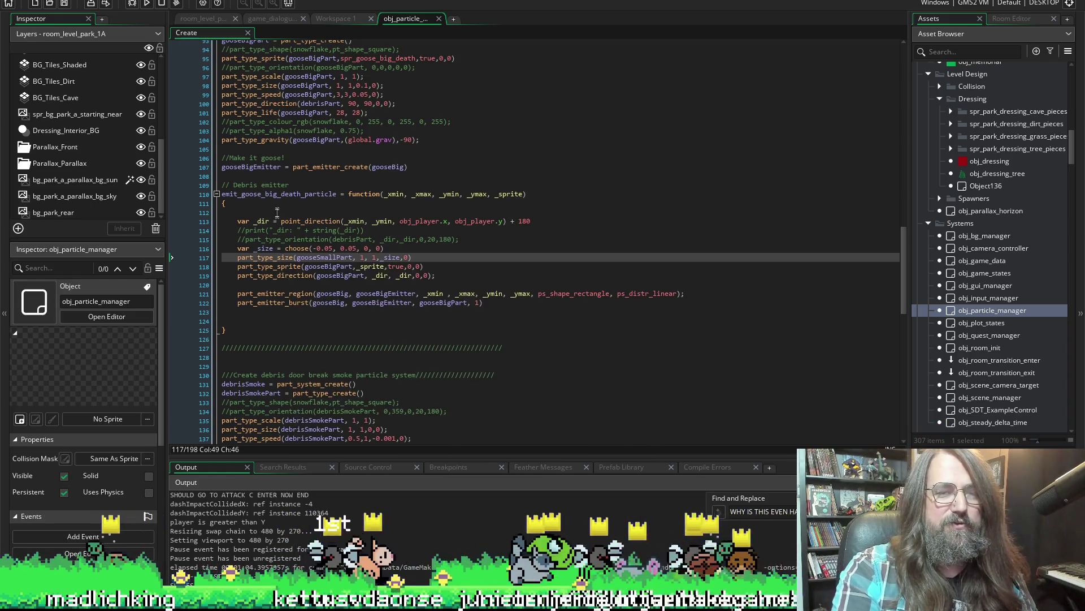
scroll(326, 268, down, 1)
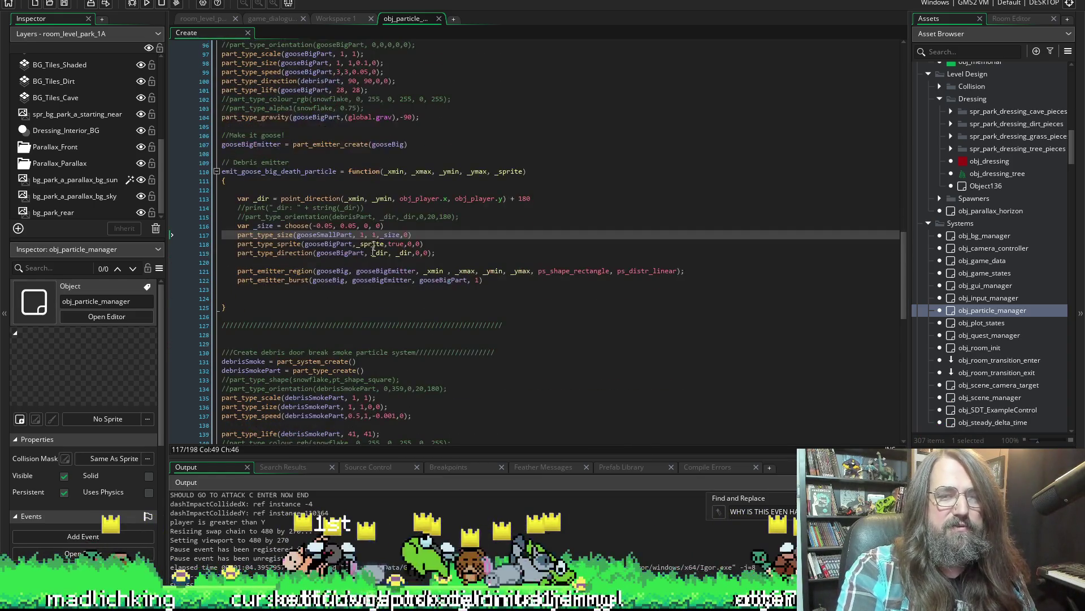
Replace gooseSmallPart with gooseBigPart in the big emitter's size line and rebuild the game.
click(379, 225)
click(435, 235)
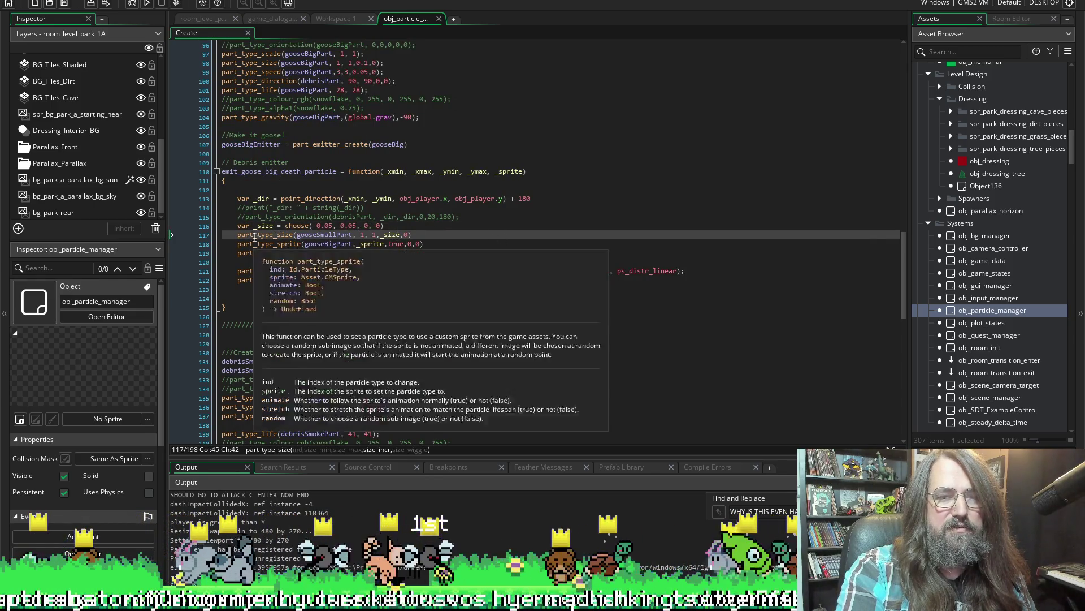
double_click(326, 244)
double_click(325, 235)
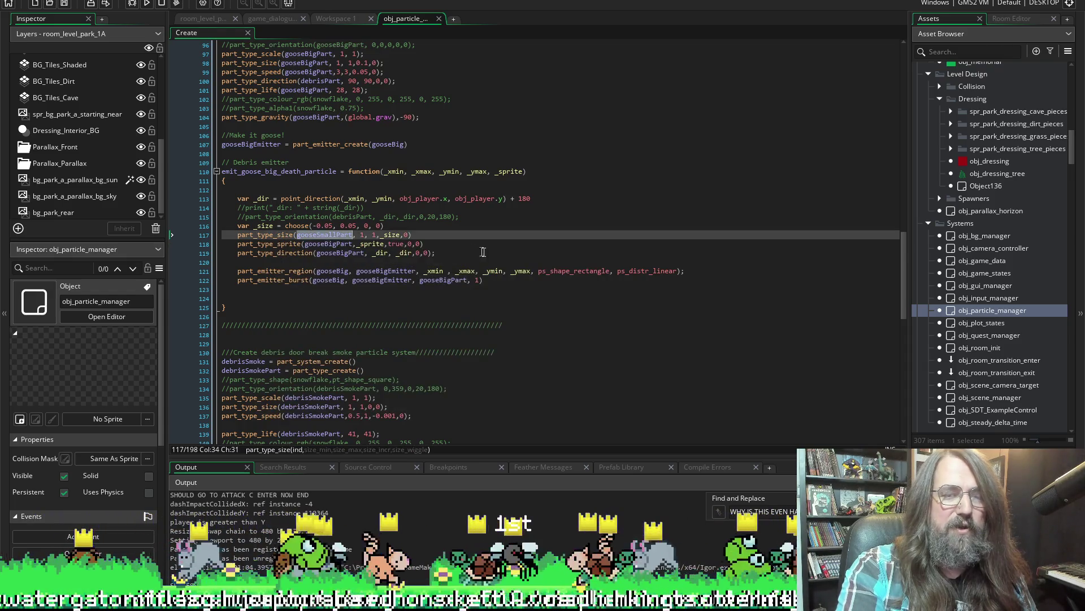
click(105, 5)
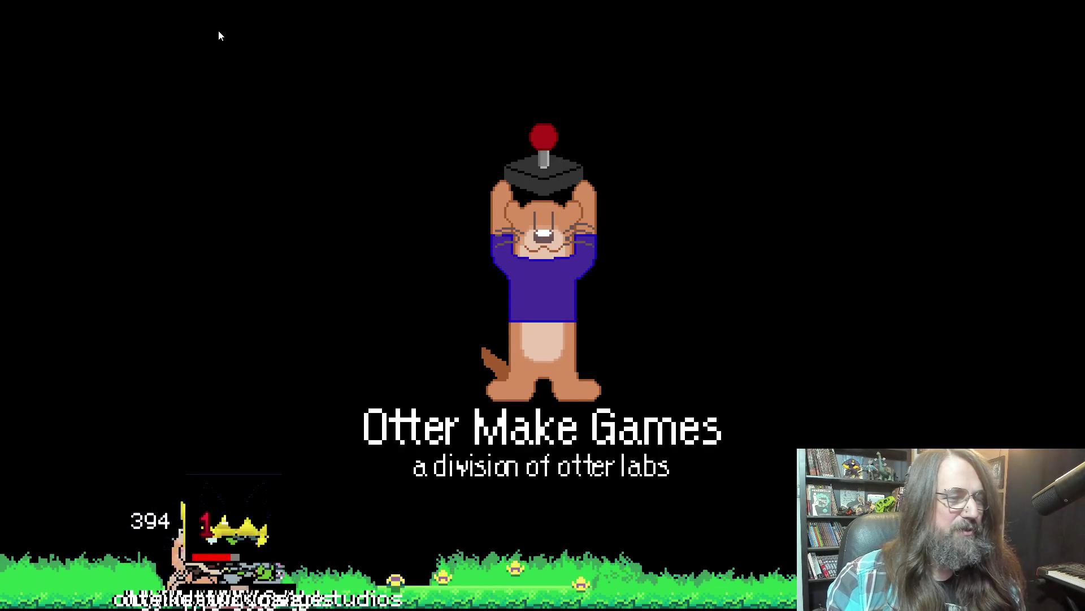
Continue the save, run and jump to the goose to see its death bursts, then close the game.
key(Down)
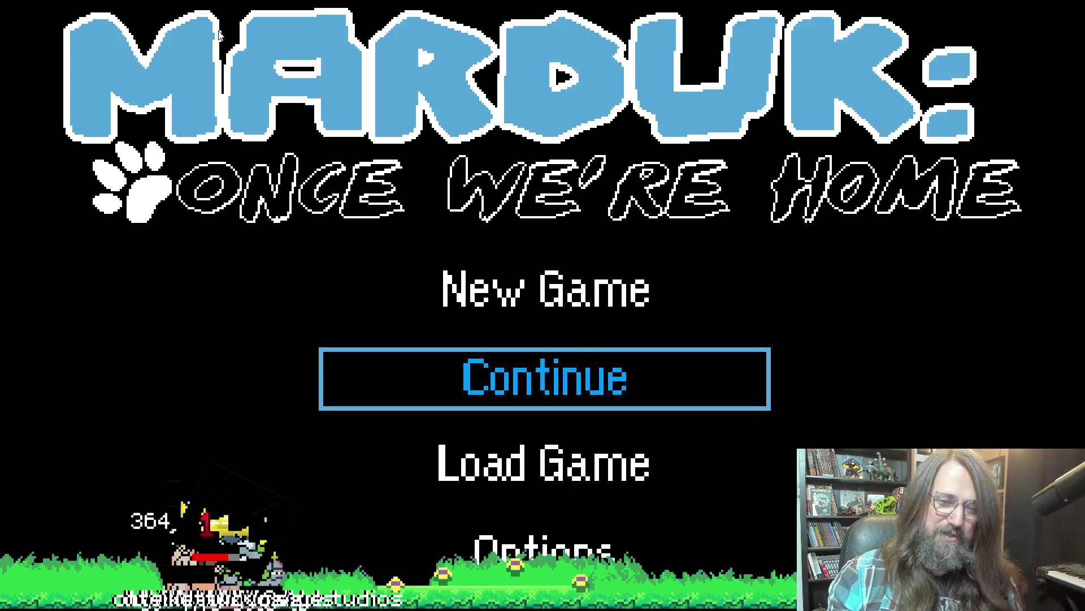
key(Return)
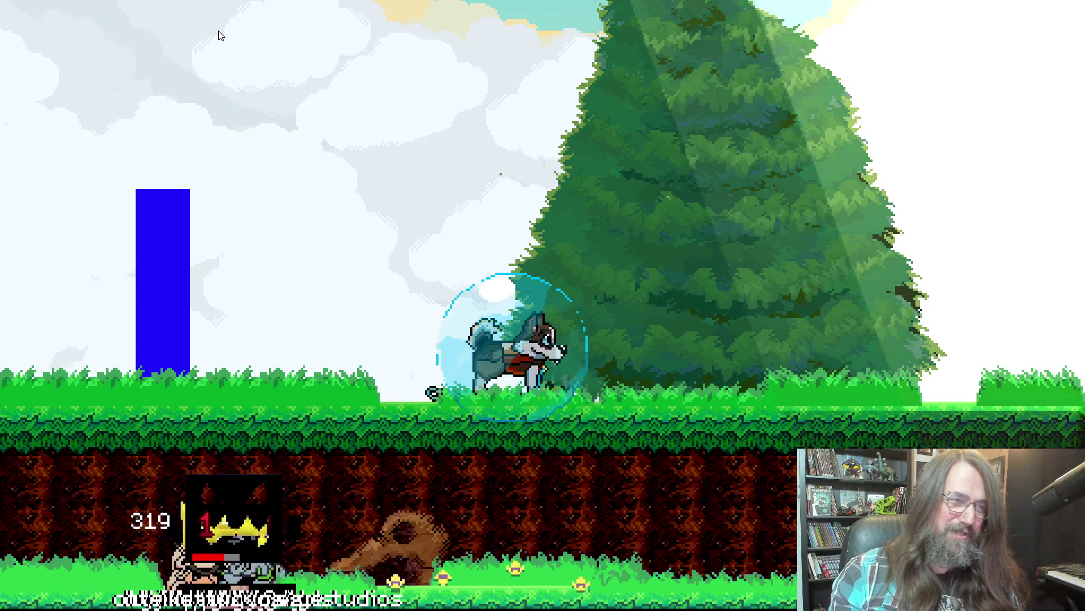
key(Right)
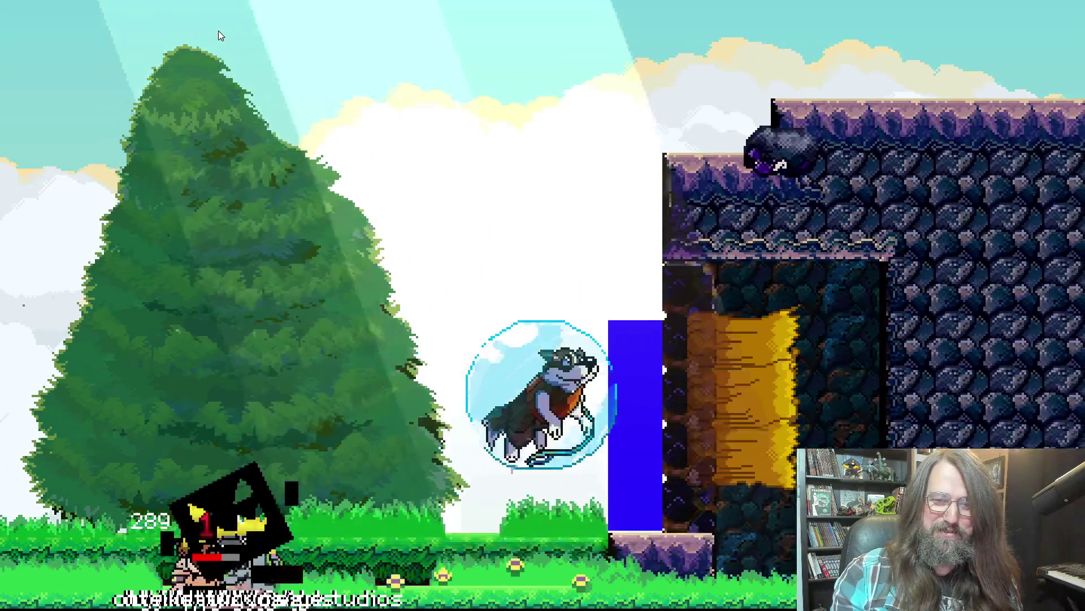
key(Up)
key(Right)
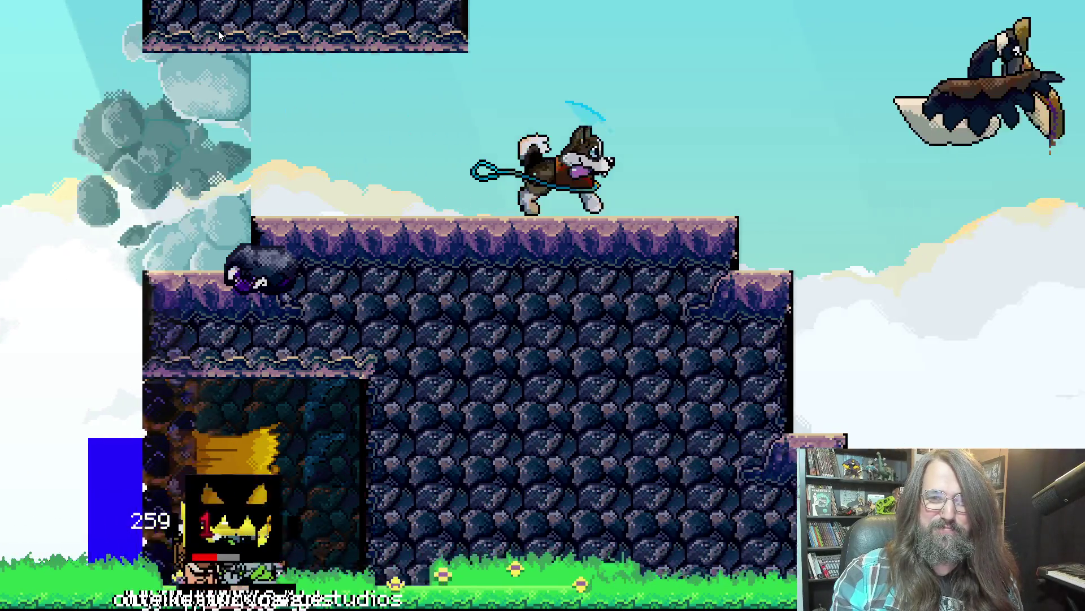
key(Up)
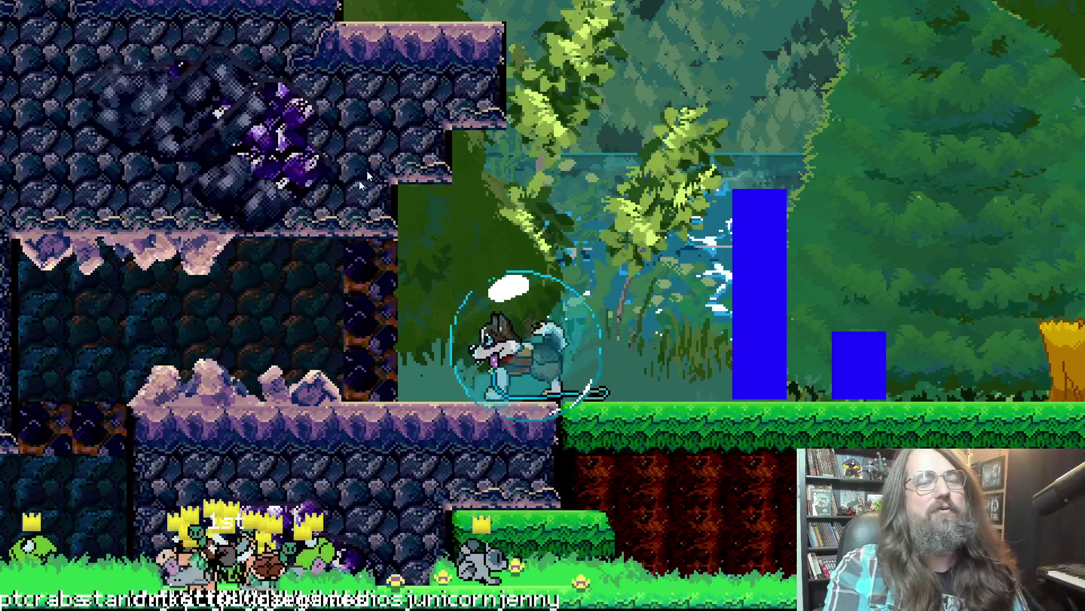
key(Escape)
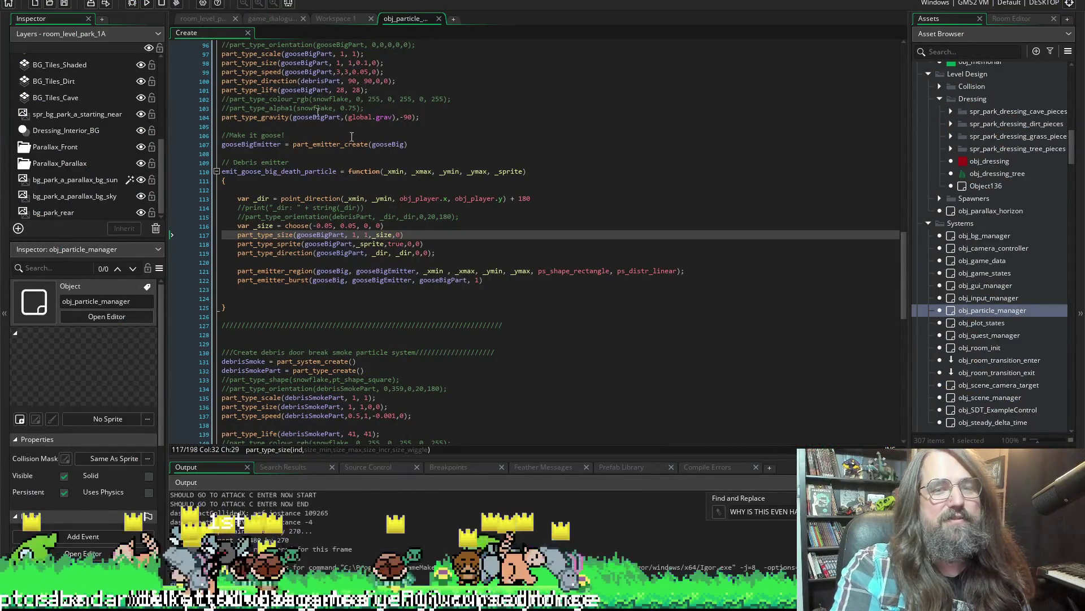
Delete the trailing 0 from the big emitter's choose() list and rebuild, hitting two compile errors.
click(374, 226)
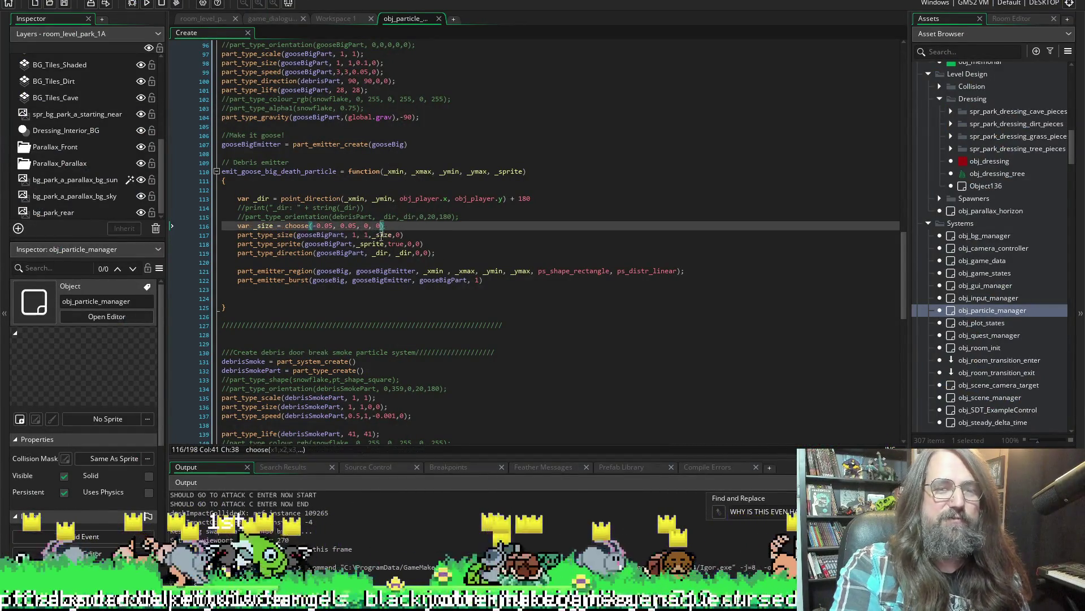
key(BackSpace)
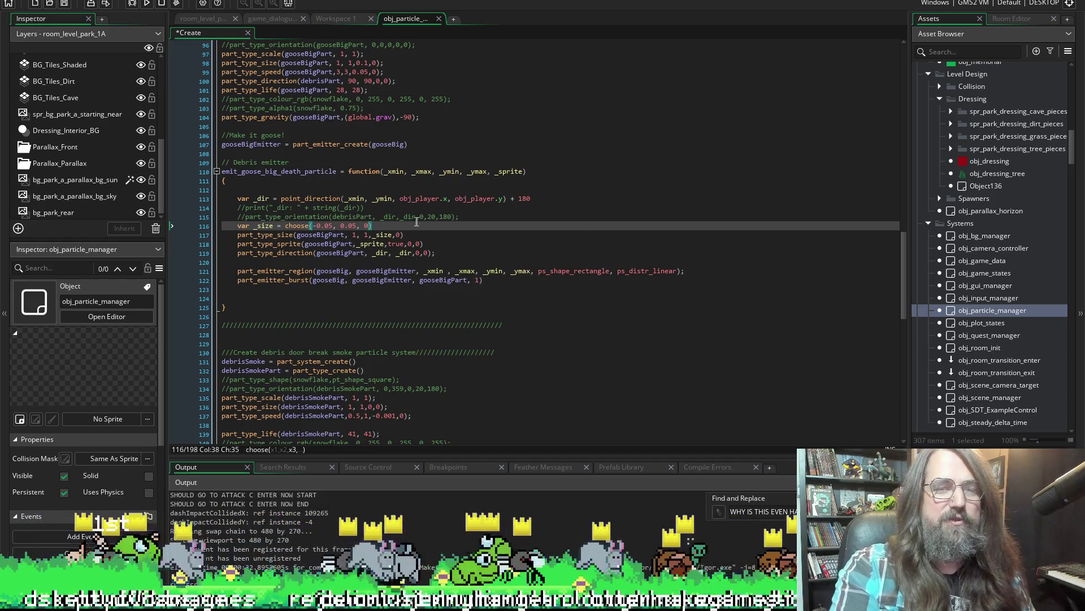
scroll(416, 222, up, 3)
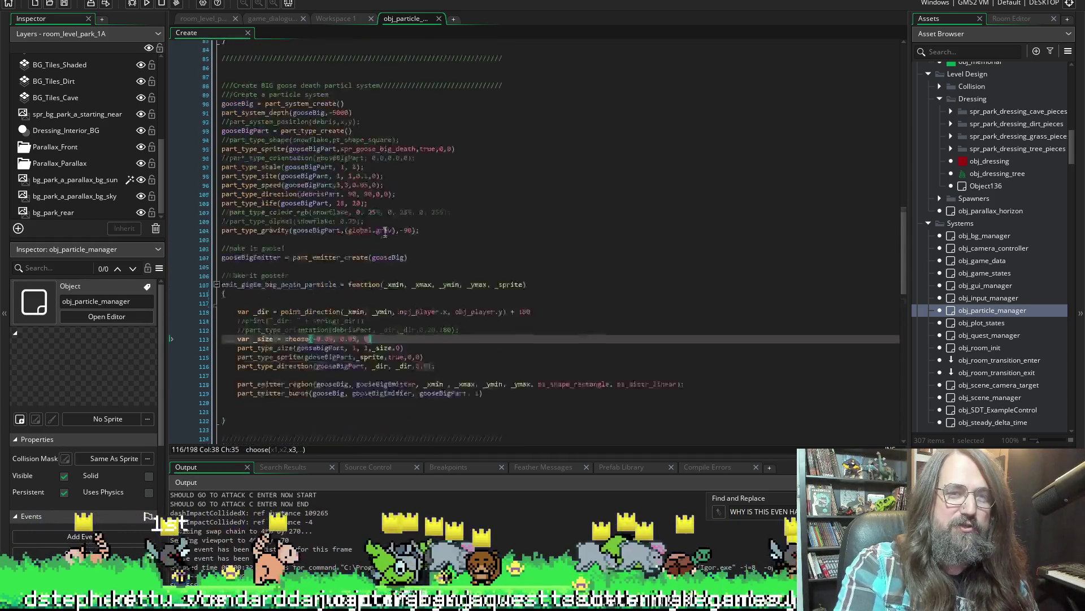
scroll(385, 231, up, 2)
scroll(383, 229, up, 3)
scroll(399, 217, up, 2)
scroll(406, 207, up, 2)
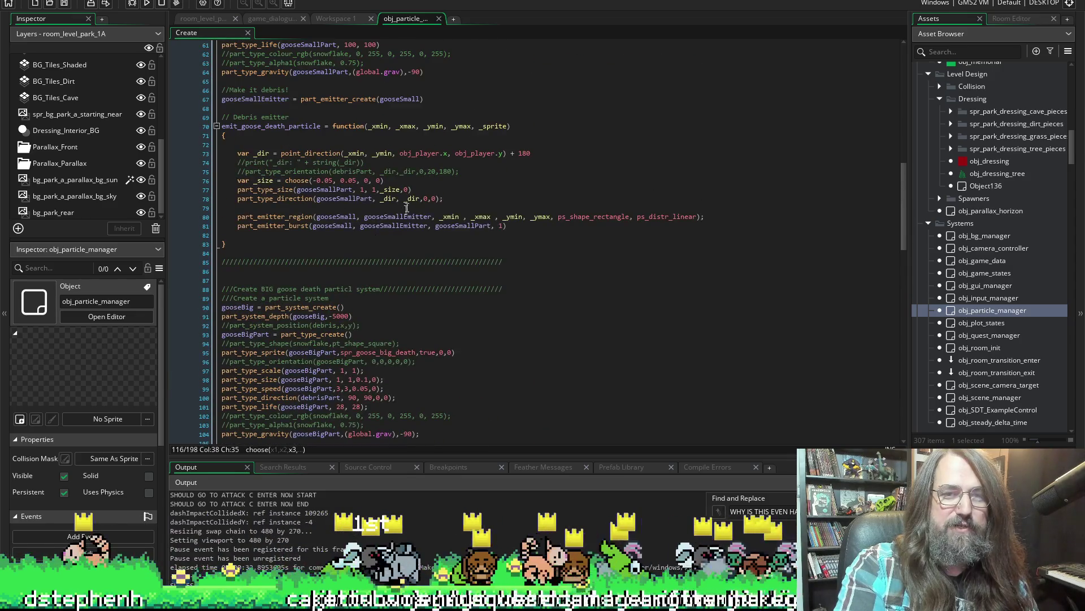
click(434, 198)
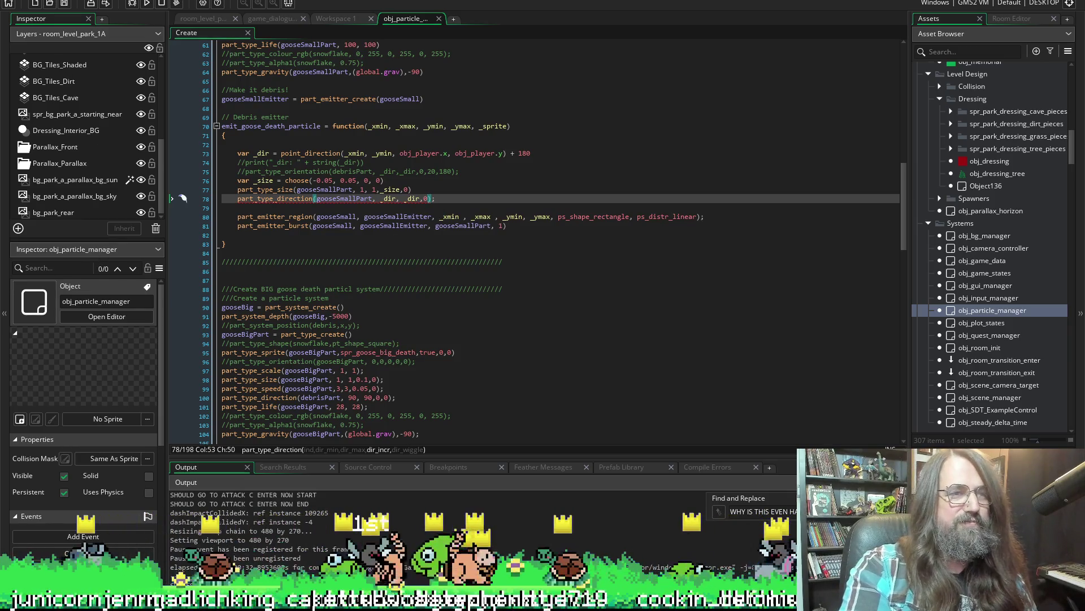
click(146, 5)
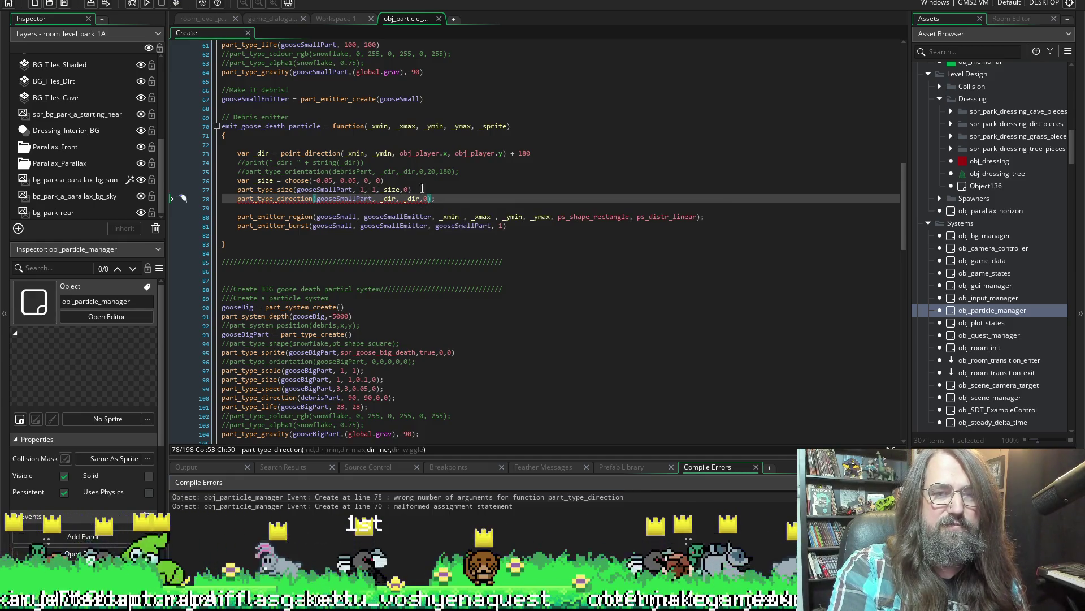
text(1)
Add 1 as the last argument of the small emitter's part_type_direction call and relaunch the game.
click(384, 180)
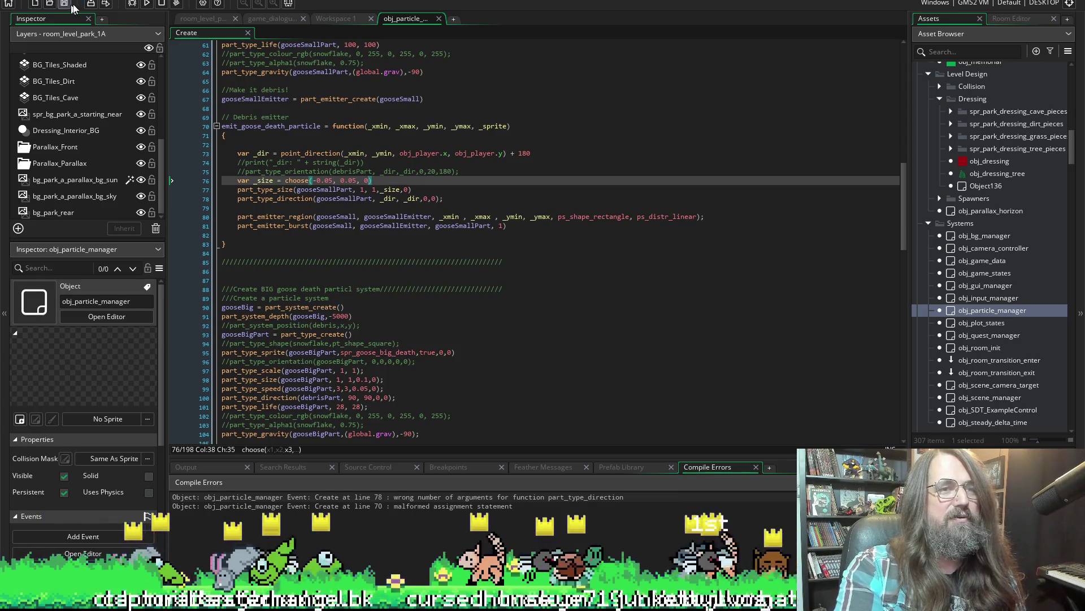
click(147, 4)
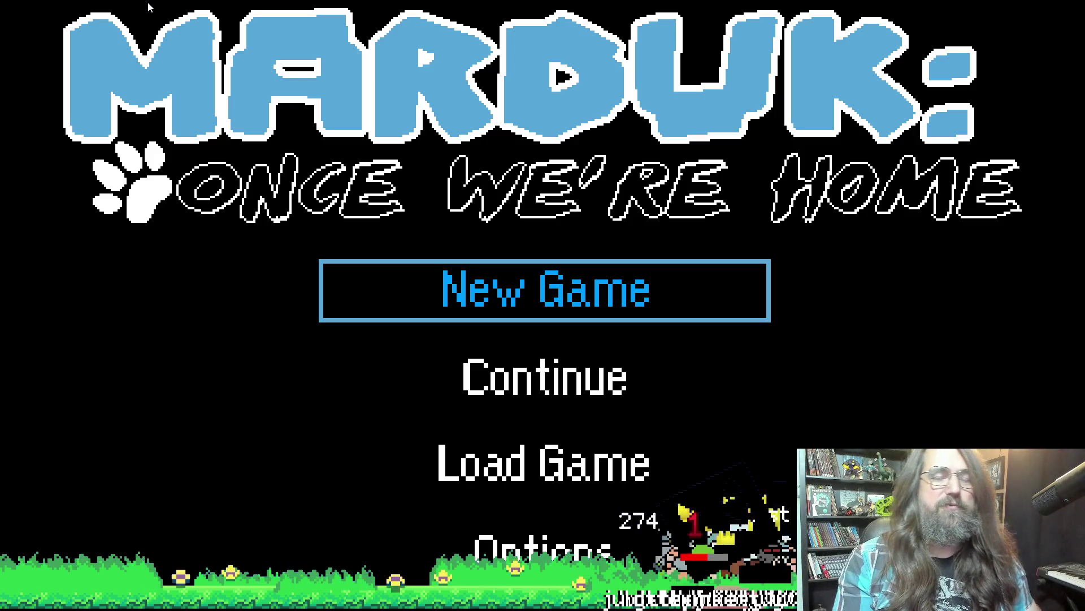
Continue the save into the forest level and dash the dog up onto the rock ledge.
key(Down)
key(Return)
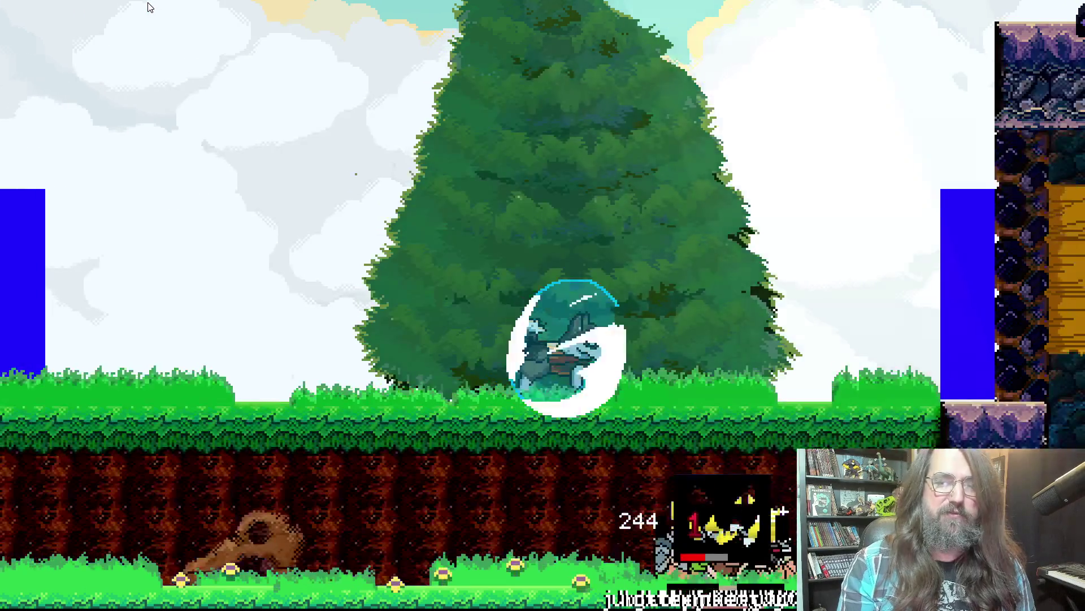
key(Right)
key(space)
key(space)
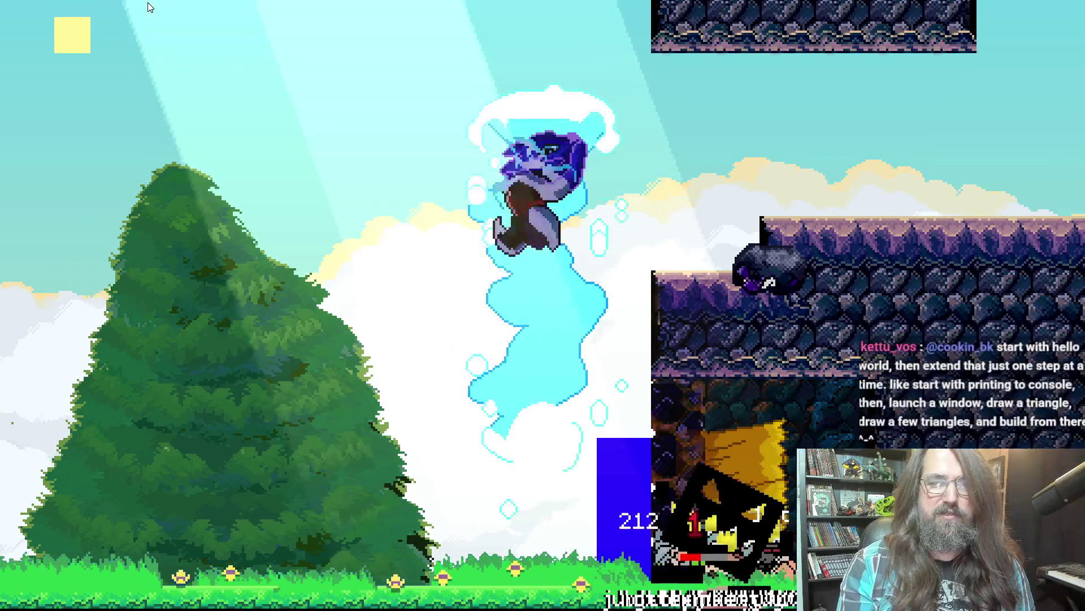
key(Right)
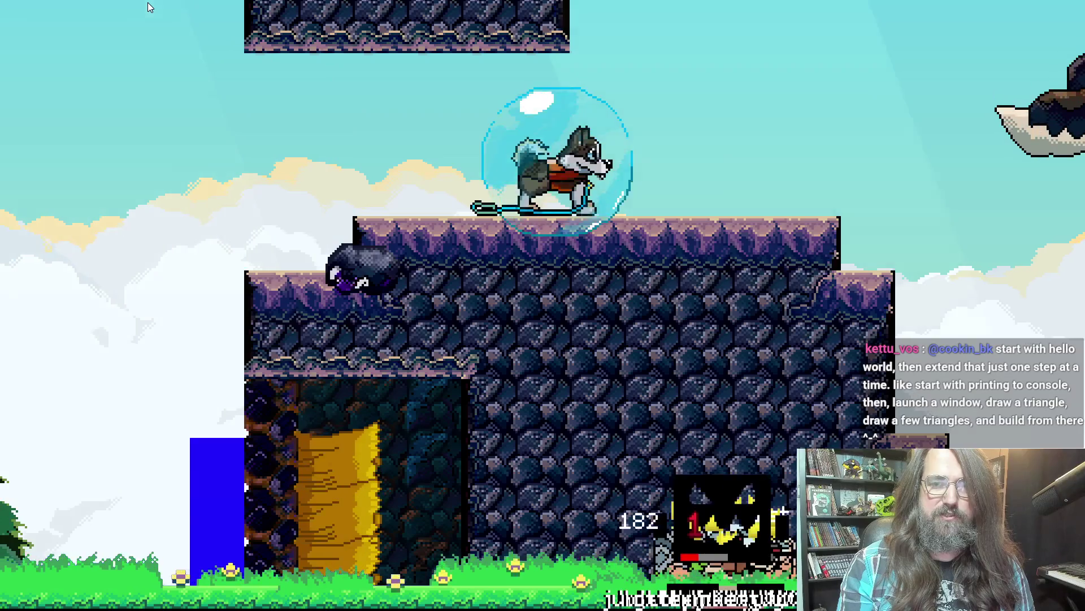
key(space)
Dash down and attack the large boss, then exit to the map with level 1-1A chosen.
key(Left)
key(x)
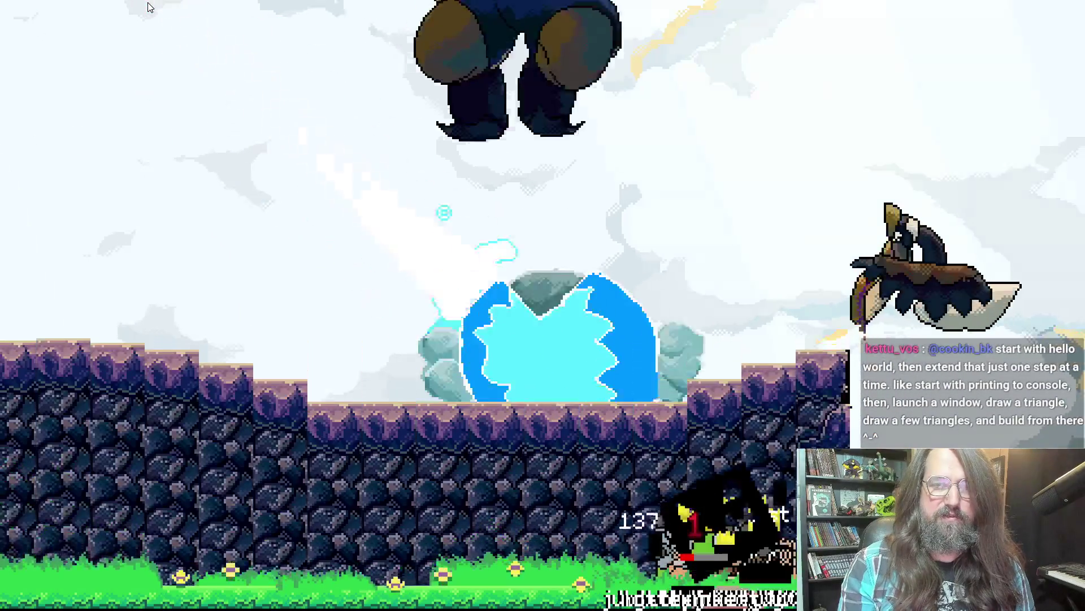
key(x)
key(x)
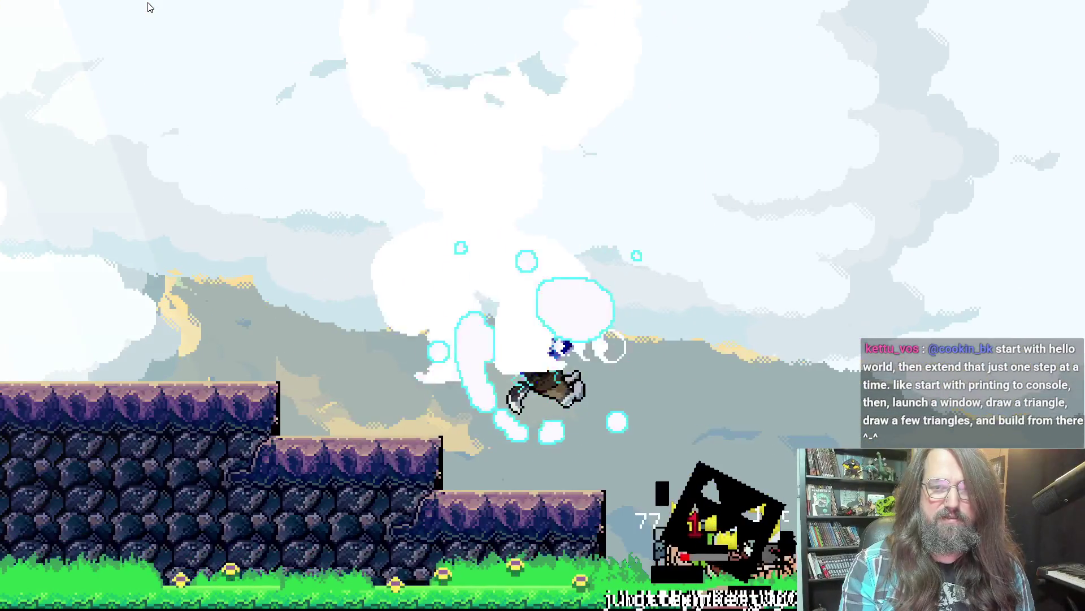
key(Right)
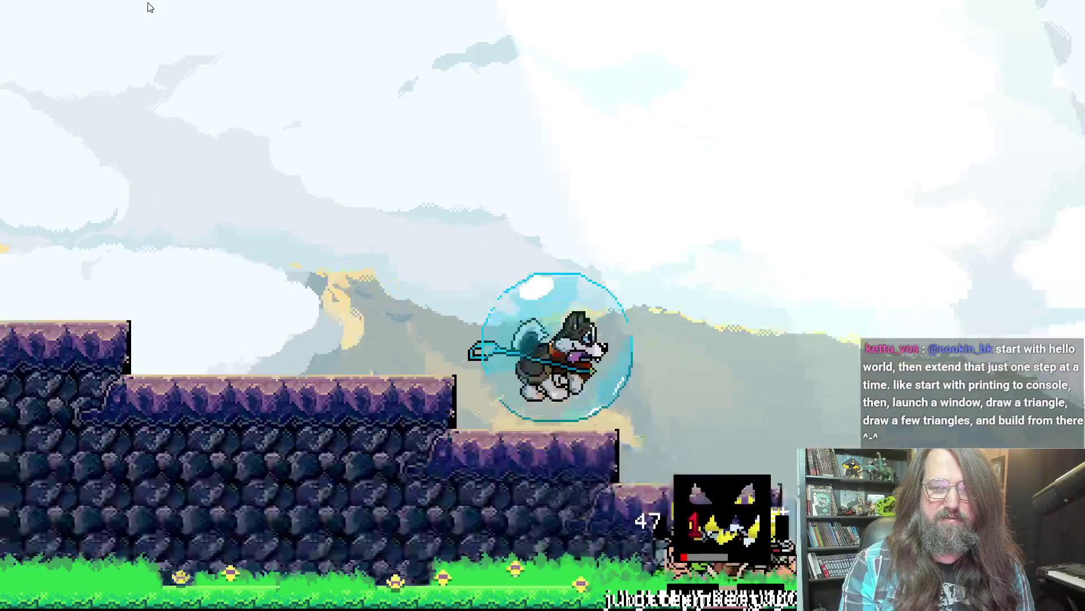
key(x)
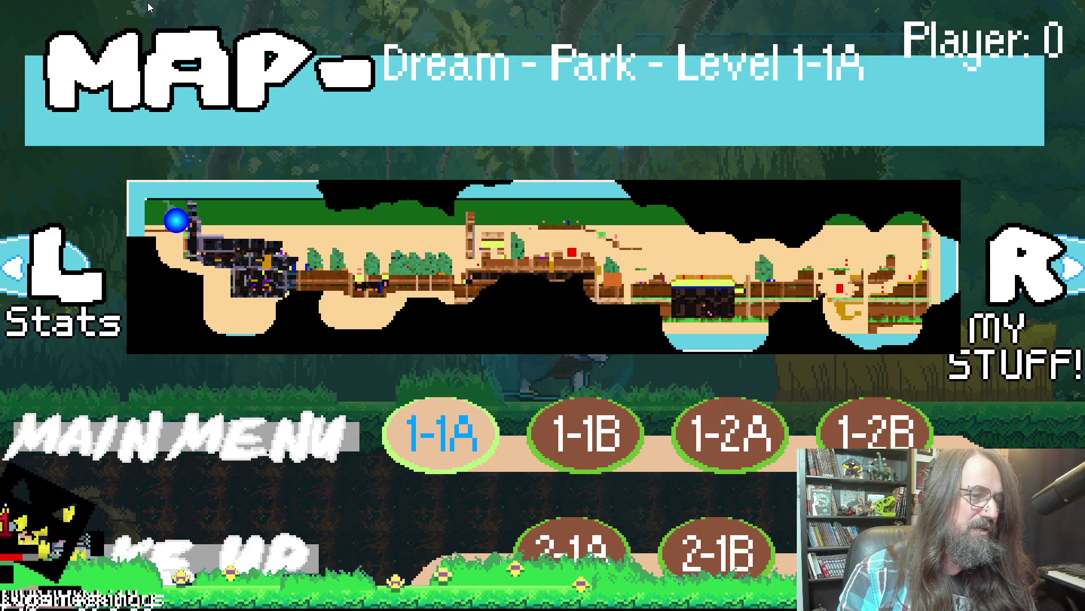
Start Park level 1-1A, run and jump to the boss to test the goose death particles.
key(Down)
key(Up)
key(Return)
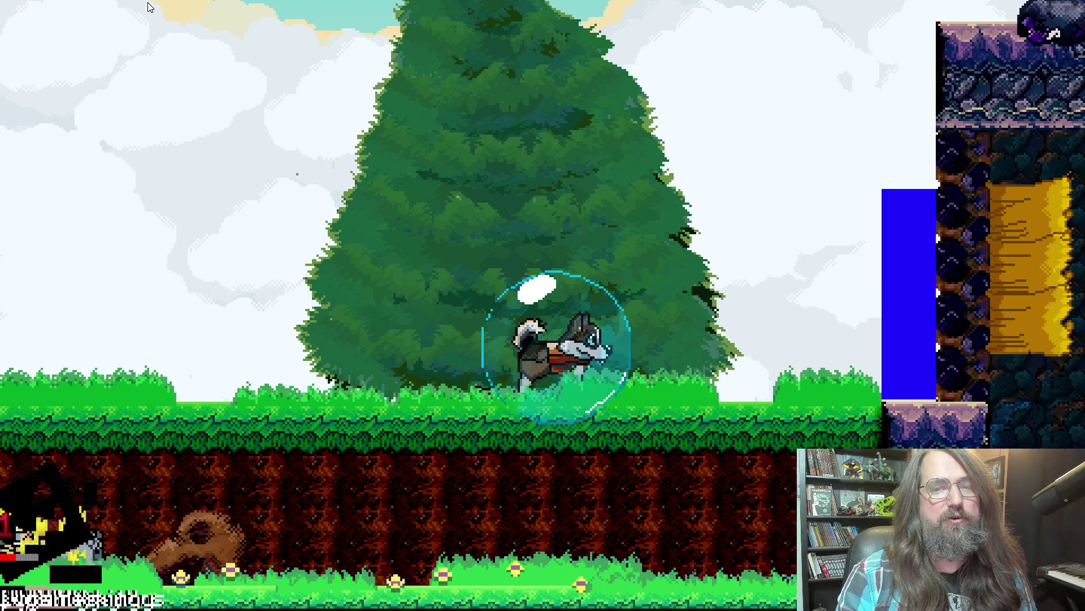
key(Right)
key(space)
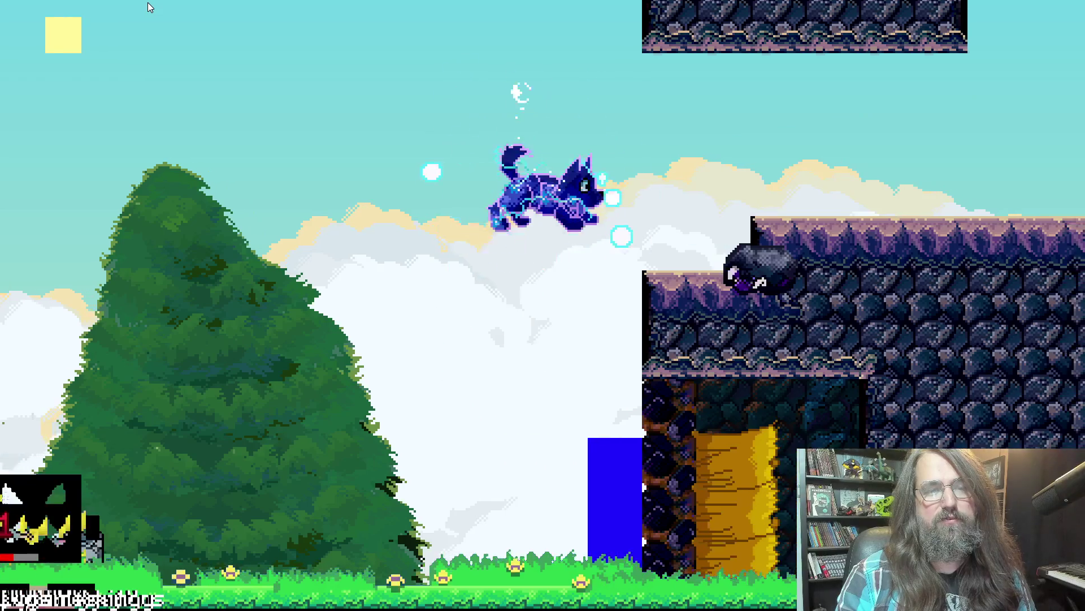
key(Right)
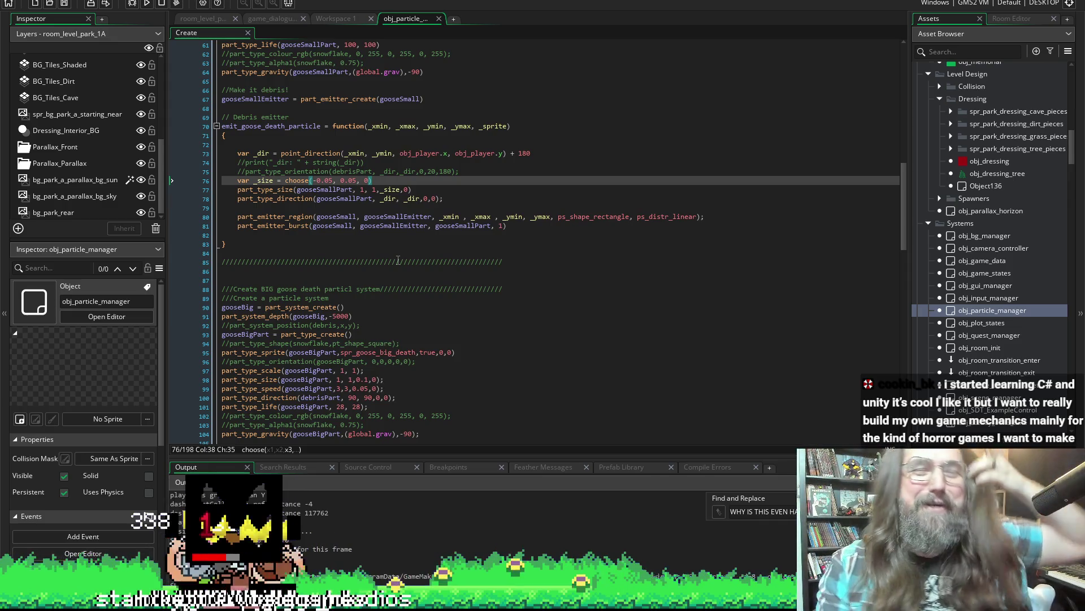
scroll(397, 260, up, 3)
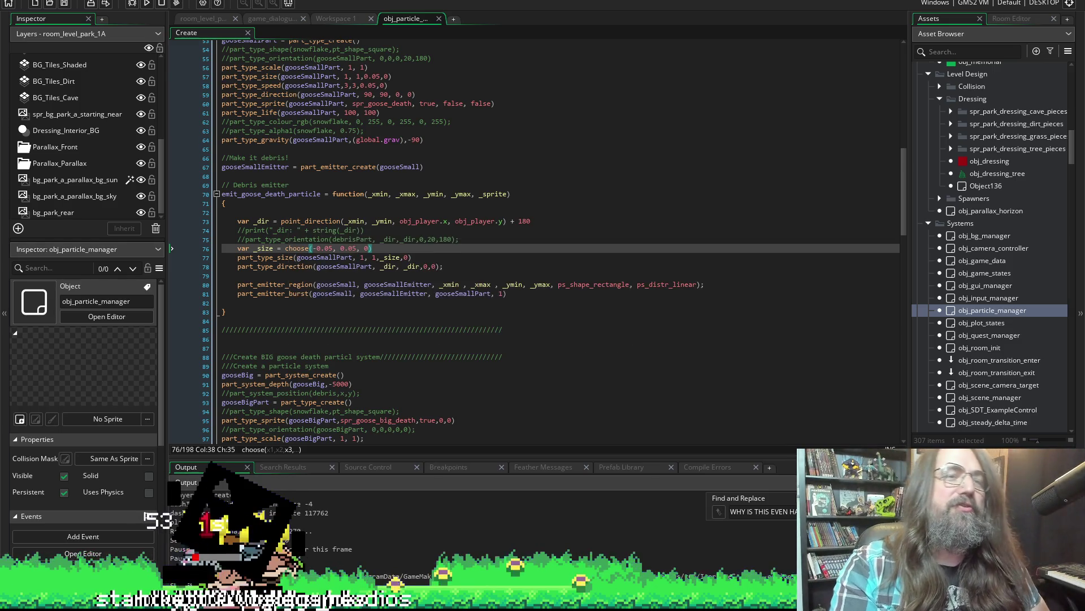
Rebuild and relaunch the game with the random choose() particle size.
click(146, 3)
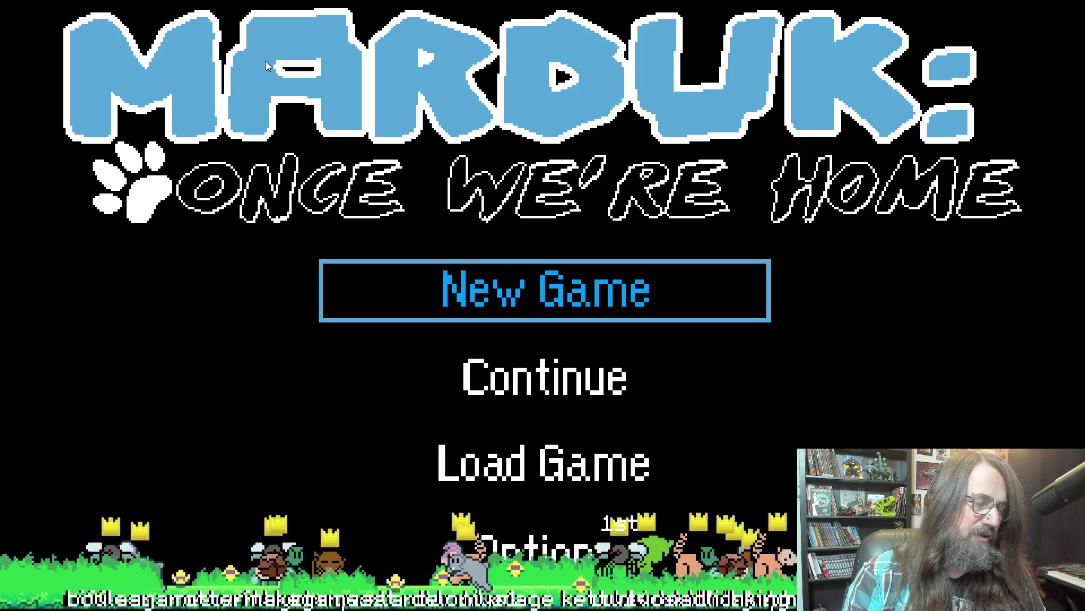
Continue the saved game into the forest level, then Alt-Tab back to the GameMaker editor.
key(Down)
key(Up)
key(Down)
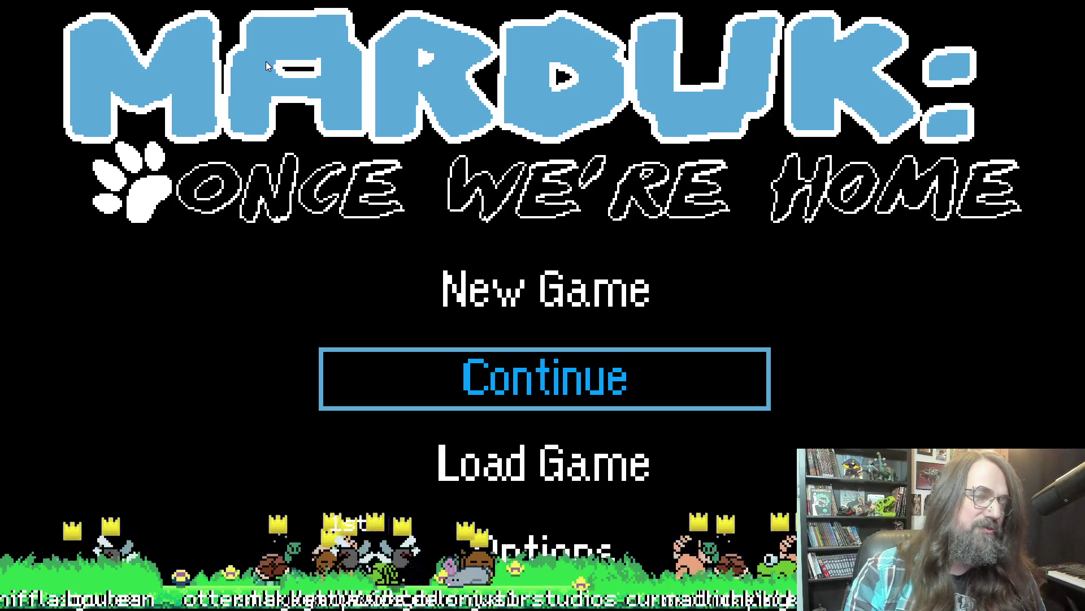
key(Up)
key(Down)
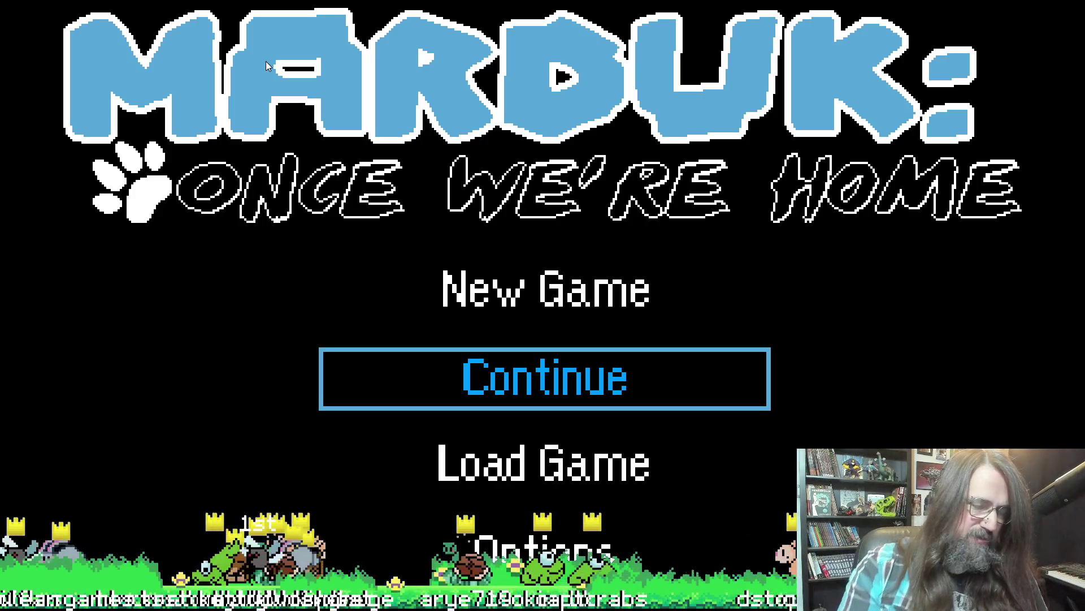
key(Return)
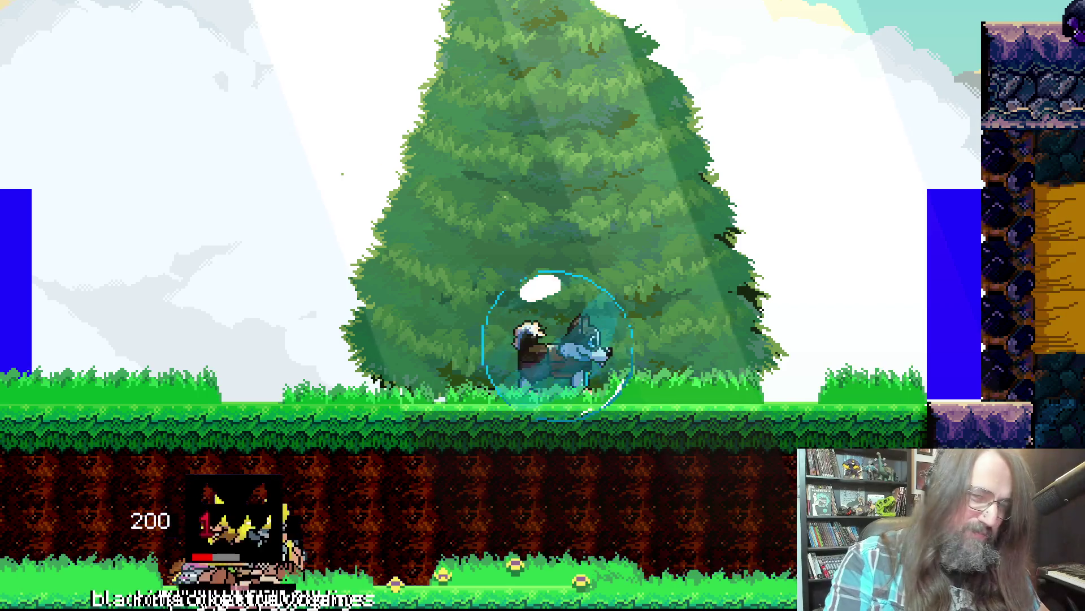
key(alt+Tab)
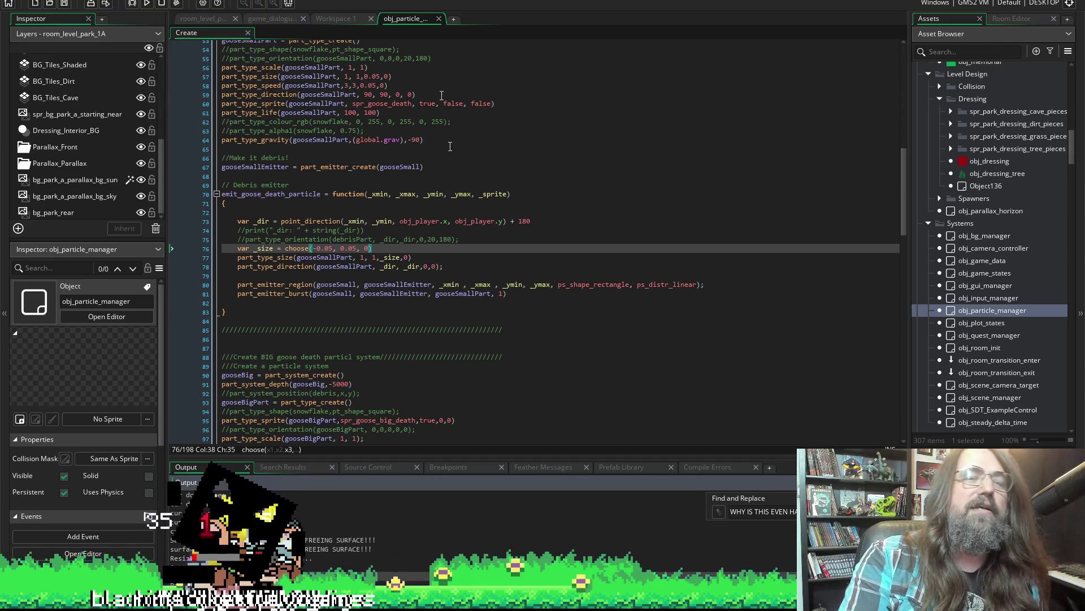
Run the project again, confirming the stop of the game already running.
click(146, 4)
key(Return)
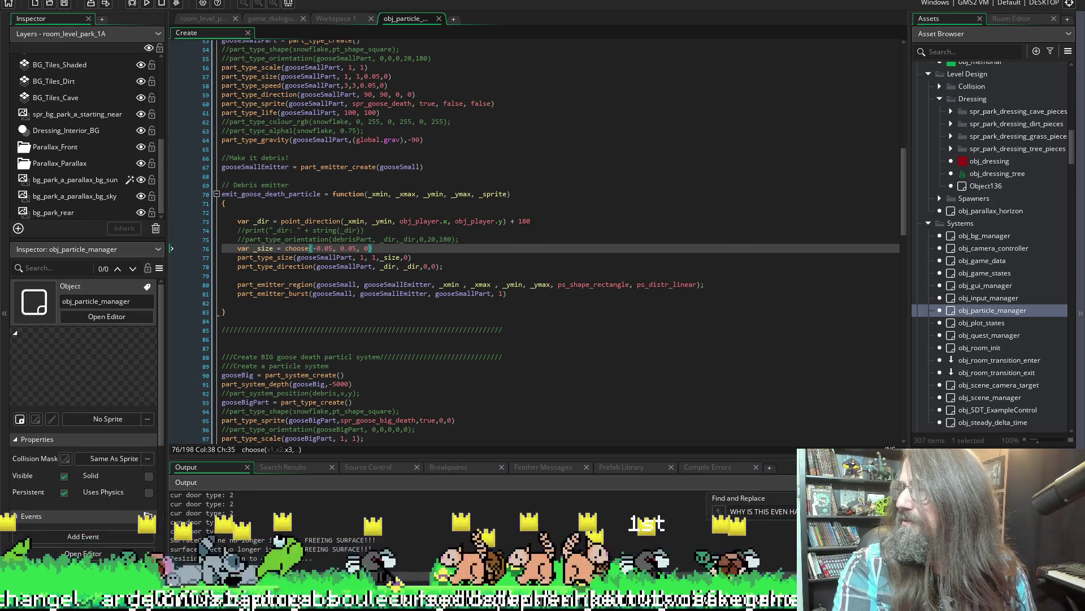
drag(931, 74, 659, 118)
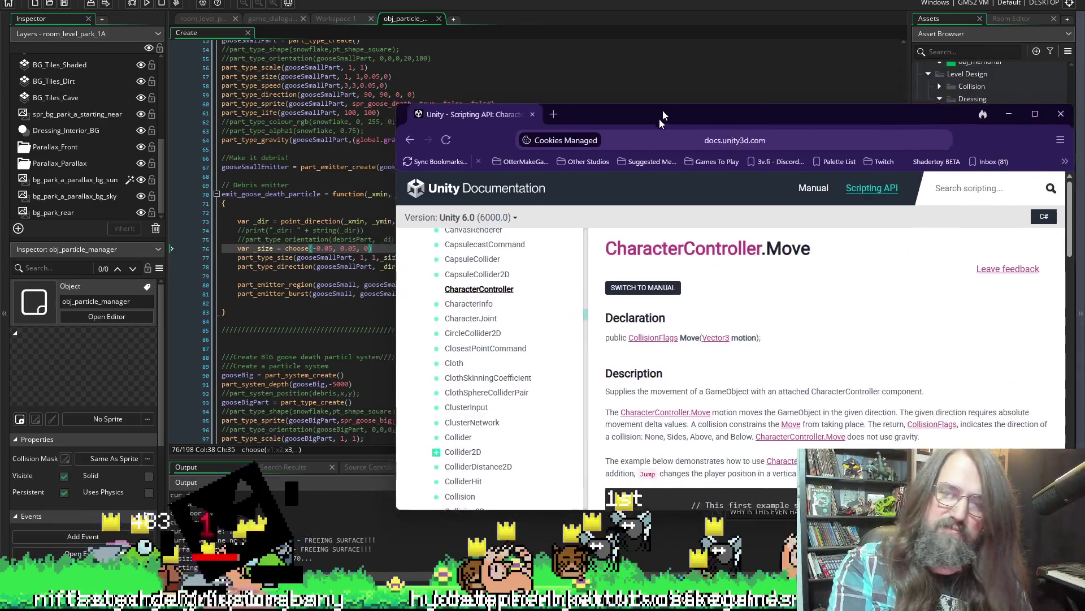
double_click(659, 119)
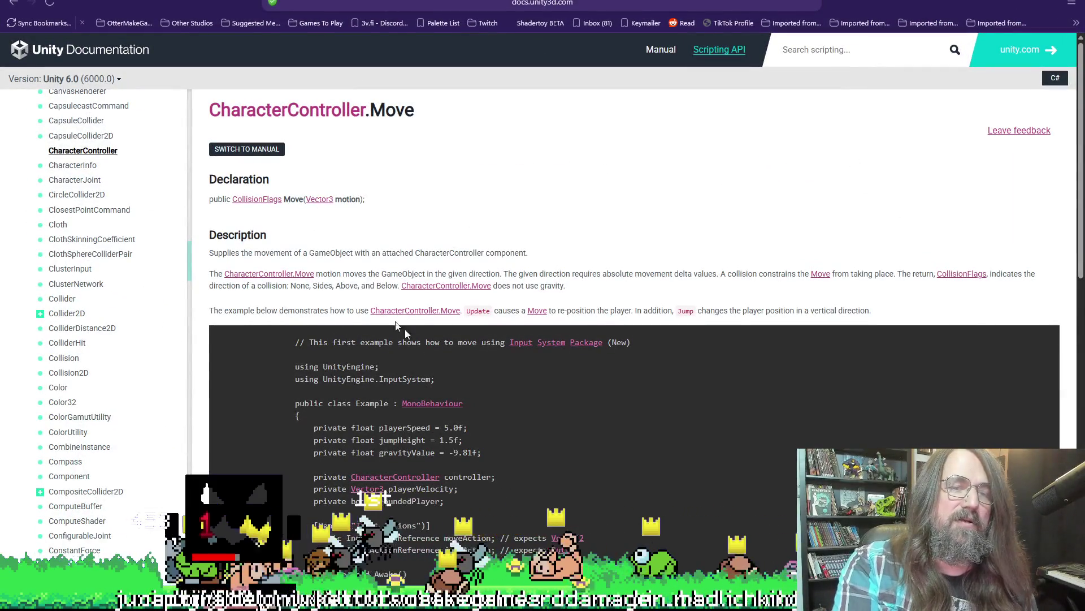
scroll(522, 391, down, 3)
scroll(522, 392, down, 3)
scroll(584, 436, down, 3)
scroll(588, 419, up, 4)
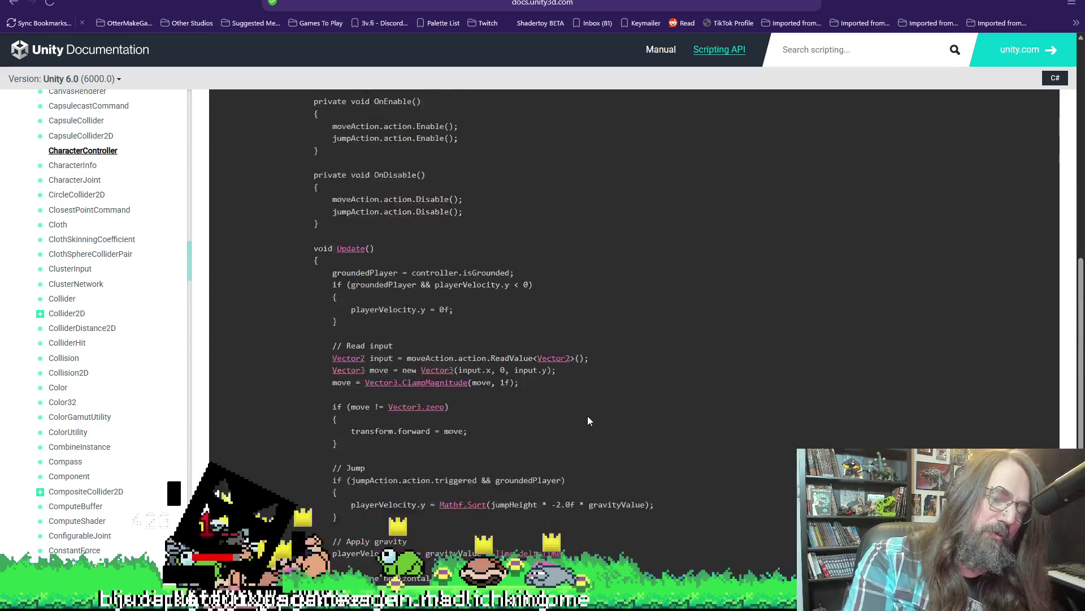
scroll(587, 420, down, 3)
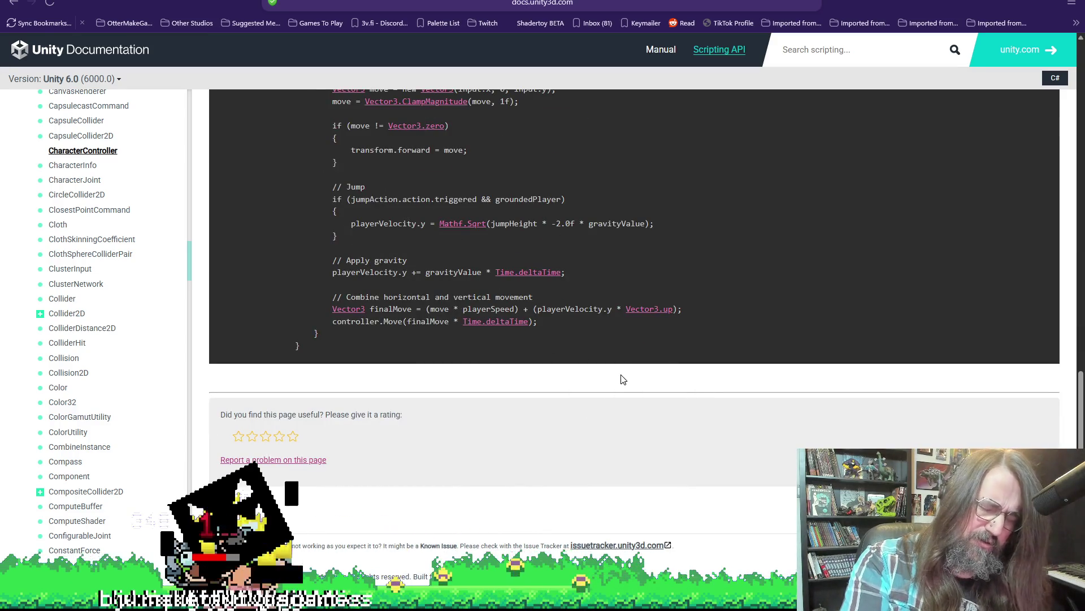
scroll(527, 392, up, 1)
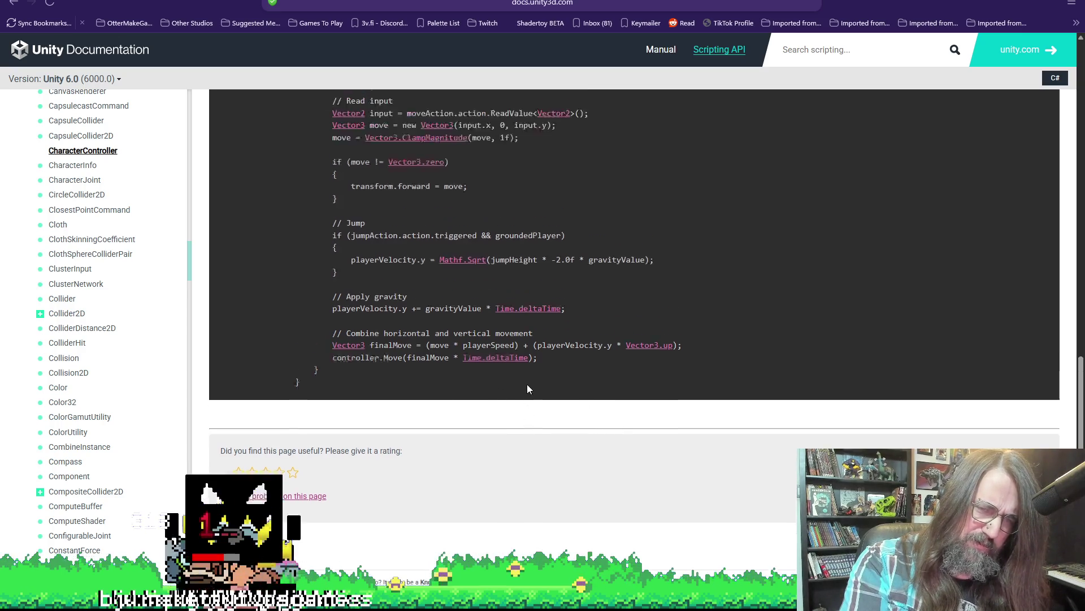
scroll(527, 384, up, 2)
scroll(519, 367, up, 2)
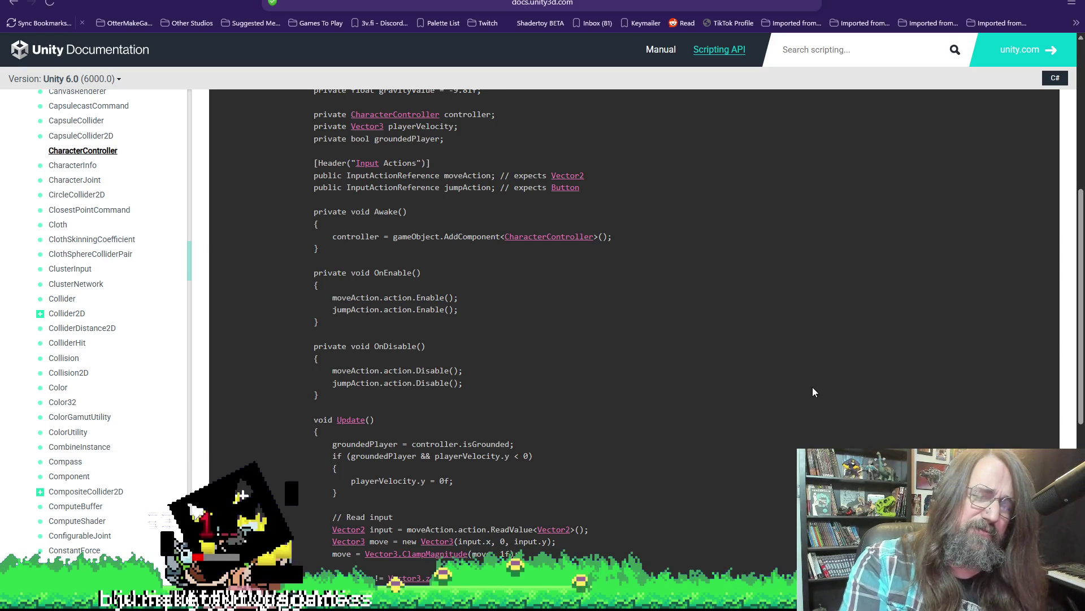
scroll(767, 465, up, 3)
scroll(768, 464, down, 2)
scroll(767, 465, up, 2)
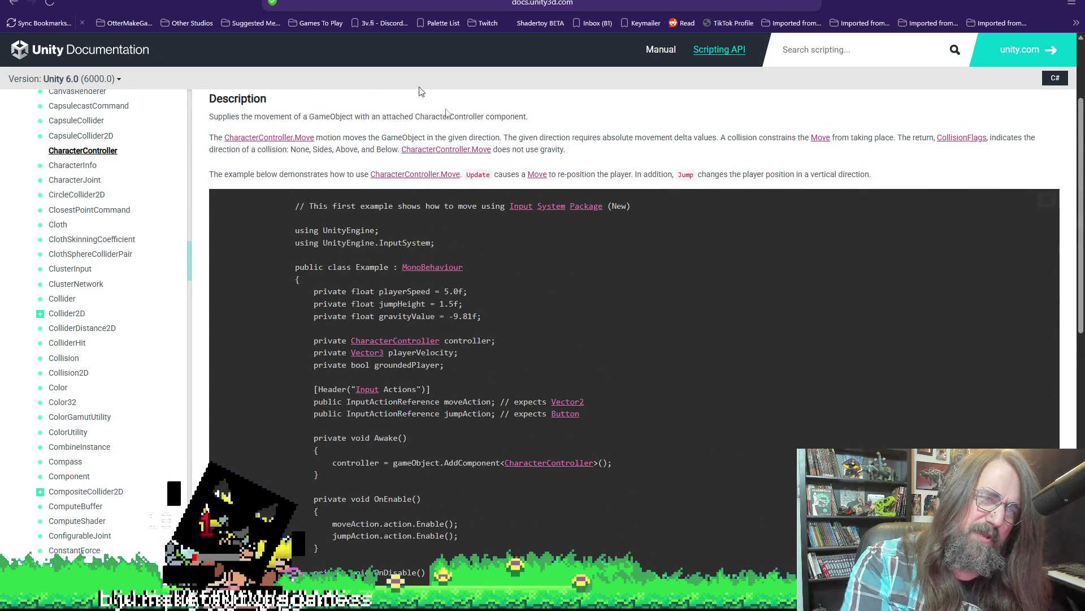
scroll(355, 370, down, 1)
scroll(354, 370, up, 1)
drag(295, 241, 604, 500)
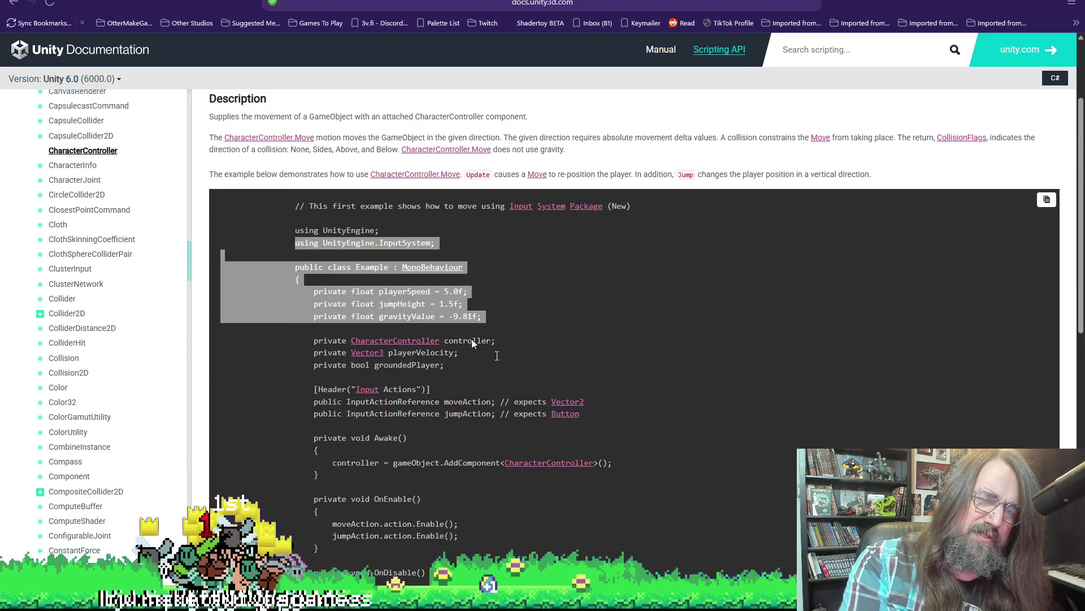
scroll(603, 499, down, 1)
scroll(605, 503, down, 3)
scroll(497, 439, down, 5)
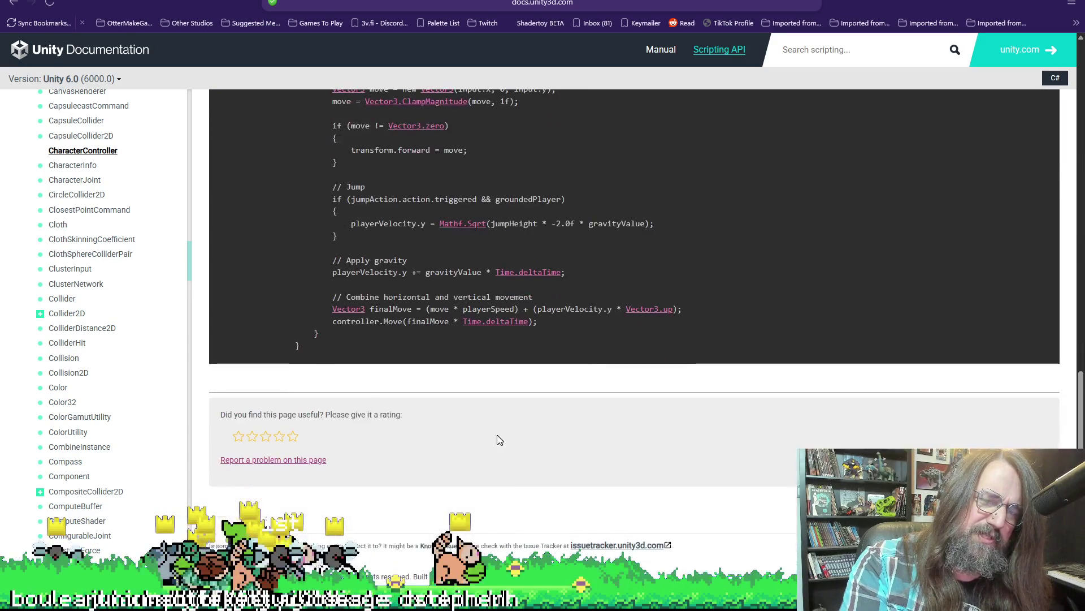
scroll(421, 431, up, 3)
scroll(626, 385, up, 3)
scroll(462, 356, up, 3)
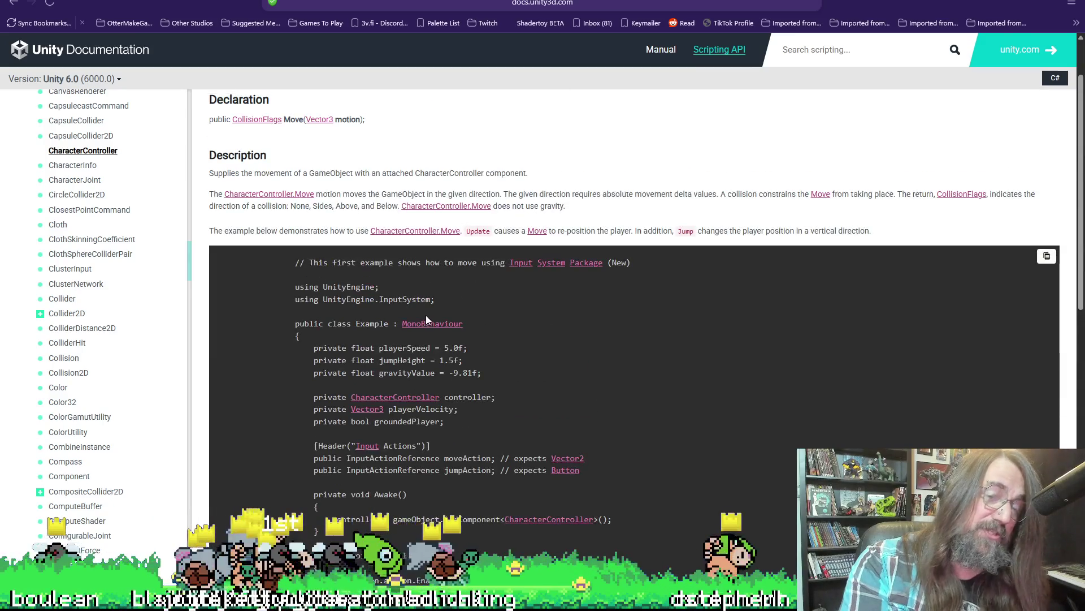
drag(278, 275, 464, 329)
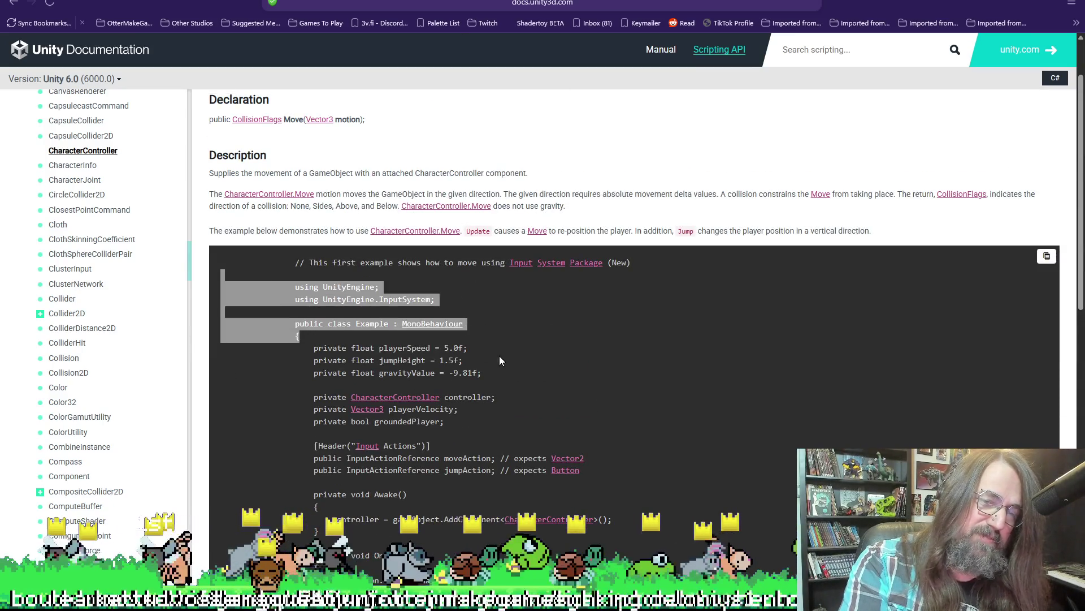
click(322, 336)
drag(323, 336, 481, 373)
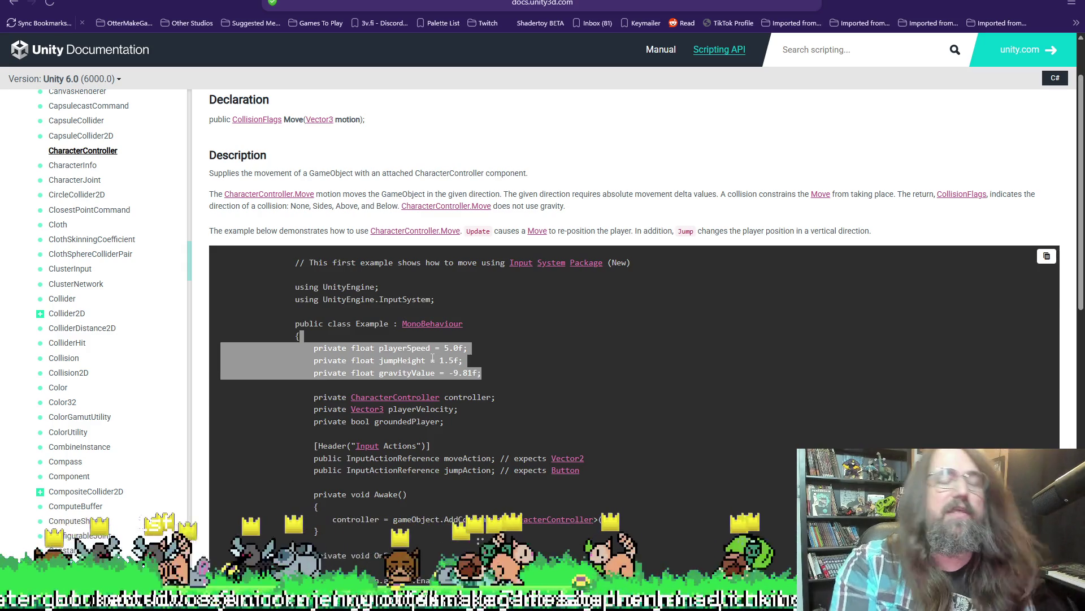
click(282, 330)
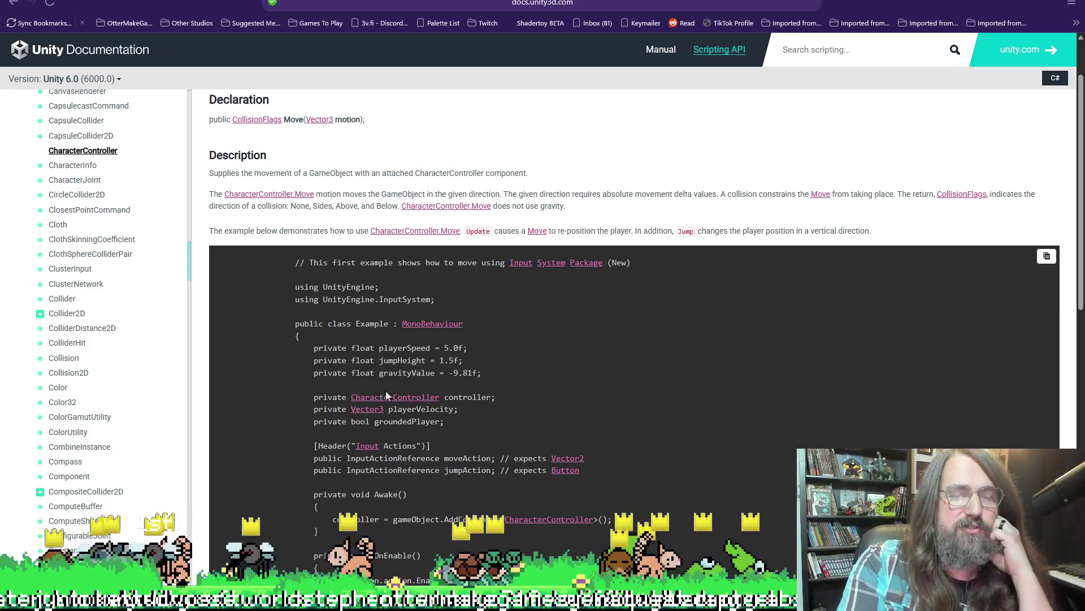
scroll(395, 388, down, 1)
scroll(395, 388, down, 3)
scroll(485, 414, down, 3)
scroll(515, 400, up, 2)
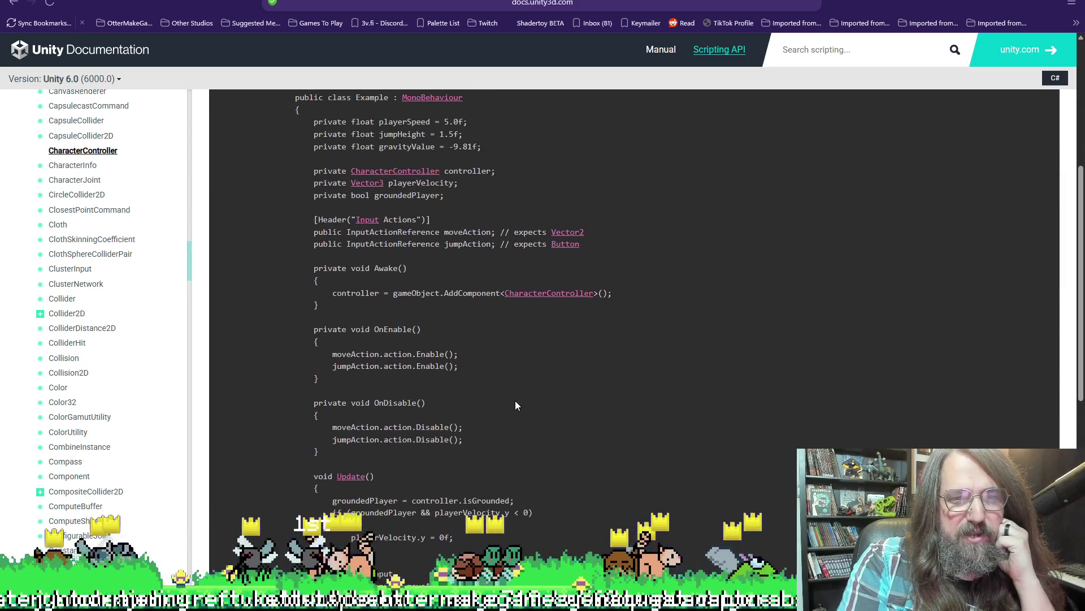
scroll(448, 342, up, 2)
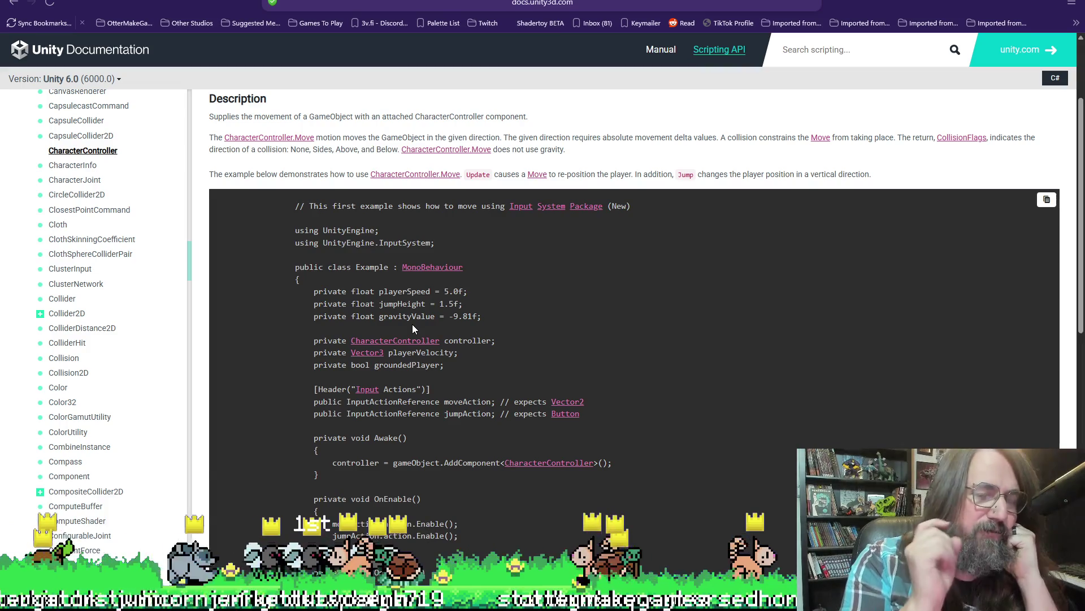
scroll(385, 360, down, 1)
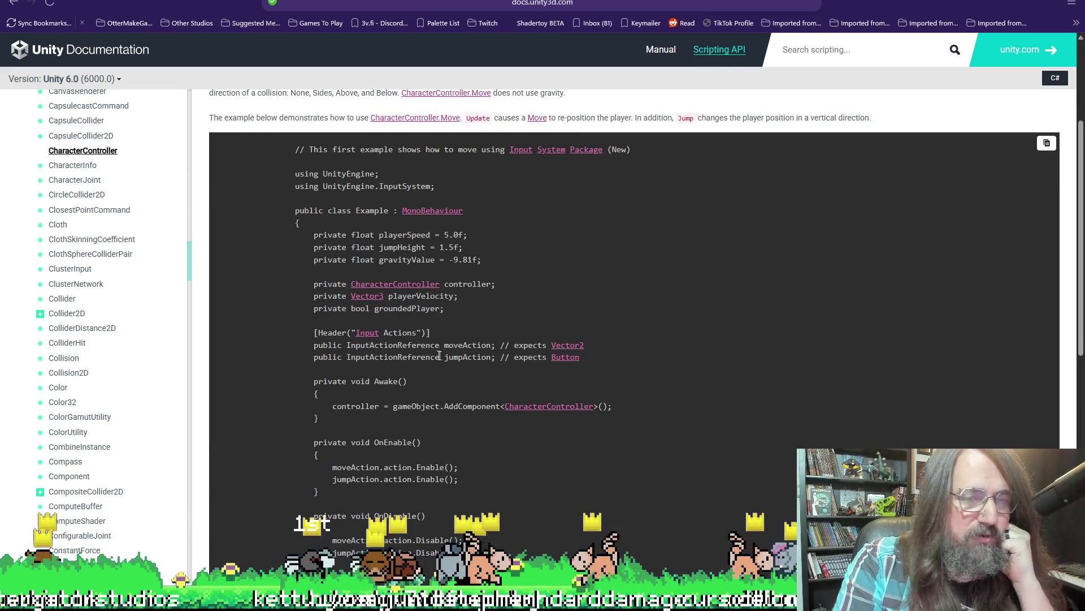
scroll(441, 364, down, 1)
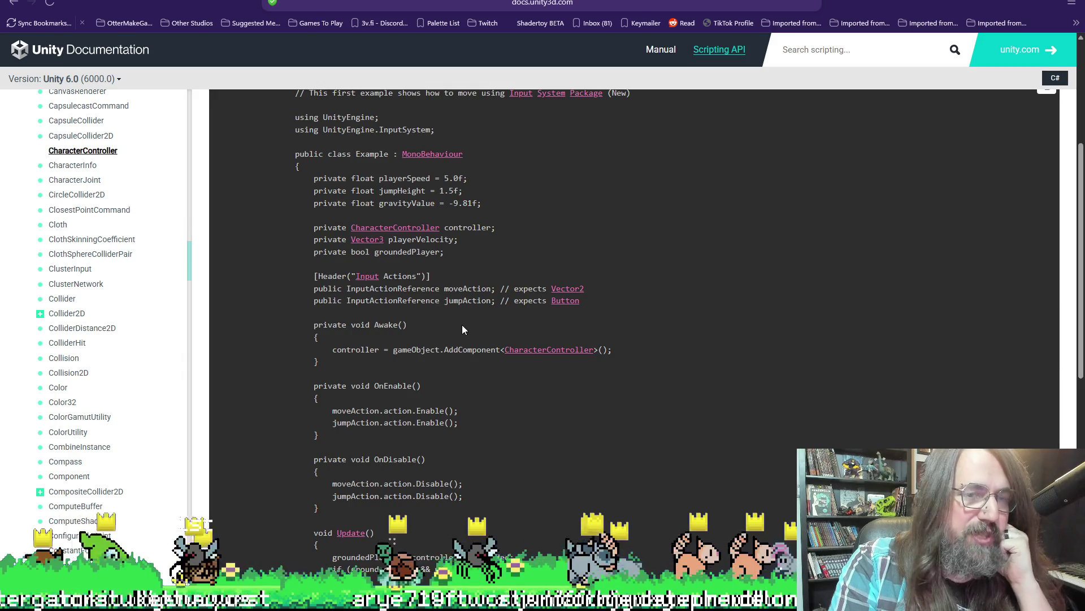
drag(335, 178, 370, 175)
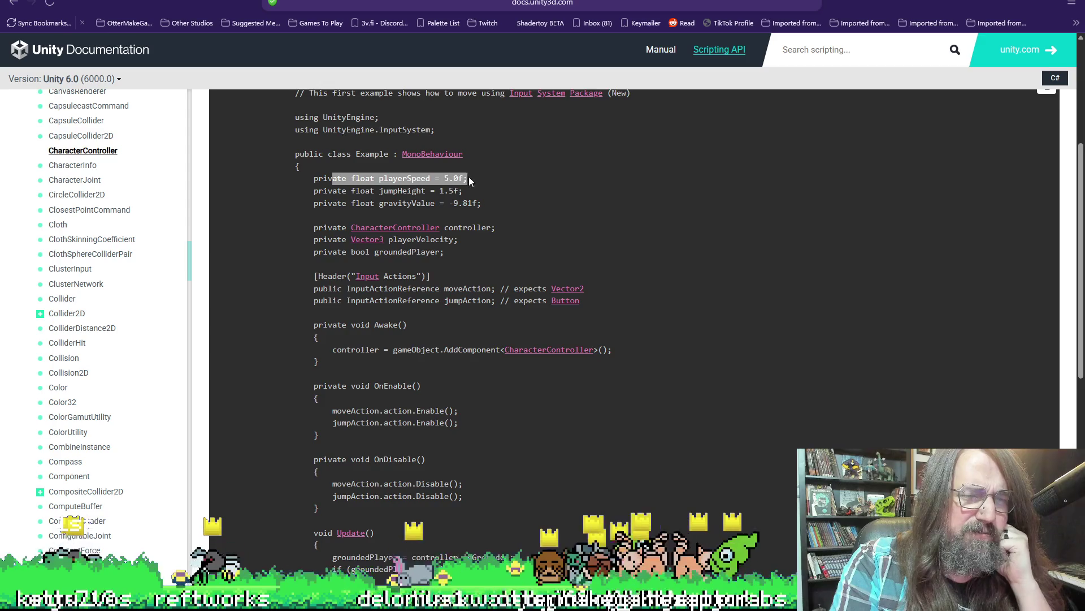
click(484, 192)
scroll(477, 219, down, 2)
scroll(439, 211, up, 2)
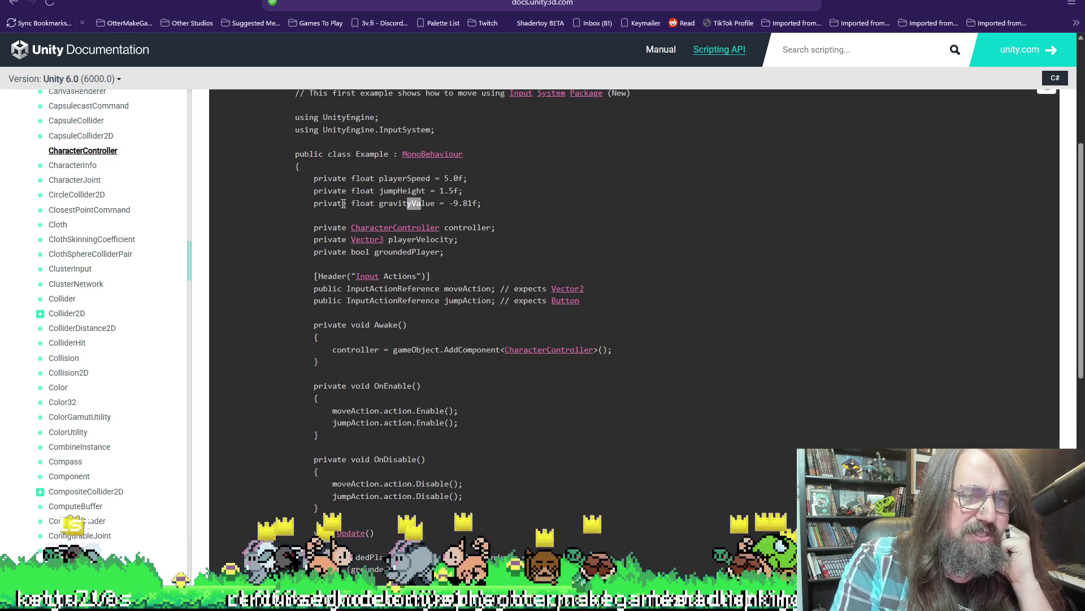
mouse_move(344, 227)
mouse_down()
mouse_move(515, 237)
mouse_move(395, 228)
mouse_up()
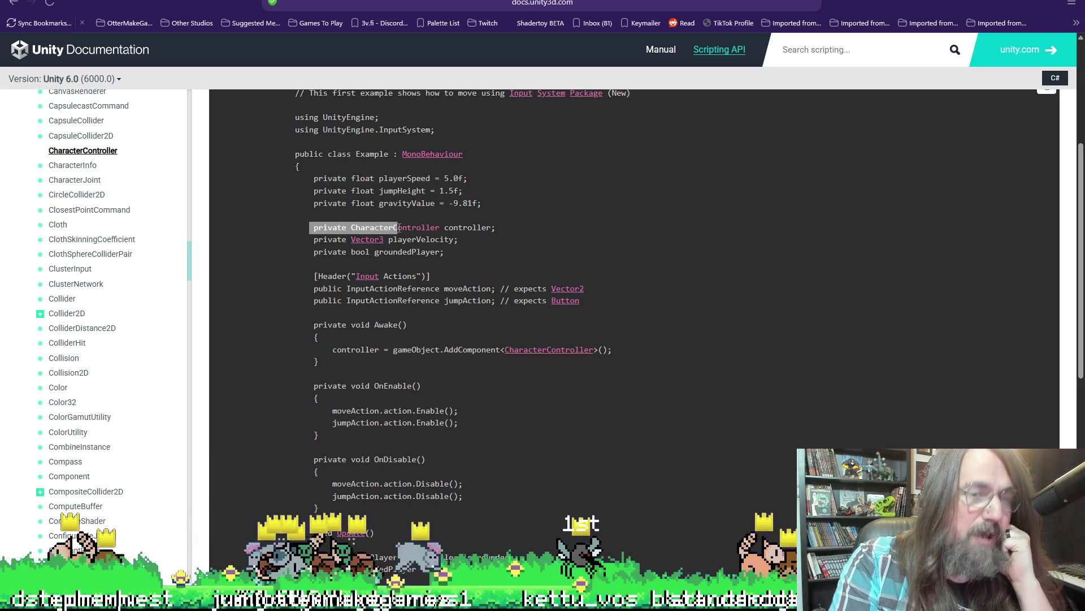
click(459, 226)
double_click(459, 226)
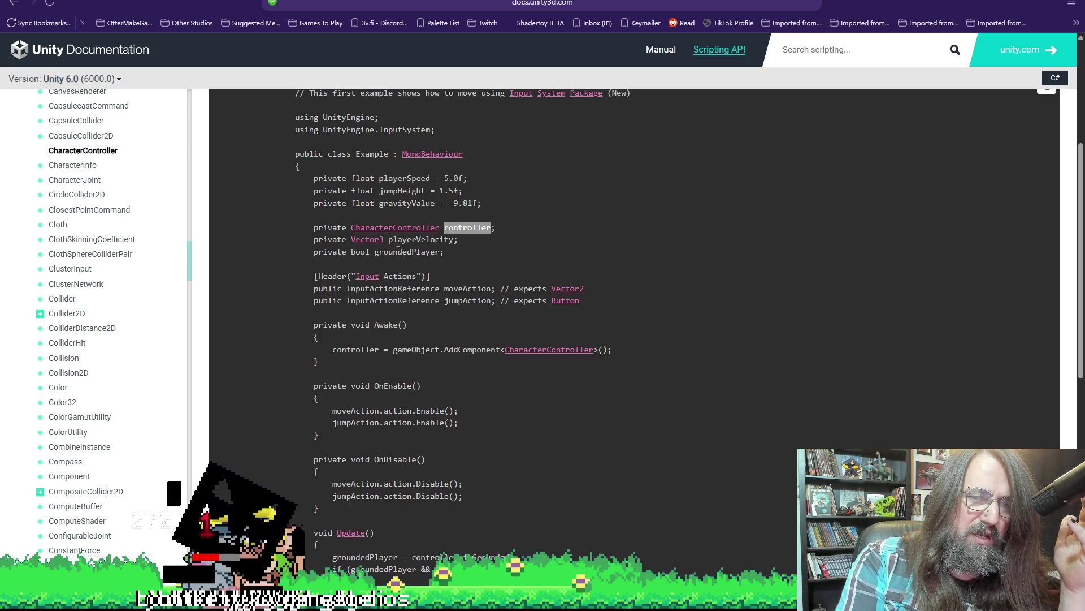
double_click(392, 241)
drag(371, 252, 445, 253)
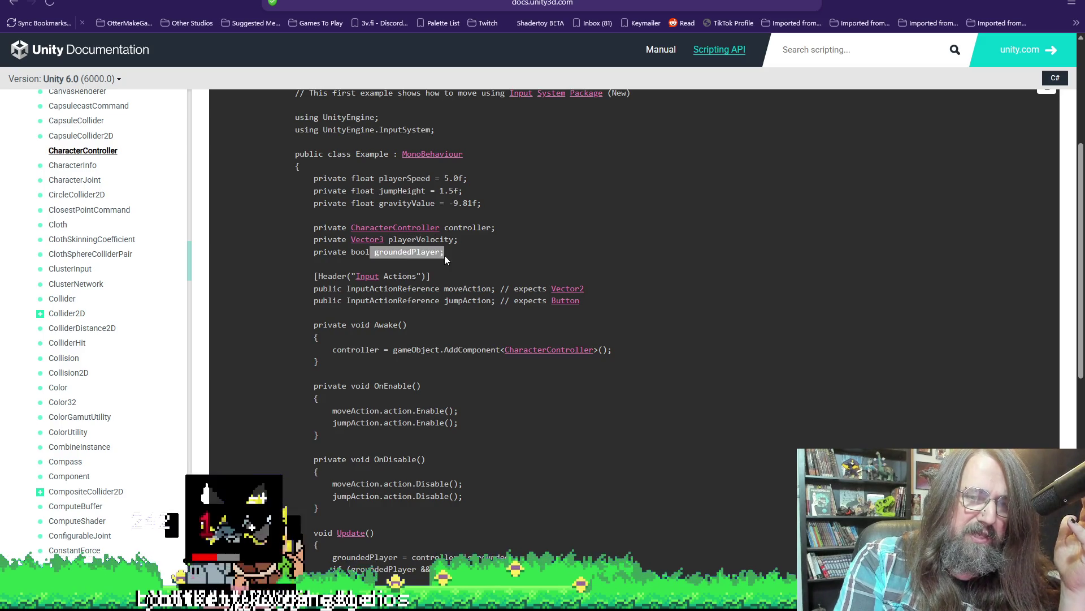
scroll(445, 258, down, 1)
scroll(444, 265, down, 2)
scroll(449, 301, down, 2)
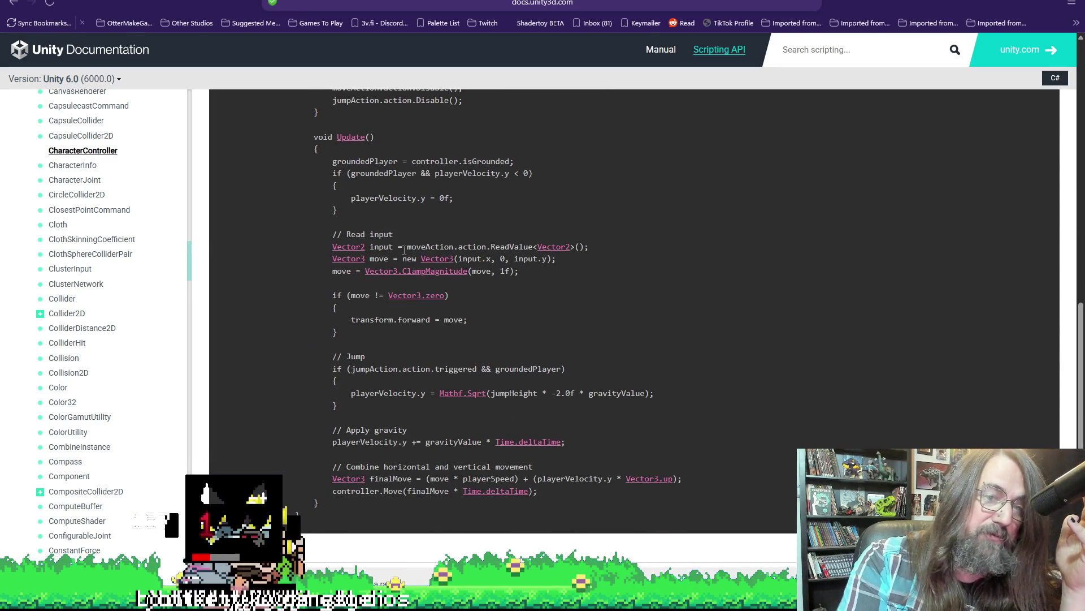
mouse_move(408, 247)
mouse_down()
mouse_move(574, 262)
mouse_move(595, 250)
mouse_up()
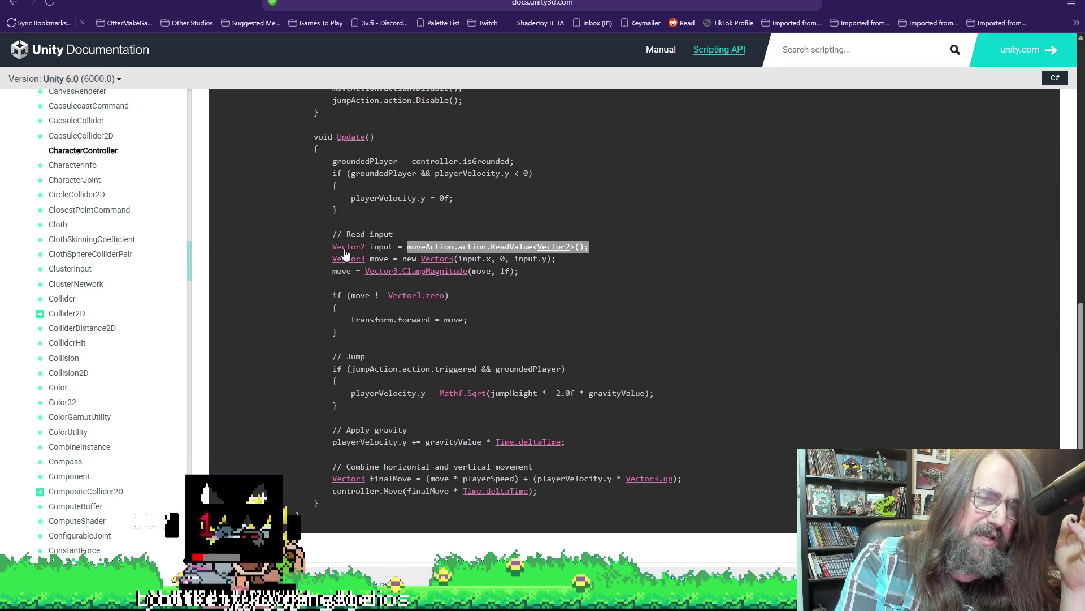
double_click(381, 247)
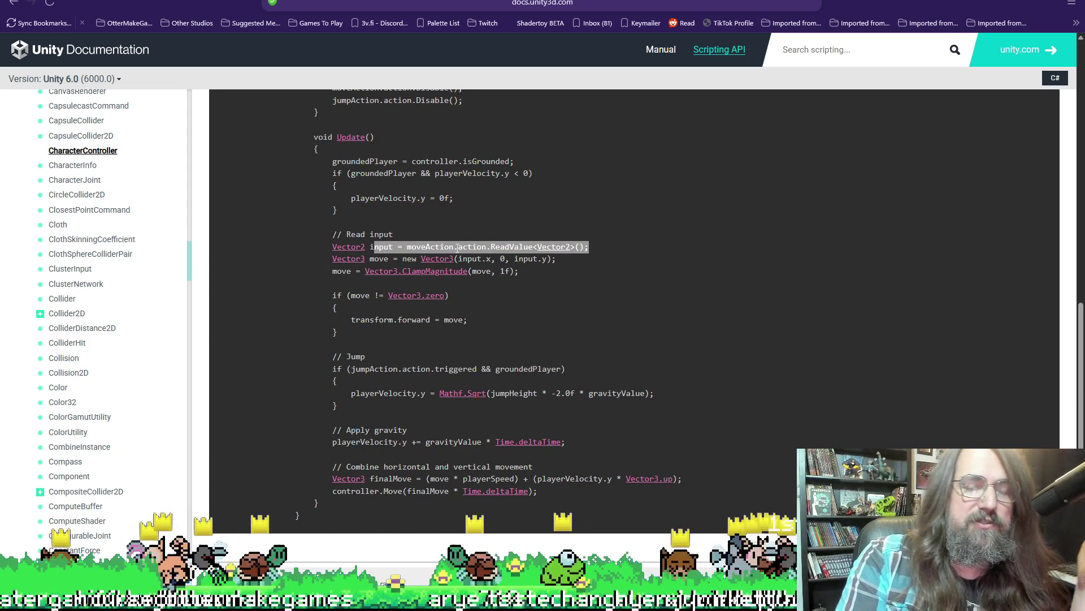
click(598, 249)
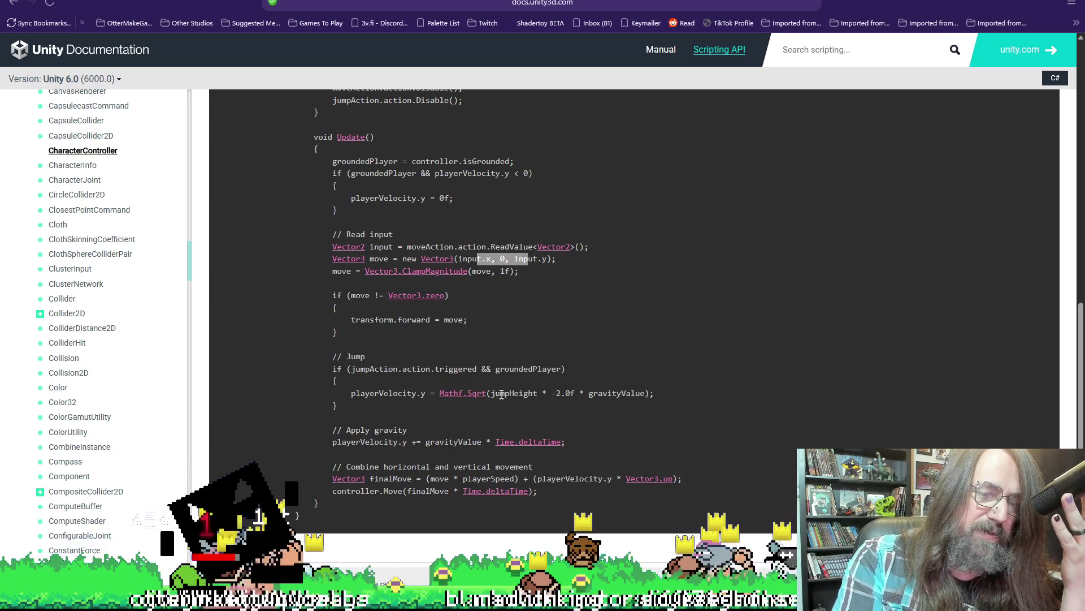
scroll(496, 407, down, 1)
double_click(522, 387)
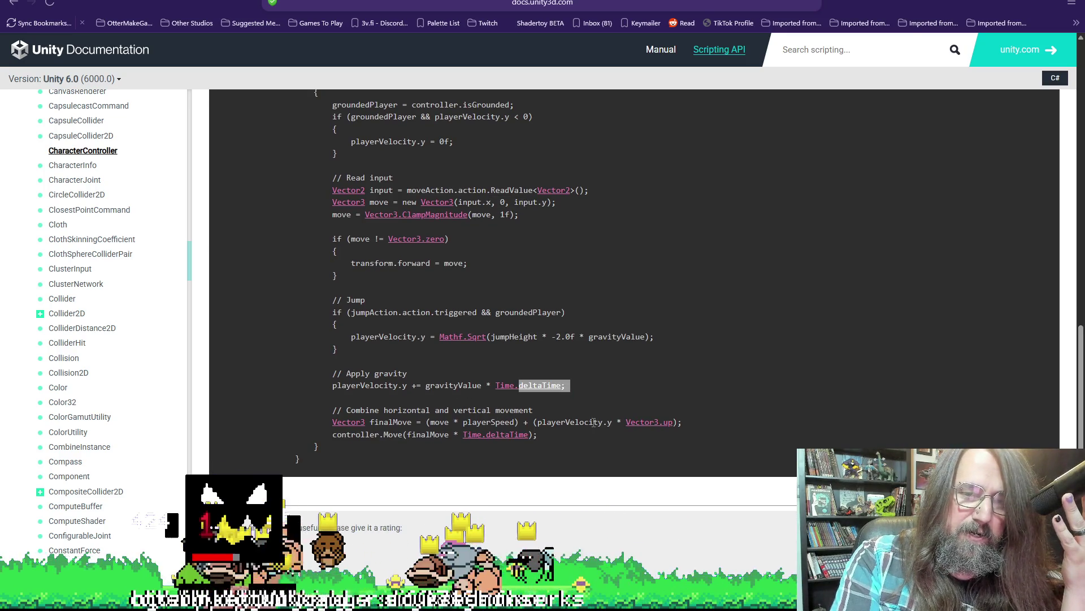
click(520, 416)
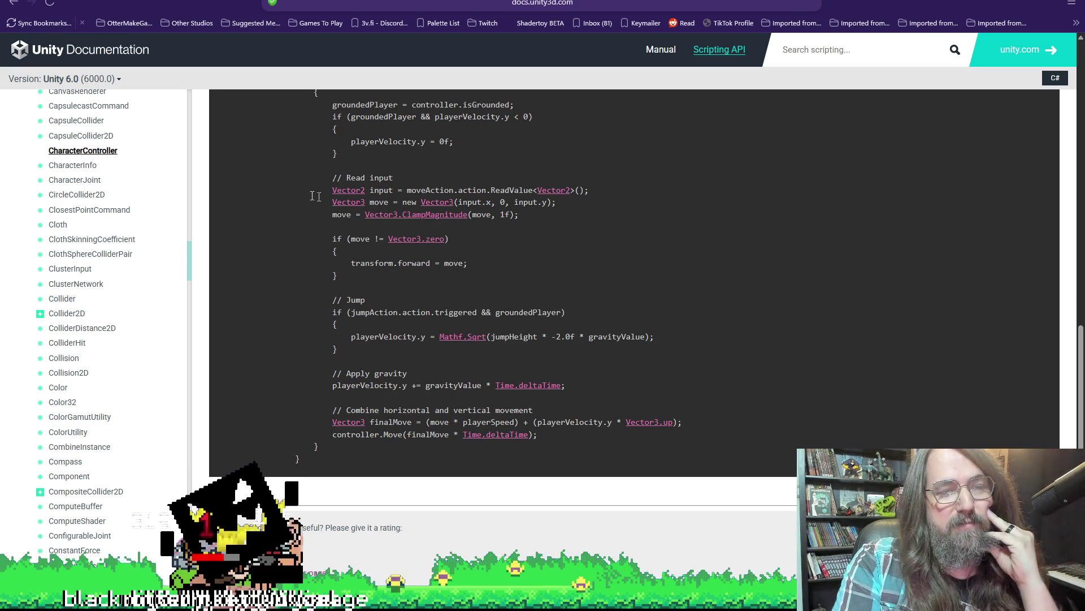
scroll(408, 210, up, 1)
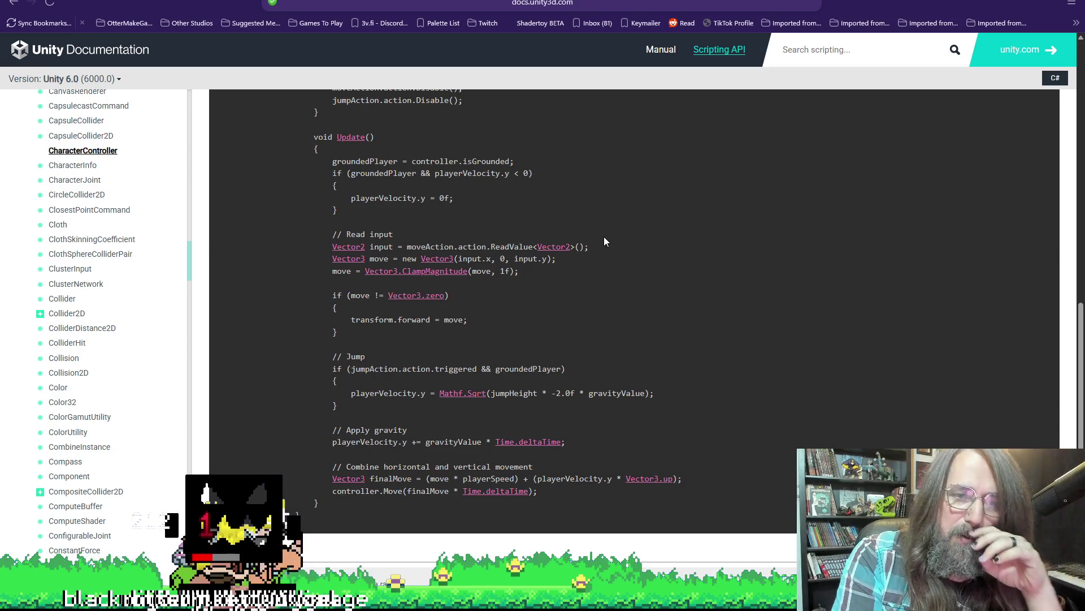
scroll(417, 384, up, 2)
scroll(425, 311, up, 3)
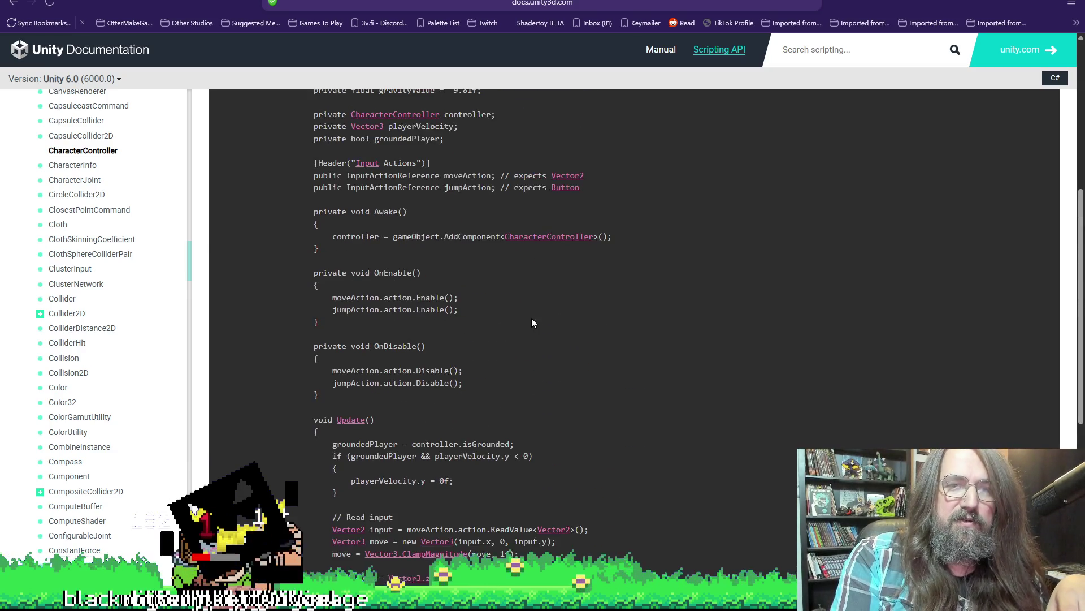
scroll(531, 318, up, 1)
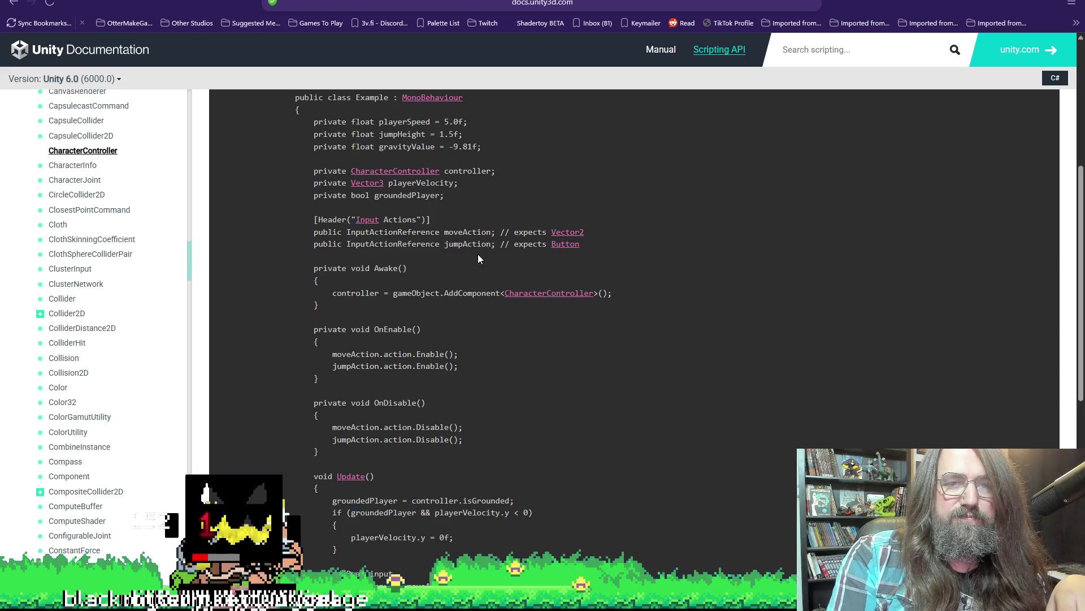
scroll(490, 259, up, 4)
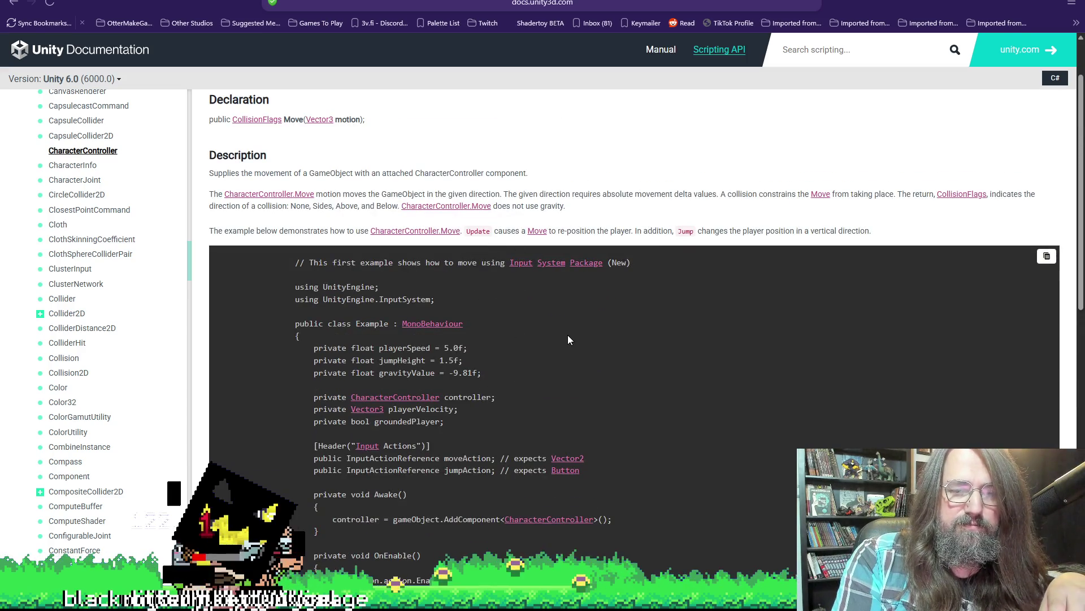
scroll(572, 330, down, 4)
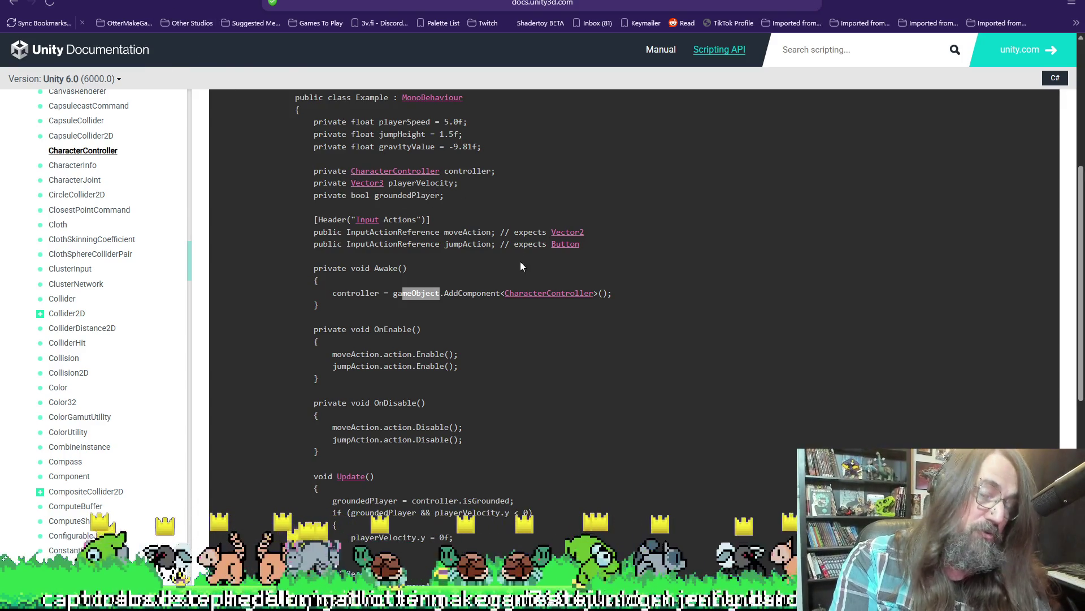
Leave the Unity docs and switch back to the goose emitter code in GameMaker.
click(560, 310)
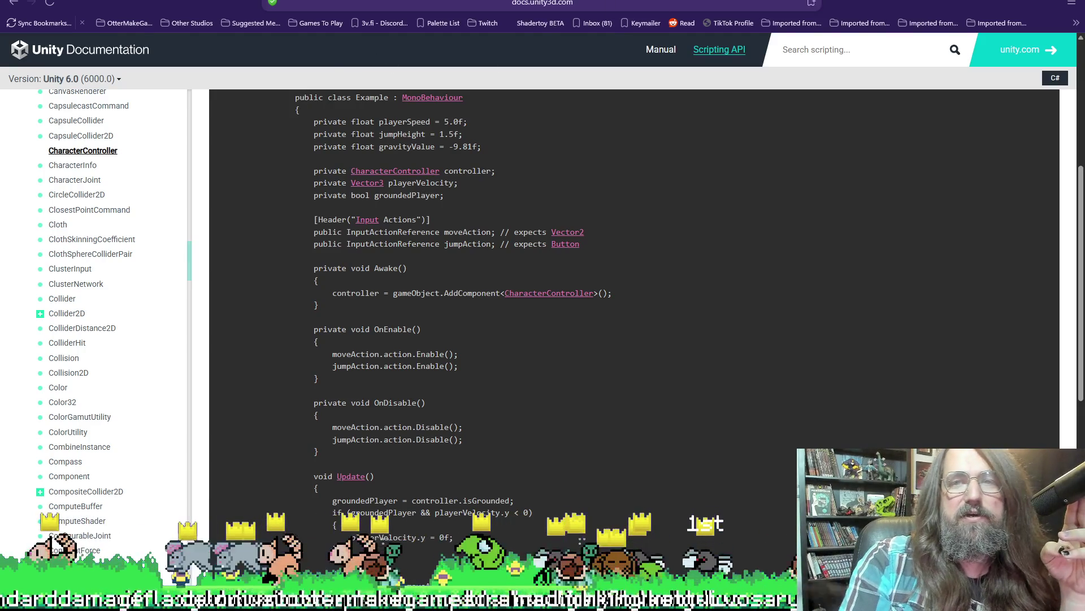
key(alt+Tab)
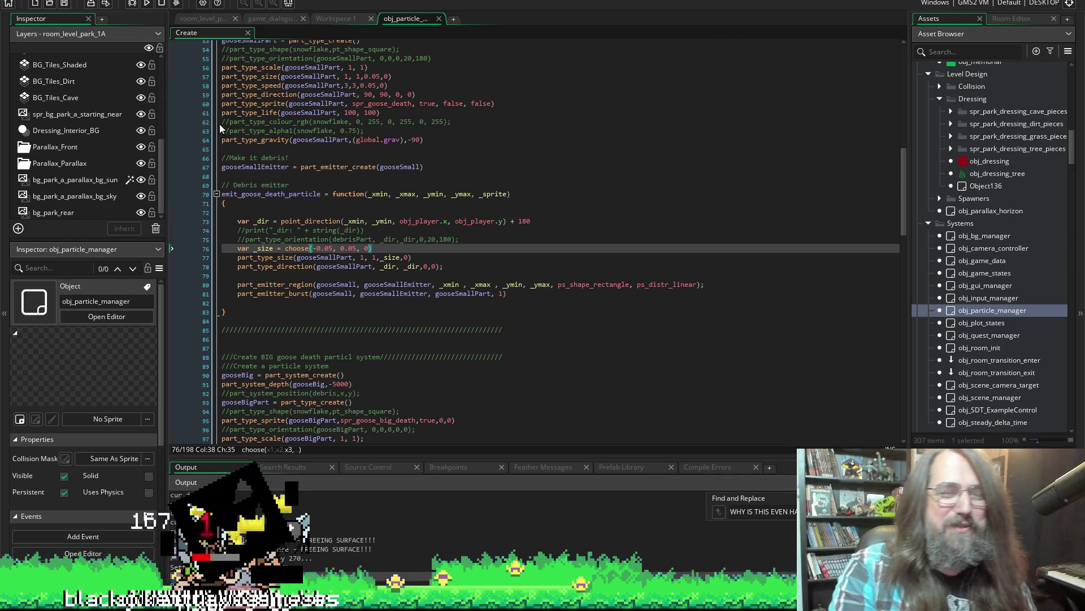
Run Marduk, continue the save and steer the dog through the forest level to the boss.
click(147, 4)
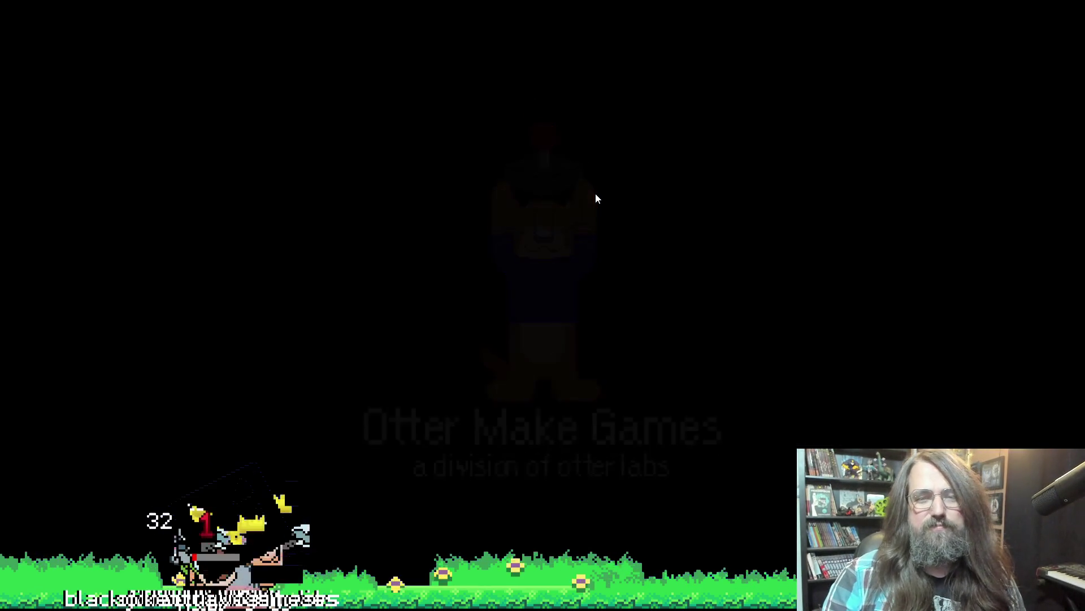
key(Return)
key(Left)
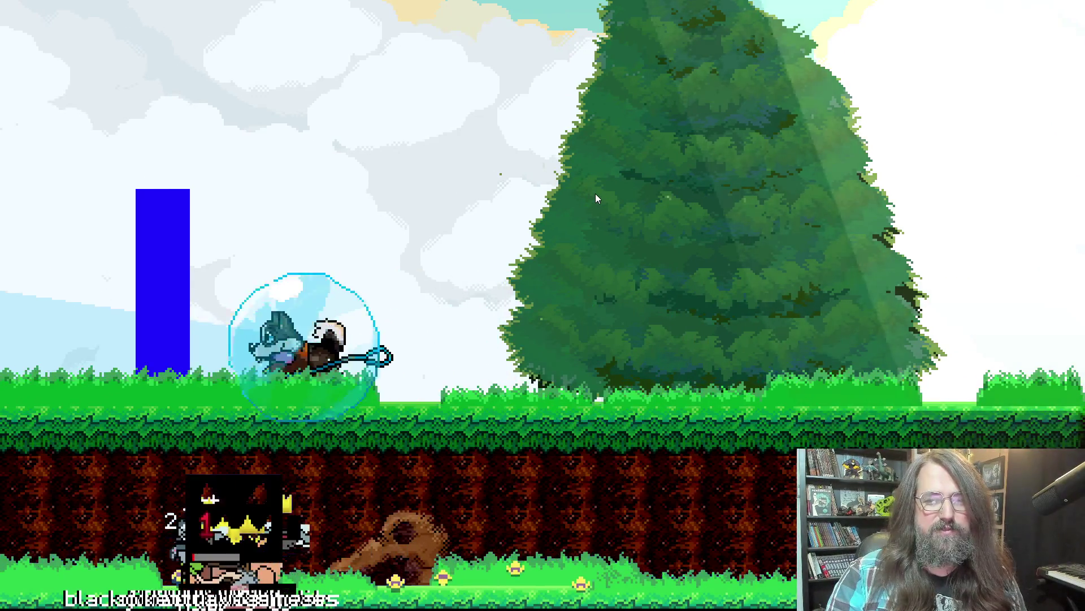
key(Right)
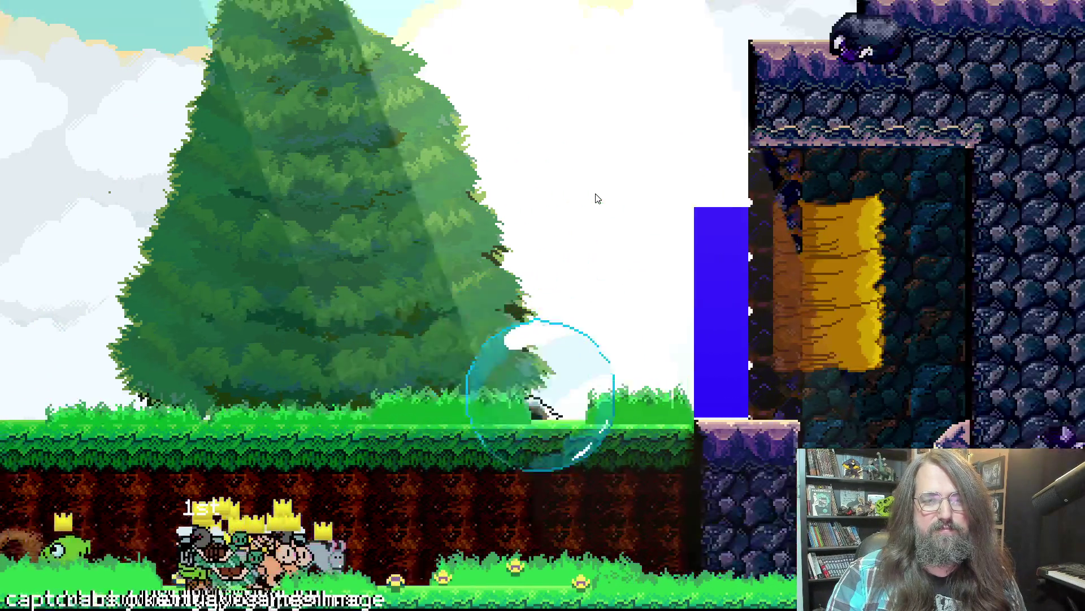
key(space)
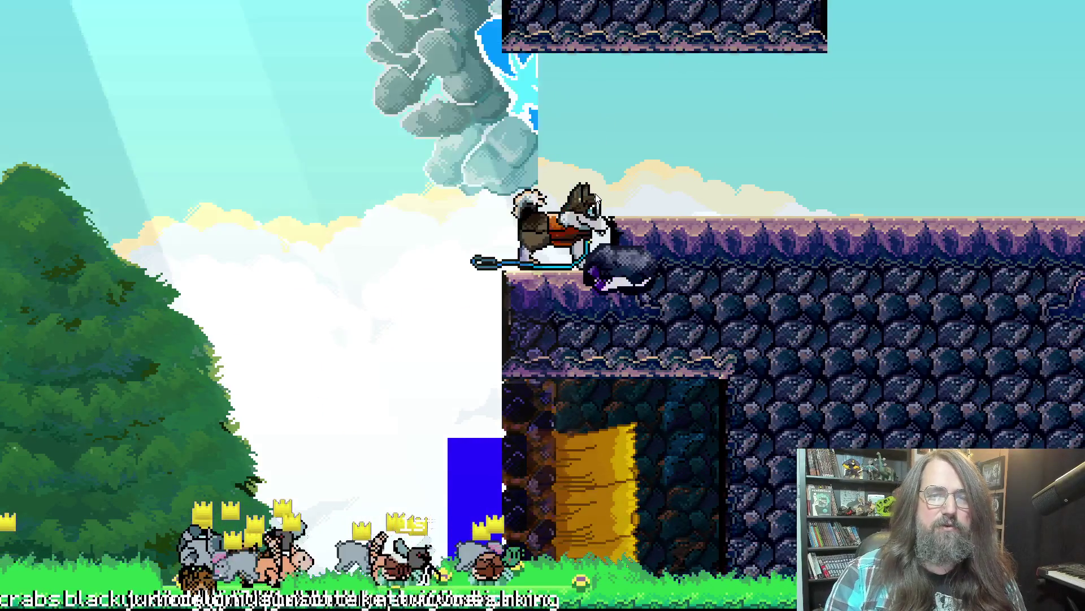
key(Left)
key(Right)
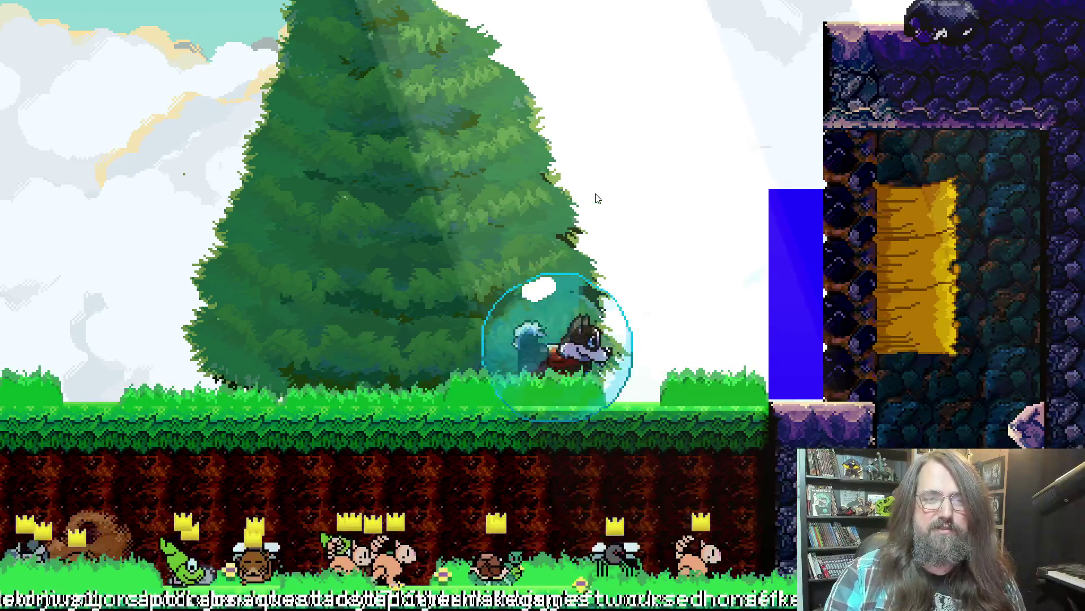
key(space)
key(Right)
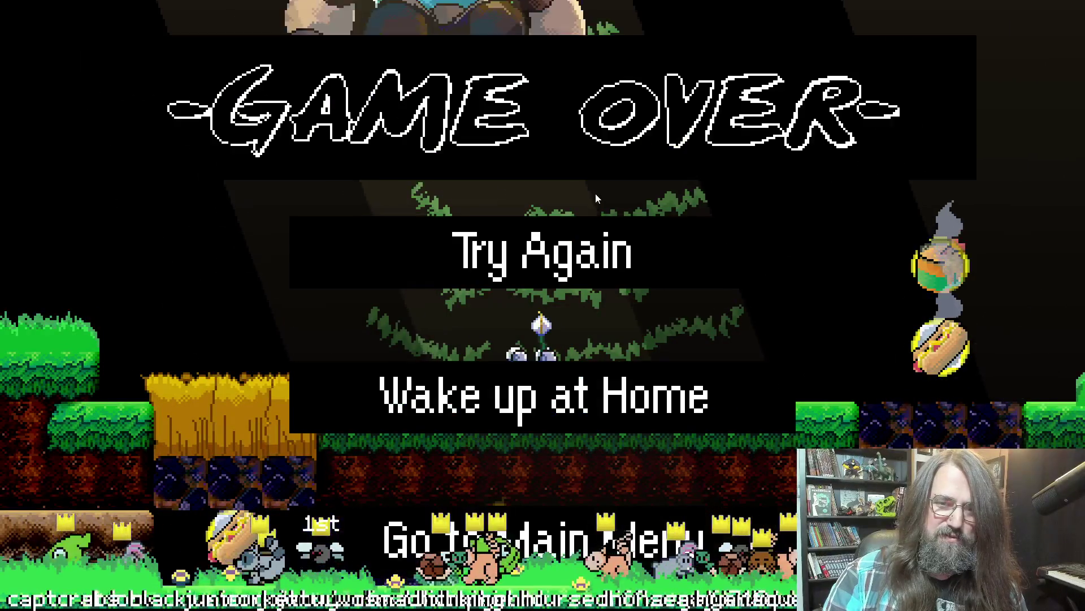
Restart after Game Over and relaunch Marduk from the IDE to its title menu.
key(Return)
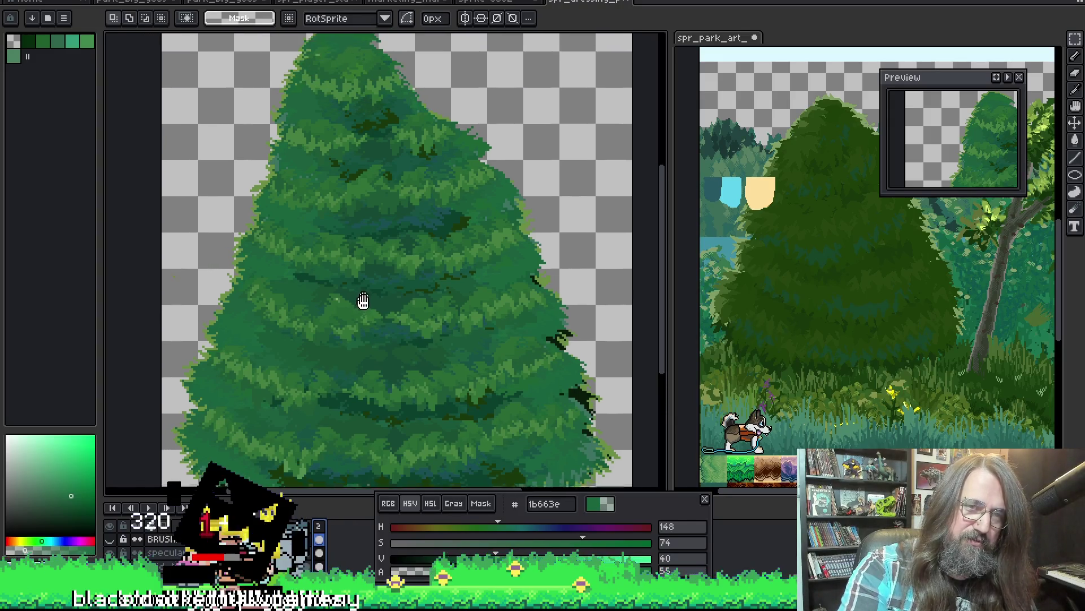
scroll(341, 360, up, 1)
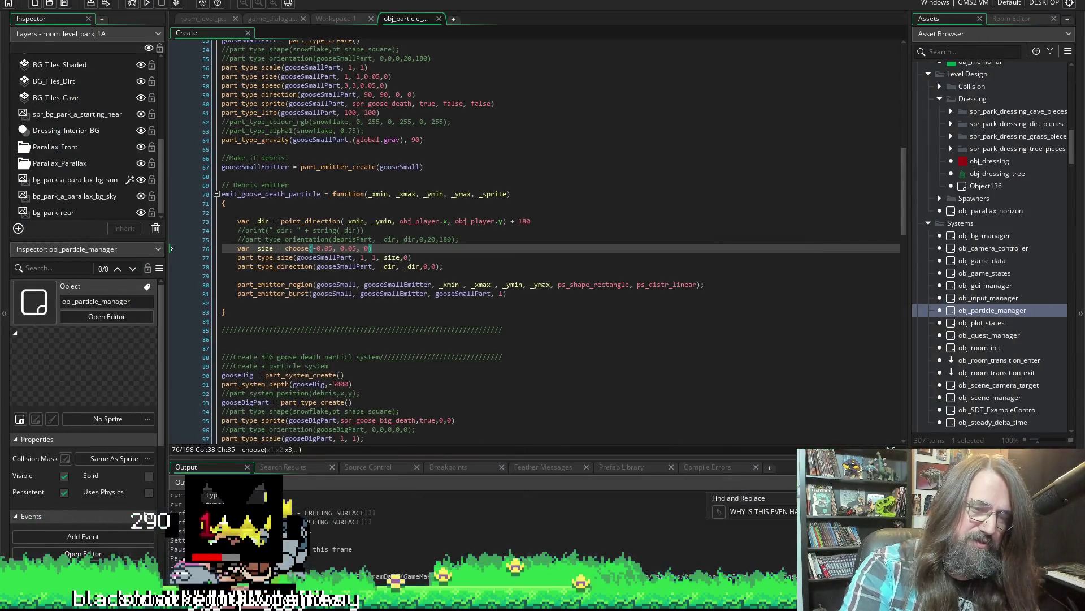
click(147, 4)
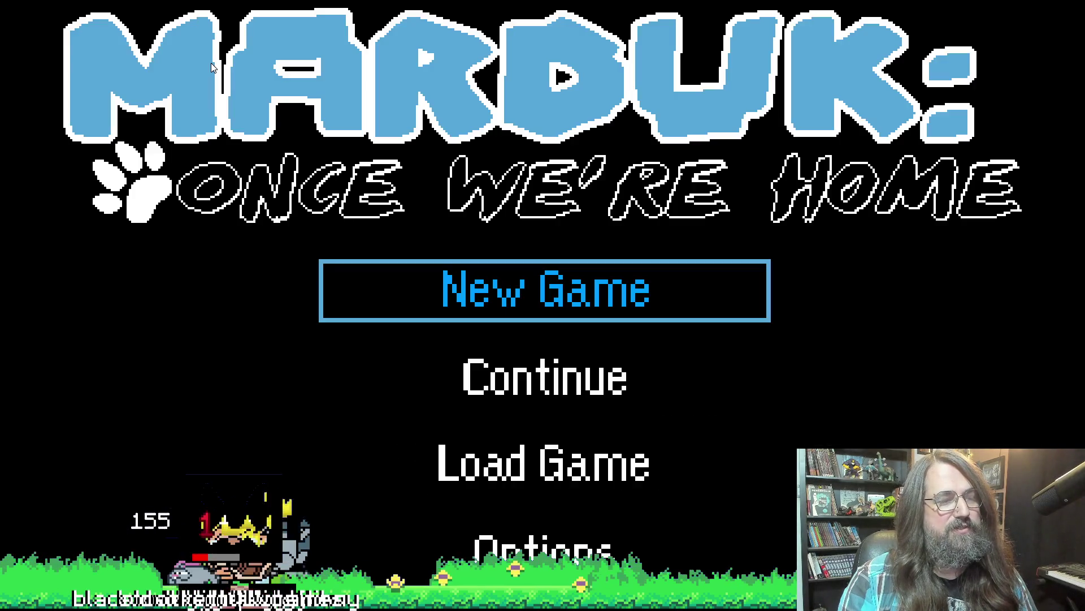
Select Continue on the title menu to load the dog into the forest level.
key(Down)
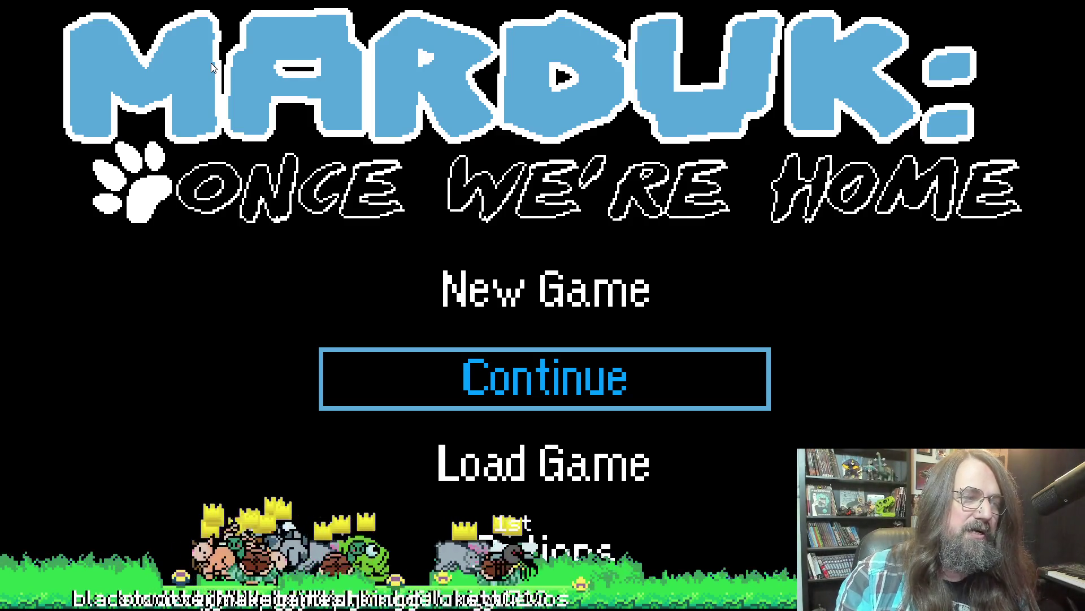
key(Return)
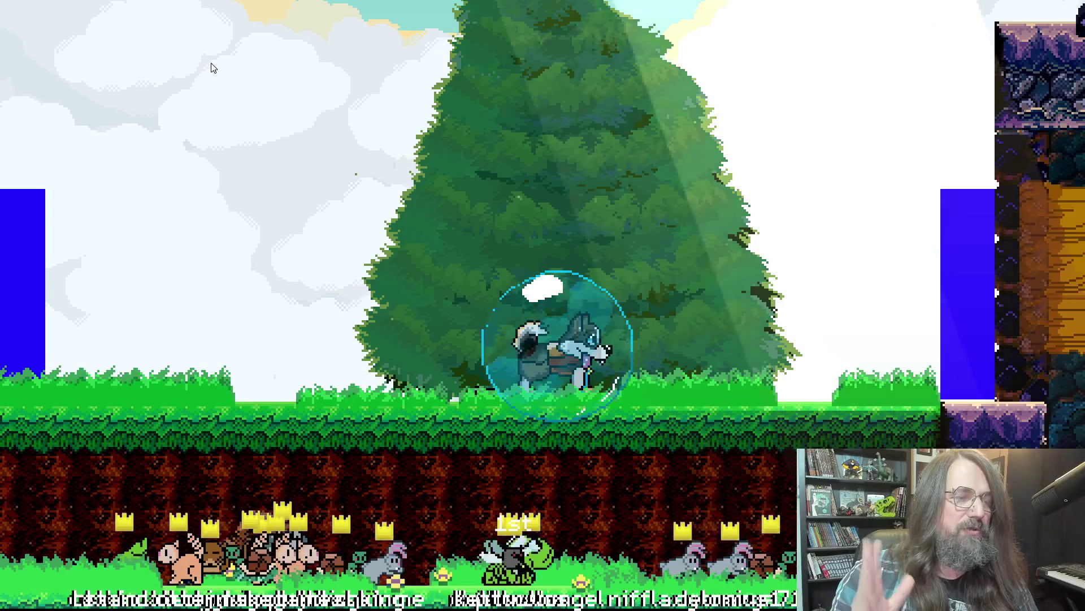